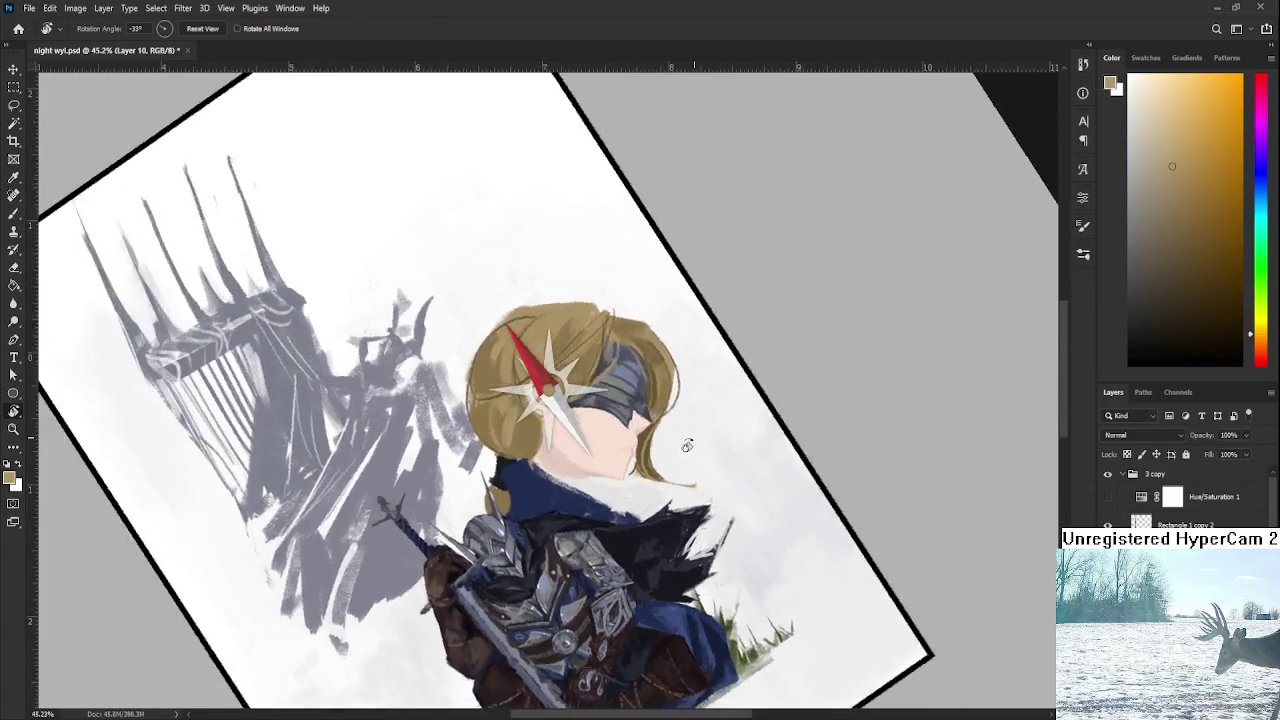
Erase the red-and-white star ornament from the blonde hair on a tilted view, then fit the painting to screen.
key(e)
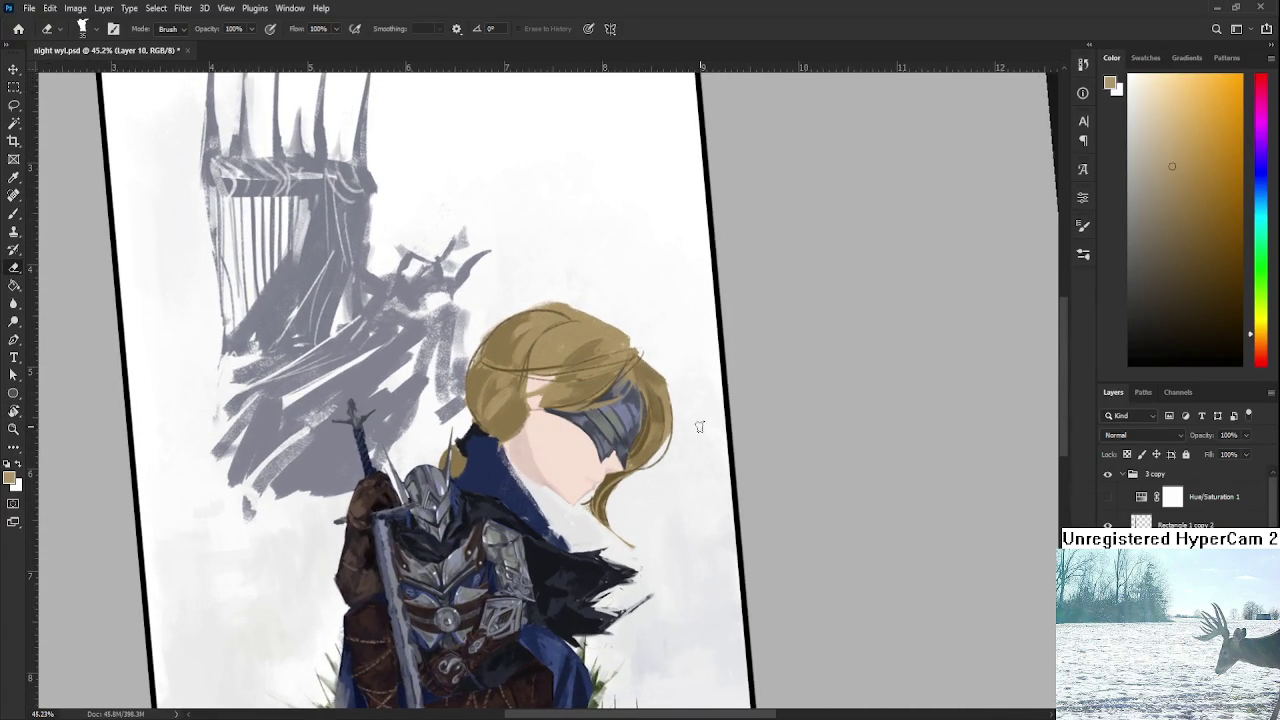
key(r)
drag(650, 516, 706, 492)
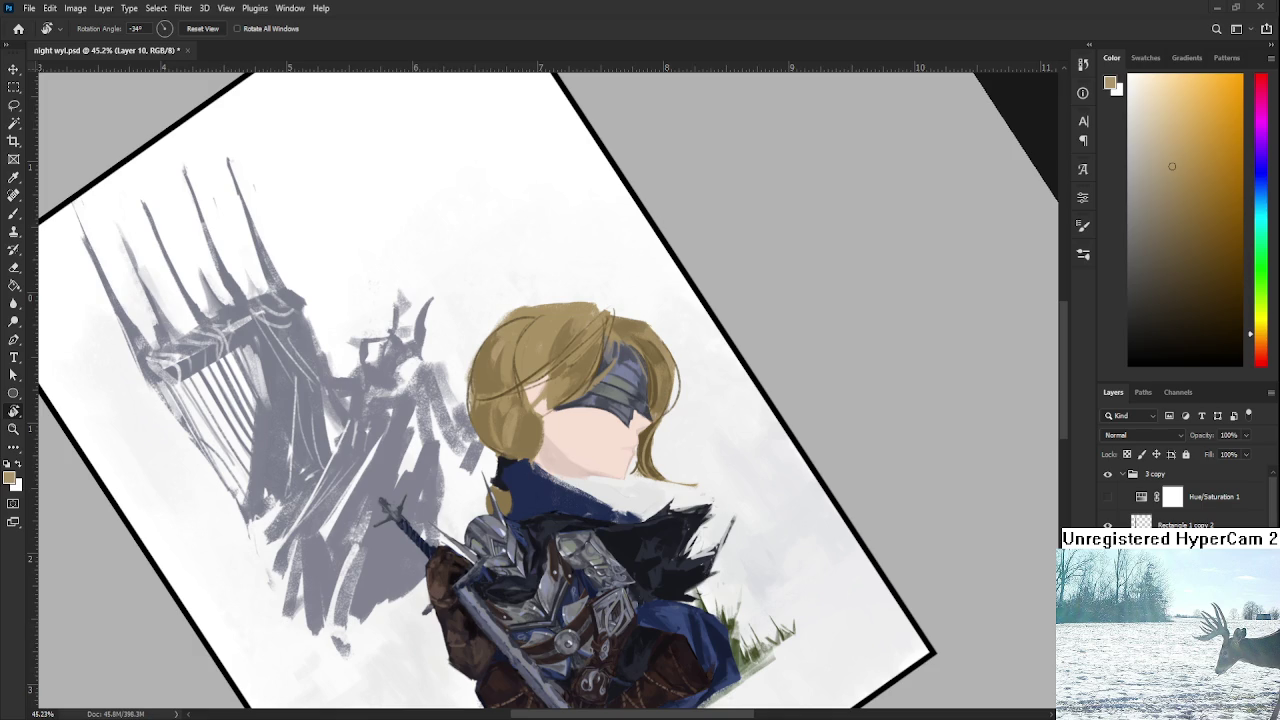
key(ctrl+0)
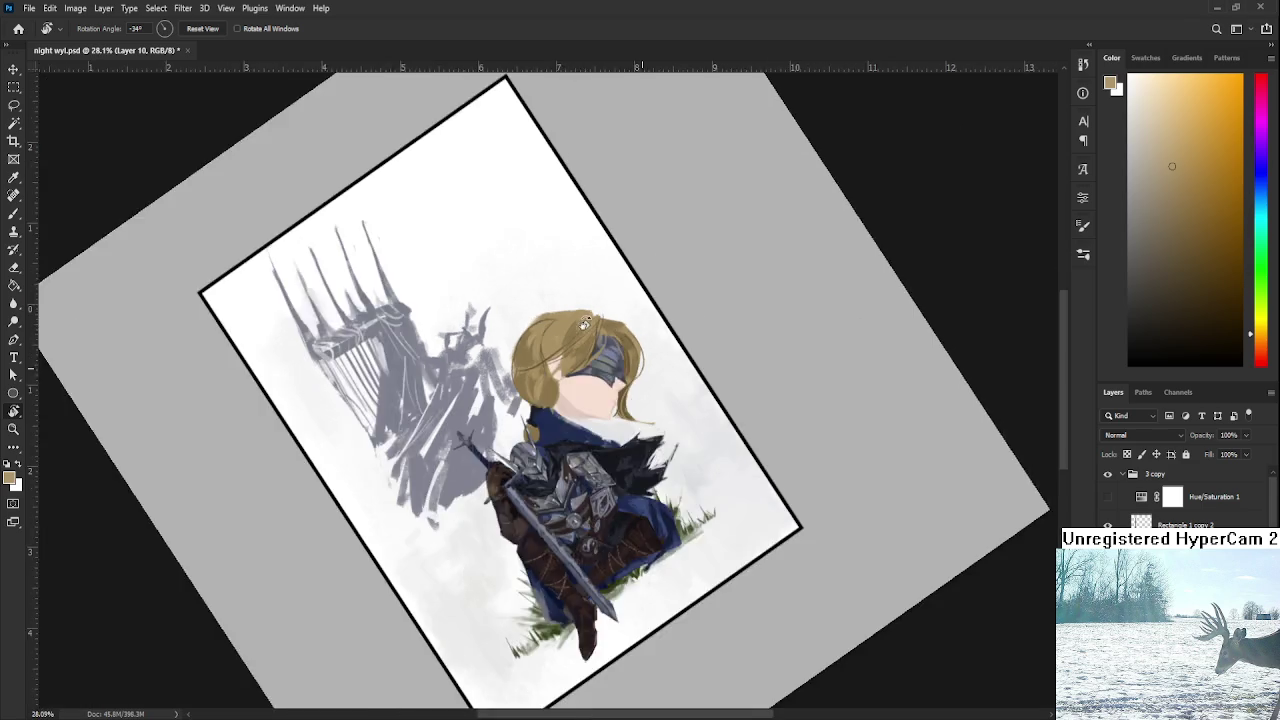
mouse_move(594, 341)
mouse_down()
mouse_move(589, 505)
mouse_move(685, 372)
mouse_move(660, 446)
mouse_up()
scroll(685, 372, up, 5)
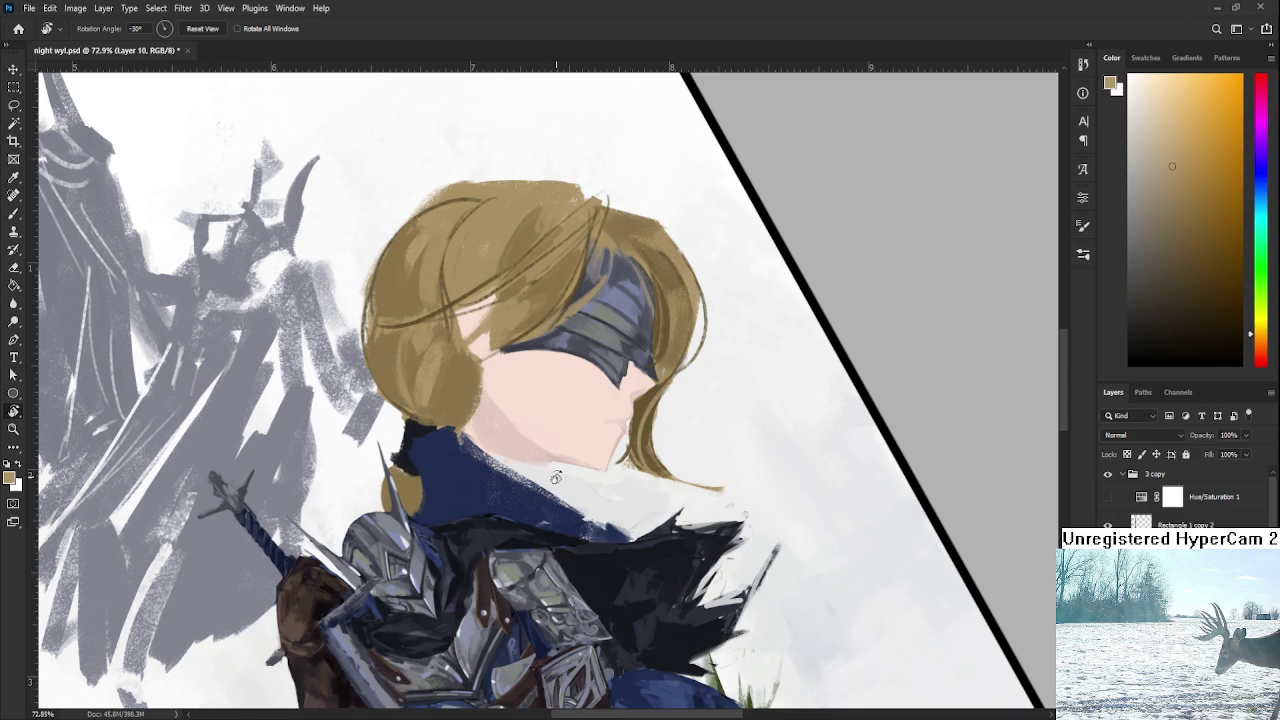
scroll(570, 418, up, 3)
scroll(594, 486, down, 2)
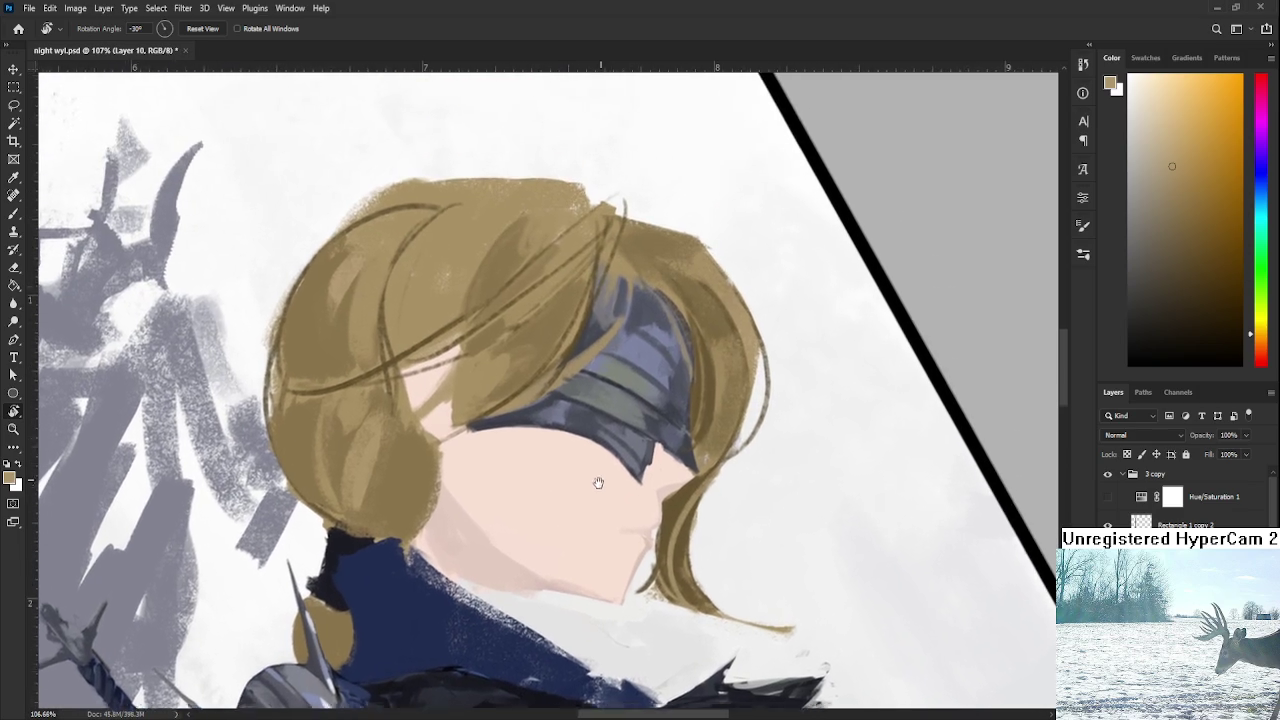
scroll(592, 490, down, 1)
scroll(588, 497, down, 2)
scroll(588, 497, down, 1)
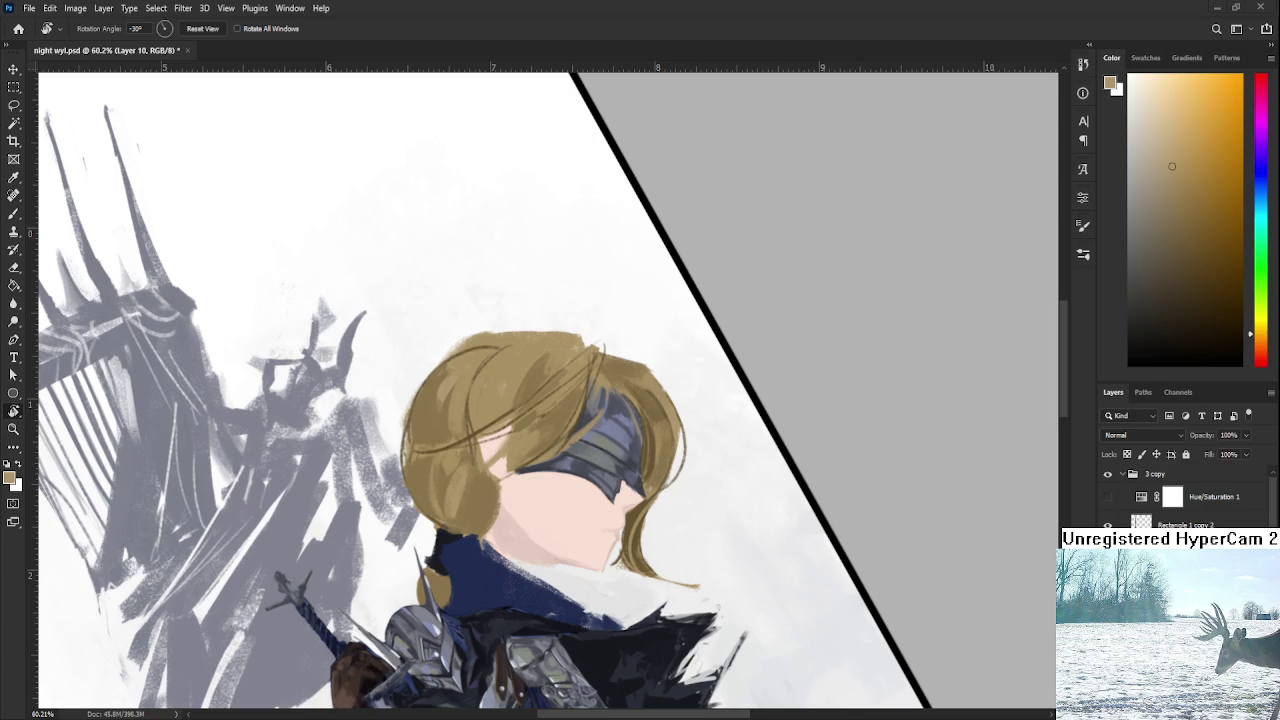
Erase the hair's right edge down toward the jaw to narrow it, removing stray sketch lines.
scroll(690, 480, up, 2)
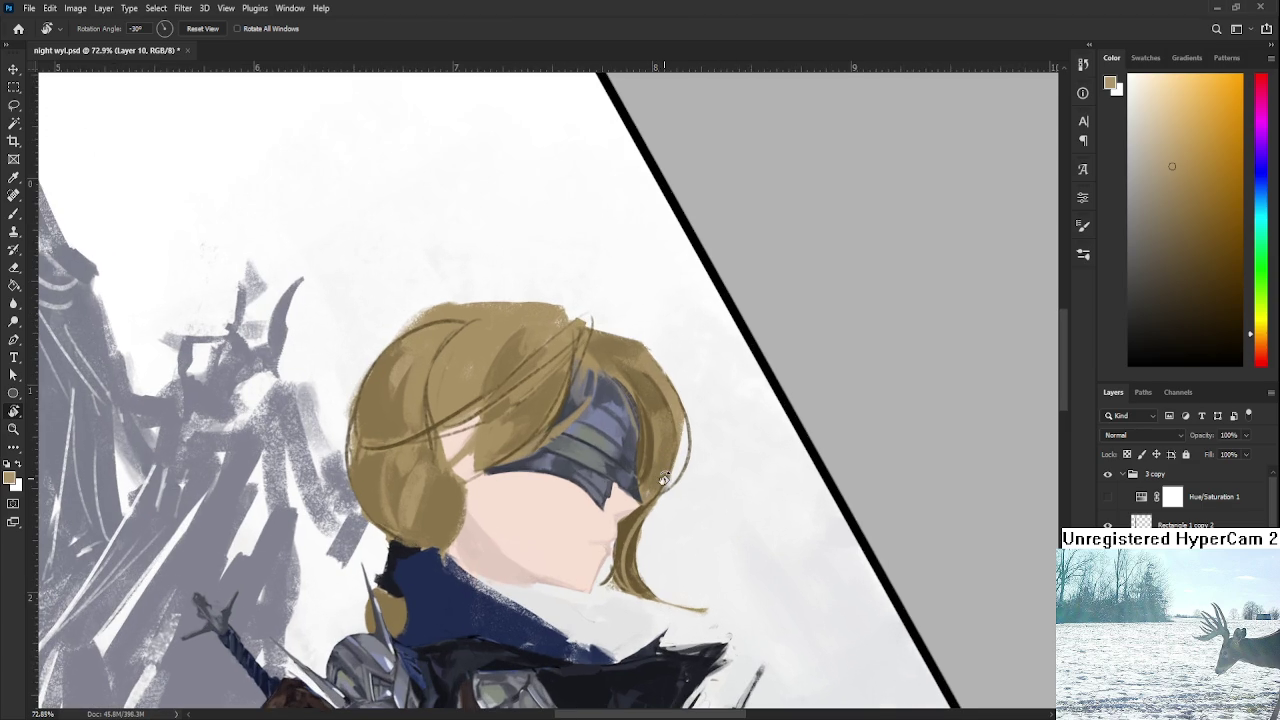
key(e)
drag(640, 342, 630, 478)
drag(625, 335, 657, 508)
drag(645, 356, 660, 490)
drag(640, 334, 665, 495)
drag(677, 417, 655, 545)
key(ctrl+z)
drag(668, 425, 659, 495)
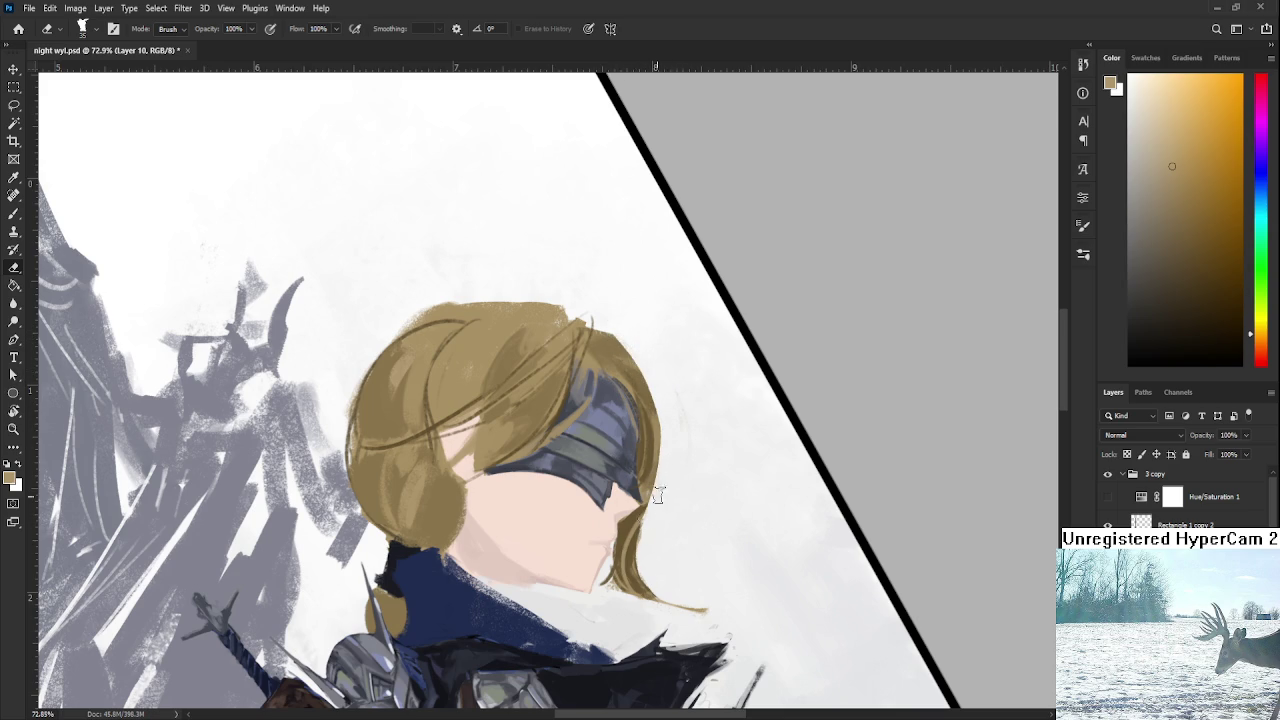
key(ctrl+z)
Paint a flatter hair crown and cover the blindfold's top with sampled hair tones.
key(b)
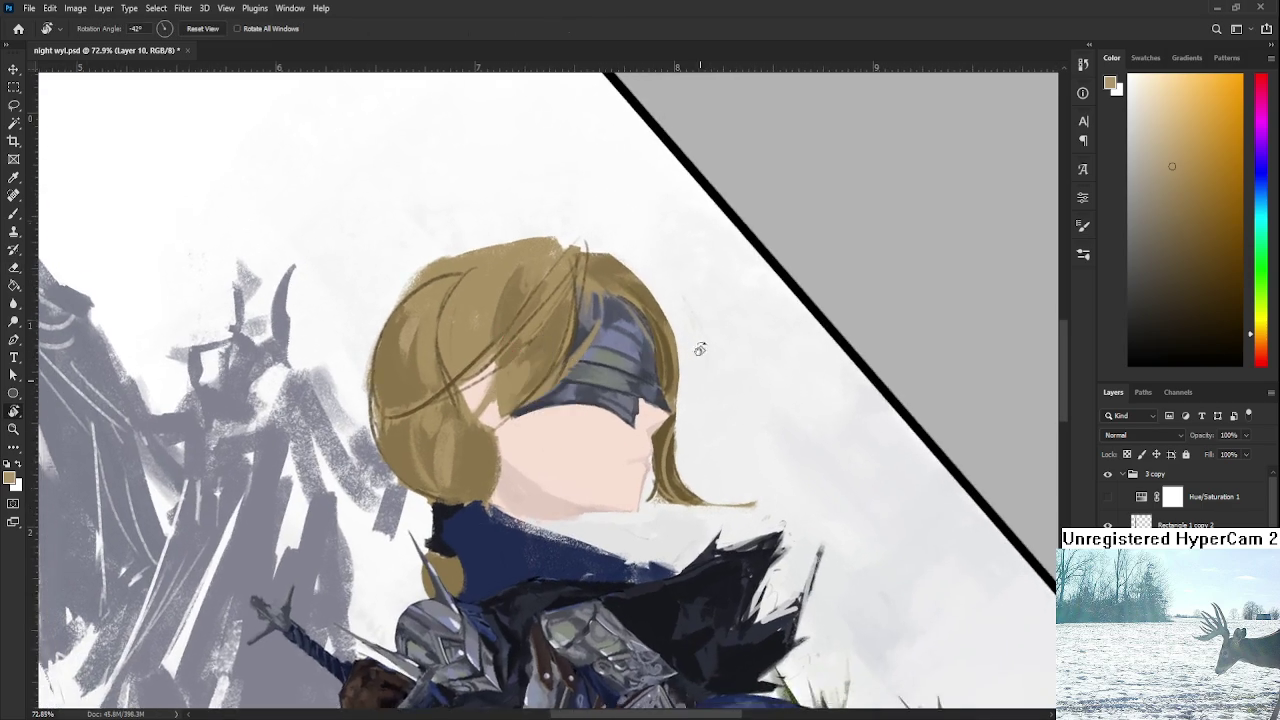
alt+click(521, 320)
drag(455, 323, 600, 296)
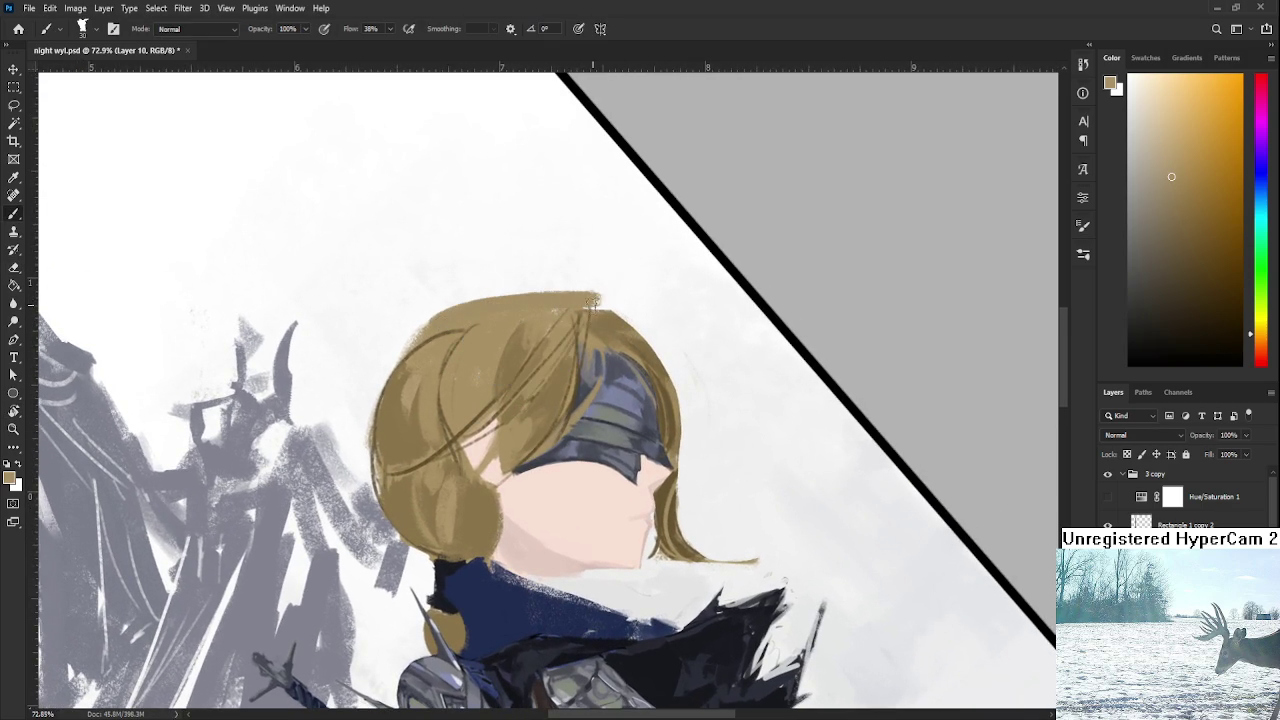
alt+click(566, 380)
mouse_move(566, 380)
mouse_down()
mouse_move(592, 305)
mouse_move(560, 428)
mouse_up()
alt+click(572, 306)
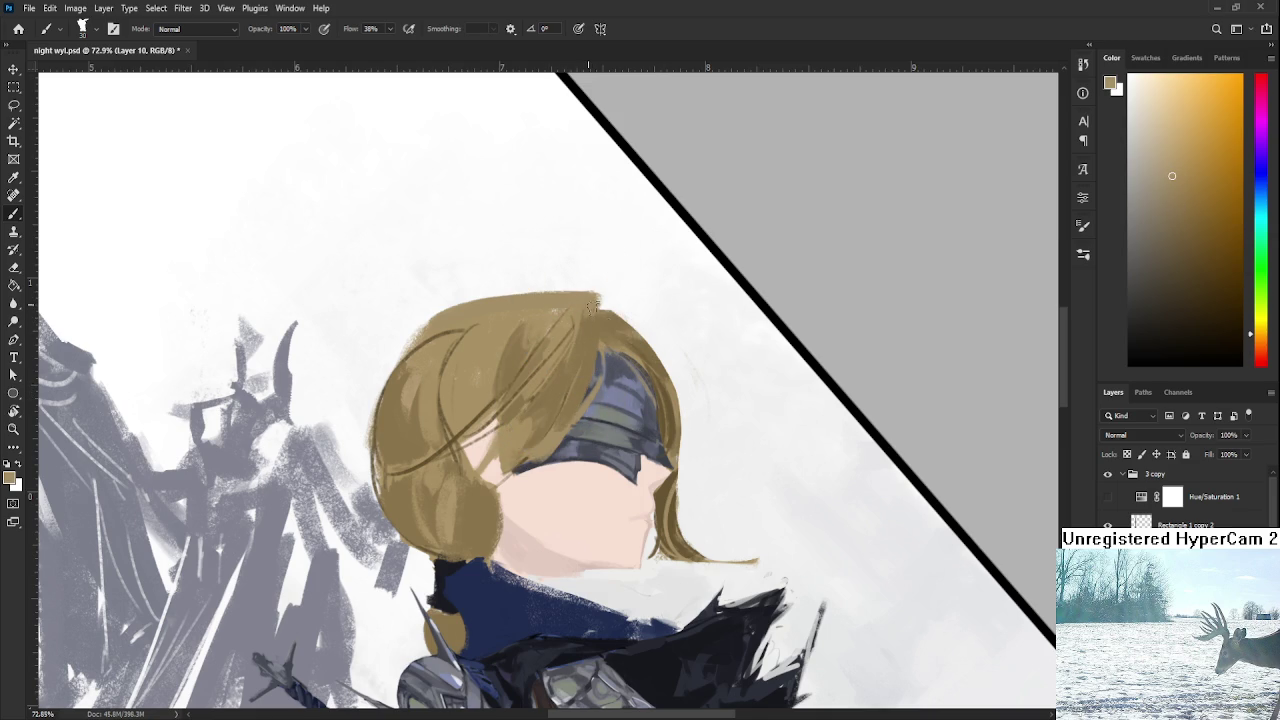
alt+click(600, 310)
Draw a darker outline along the hair's right edge on a steeper rotated view.
key(r)
drag(573, 393, 658, 396)
alt+click(645, 381)
drag(646, 377, 616, 565)
key(ctrl+z)
key(ctrl+shift+z)
key(ctrl+z)
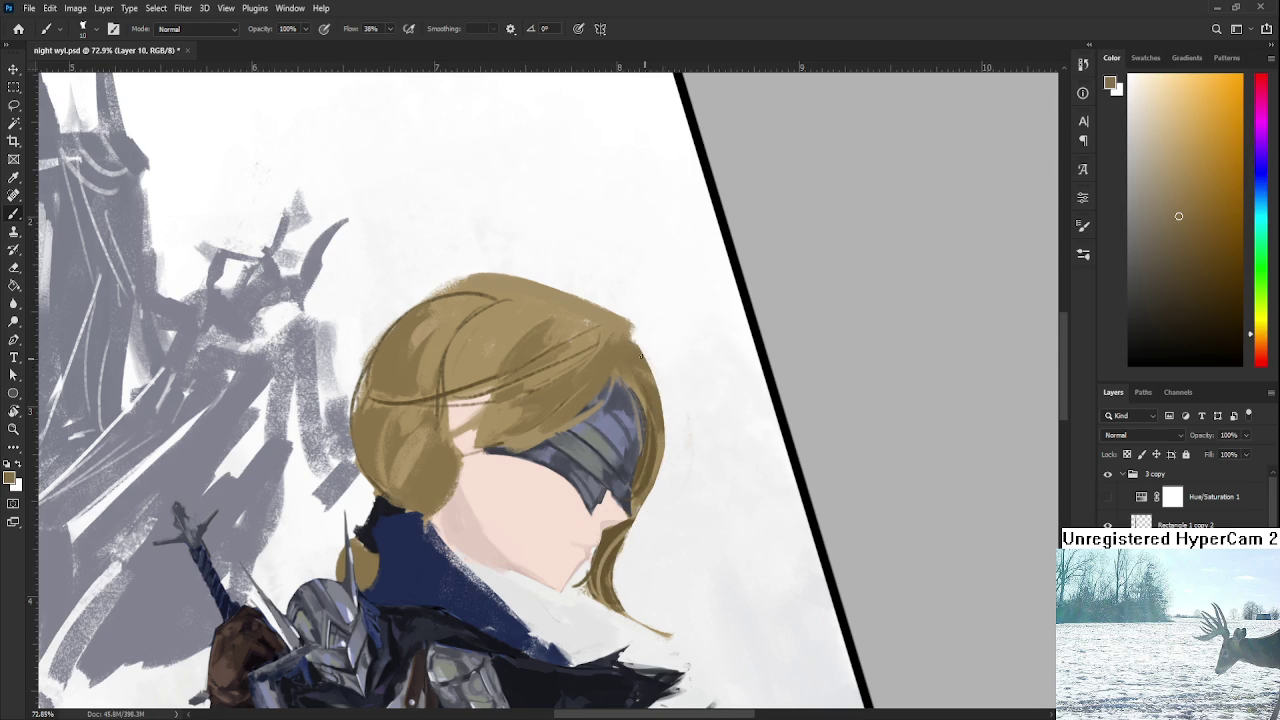
mouse_move(645, 366)
mouse_down()
mouse_move(662, 505)
mouse_move(620, 574)
mouse_move(660, 590)
mouse_move(725, 542)
mouse_up()
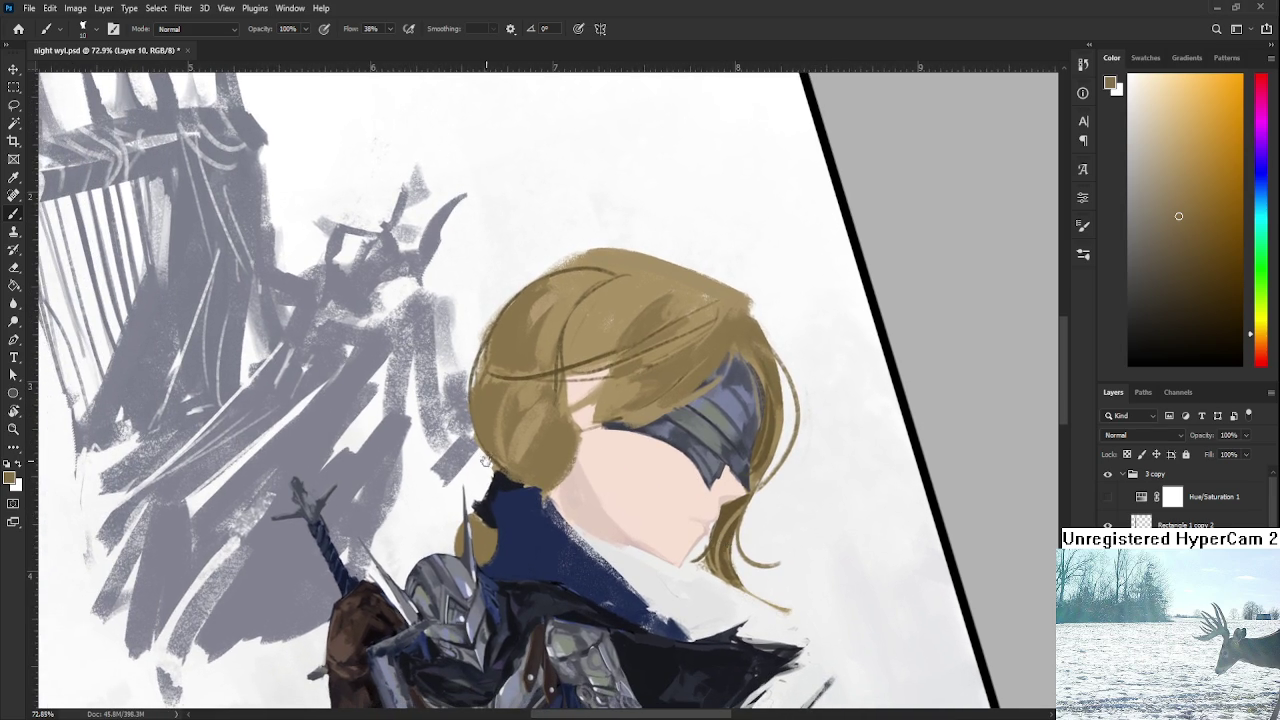
Erase a stray hair strand and paint tan along the hair's left edge.
drag(599, 443, 623, 455)
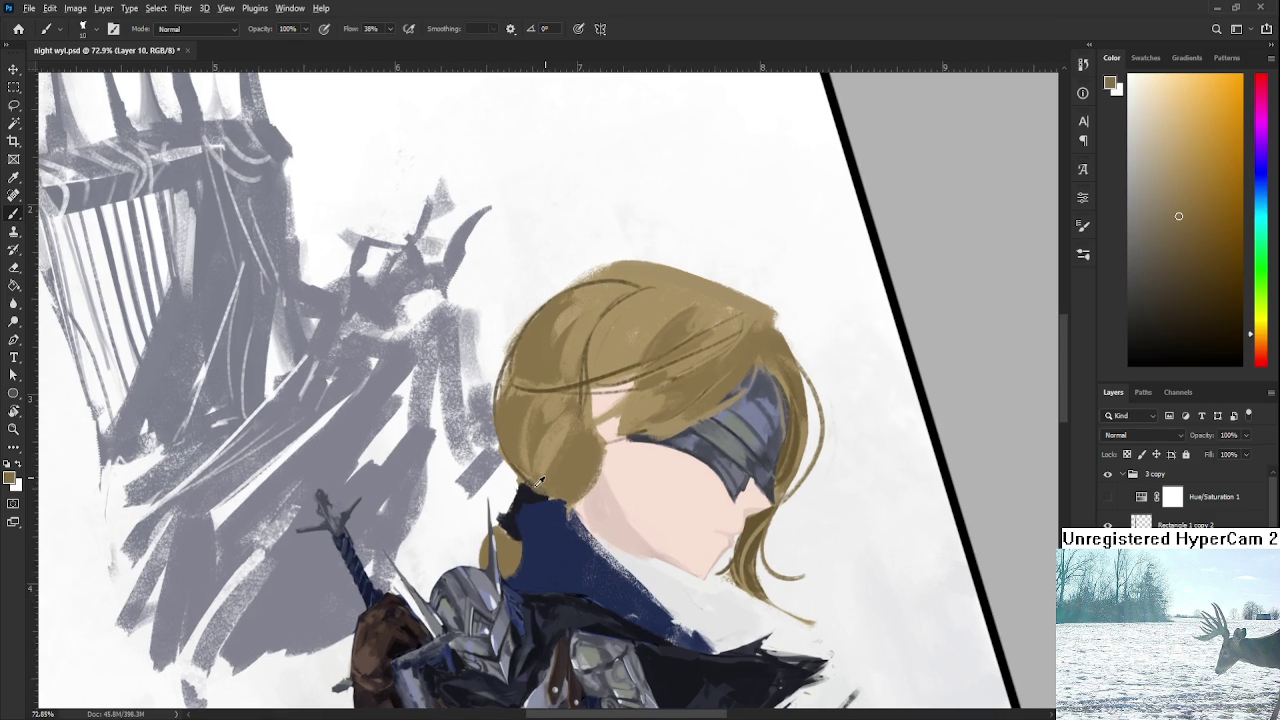
key(x)
key(e)
mouse_move(505, 508)
mouse_down()
mouse_move(488, 580)
mouse_move(505, 522)
mouse_move(512, 572)
mouse_move(527, 495)
mouse_up()
key(b)
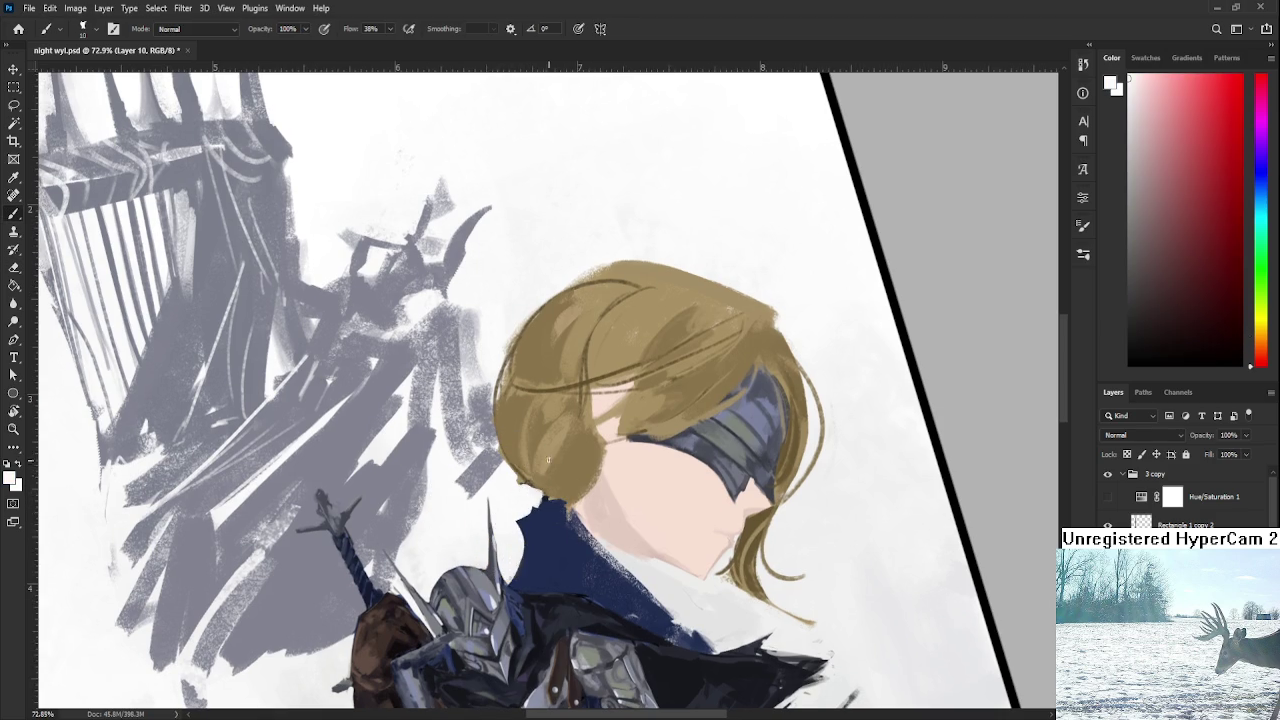
alt+click(531, 448)
mouse_move(521, 402)
mouse_down()
mouse_move(500, 388)
mouse_move(506, 398)
mouse_up()
drag(500, 470, 512, 356)
Trim and smooth the hair's left edge, adding tan along its upper-left side.
key(e)
drag(516, 311, 505, 333)
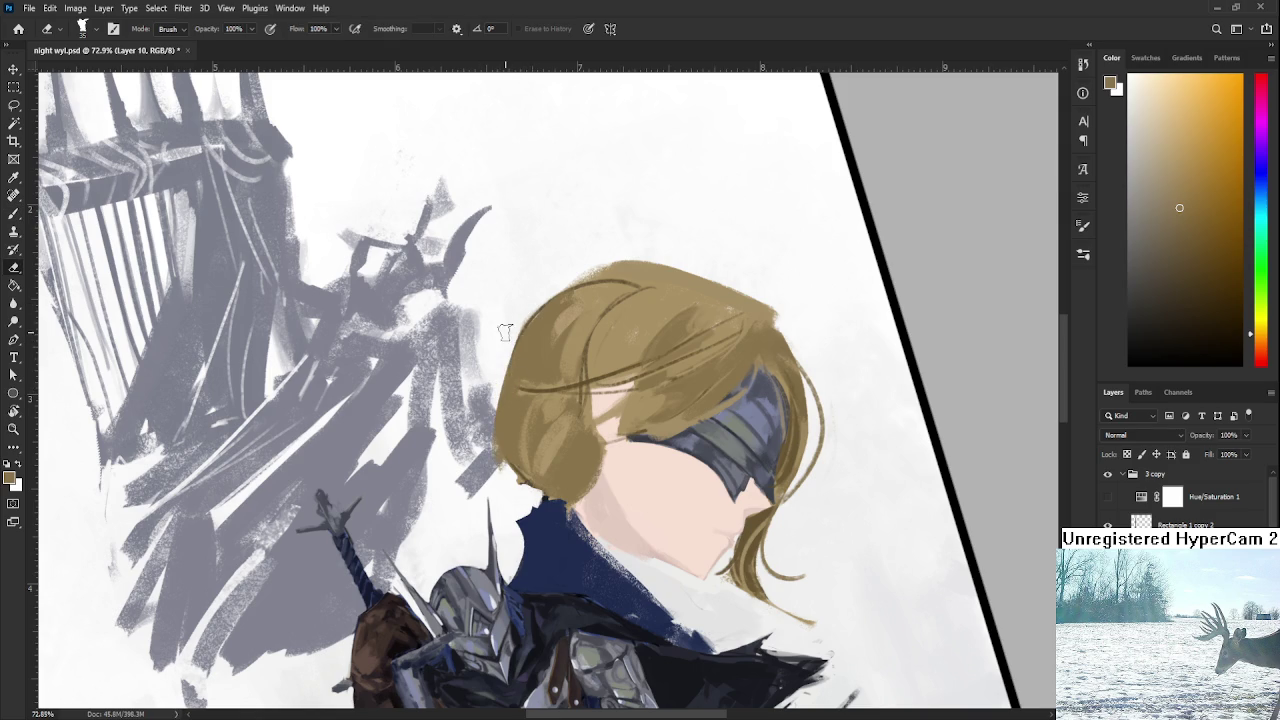
drag(543, 290, 495, 470)
key(b)
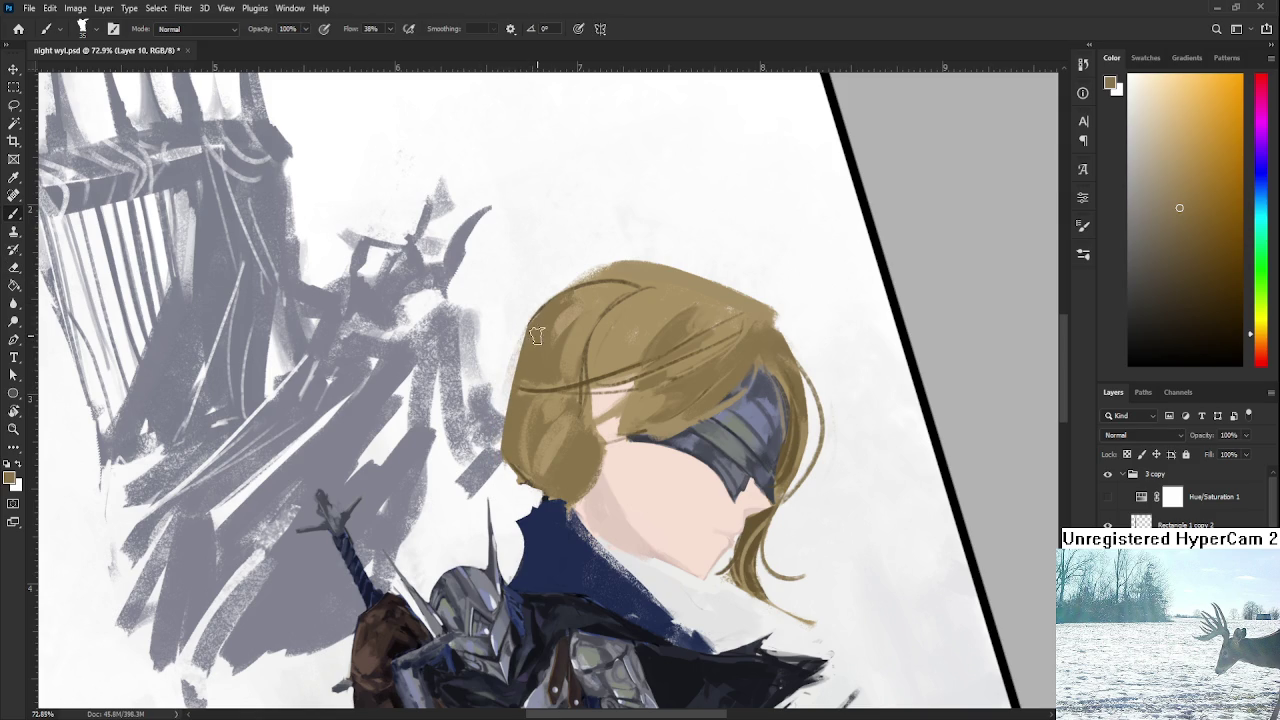
mouse_move(578, 282)
mouse_down()
mouse_move(512, 350)
mouse_move(503, 466)
mouse_up()
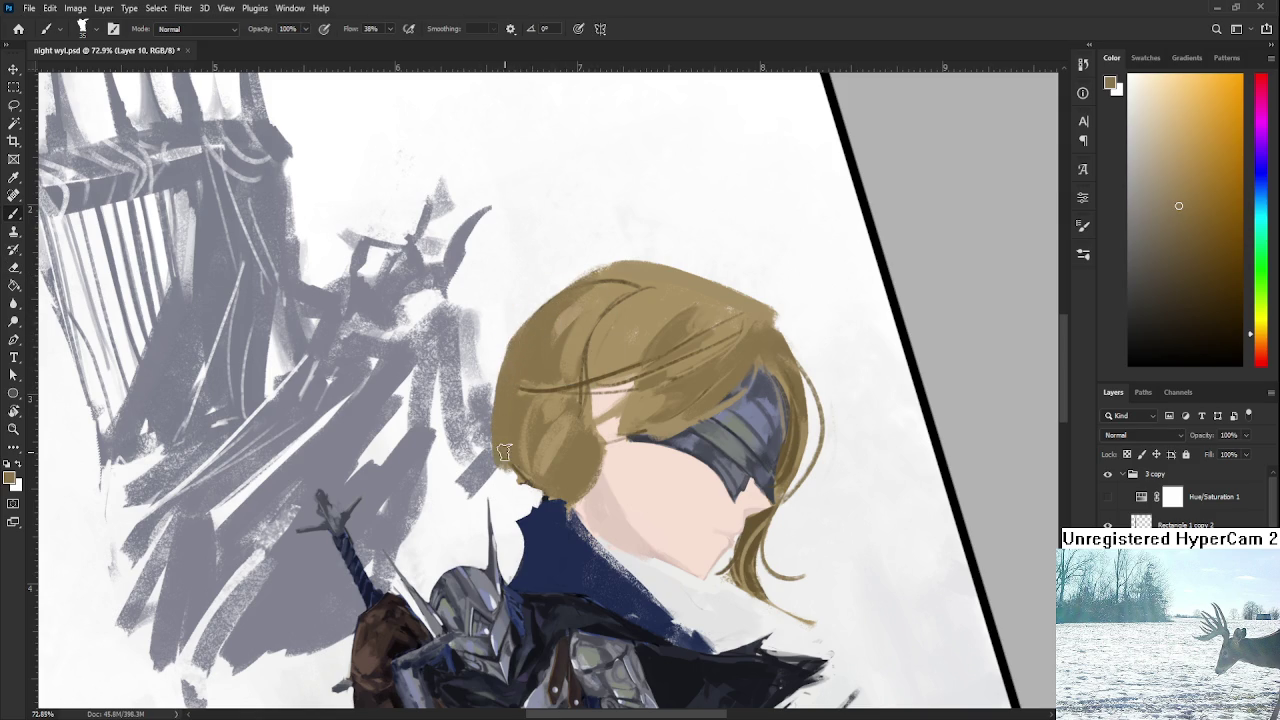
key(e)
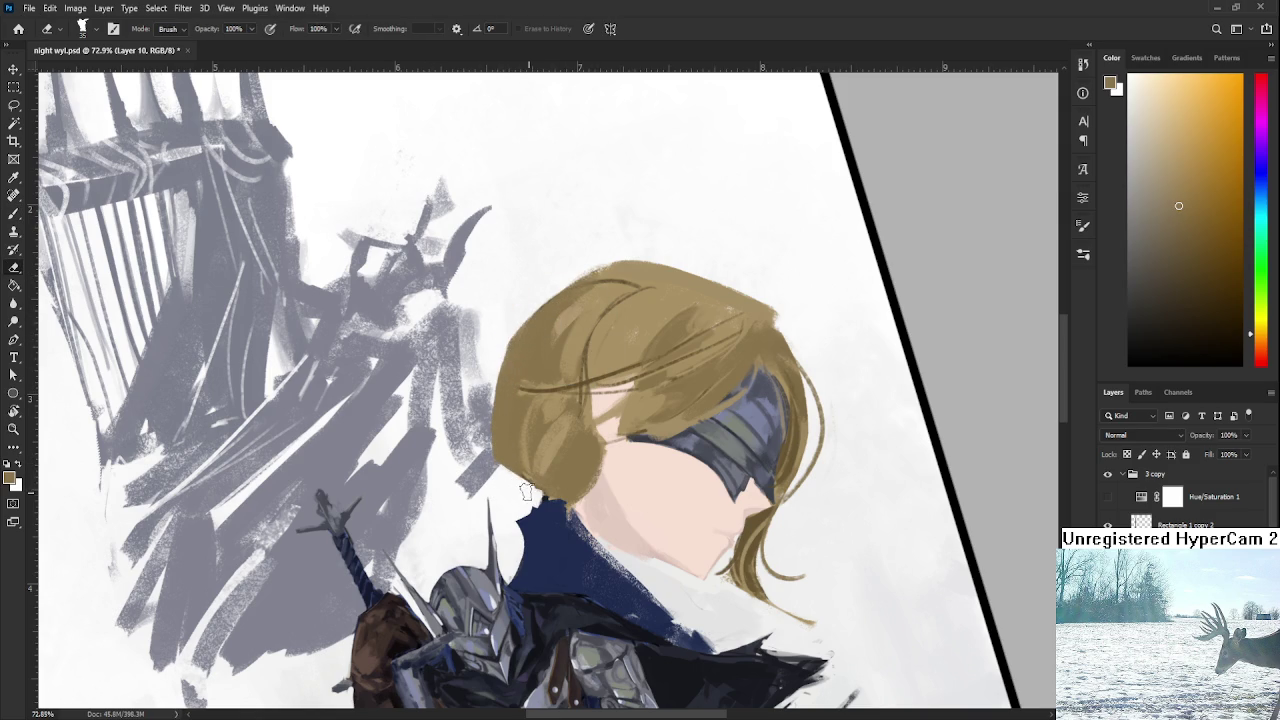
key(b)
Paint a dark navy hair tie at the nape and a small tan patch below.
alt+click(558, 528)
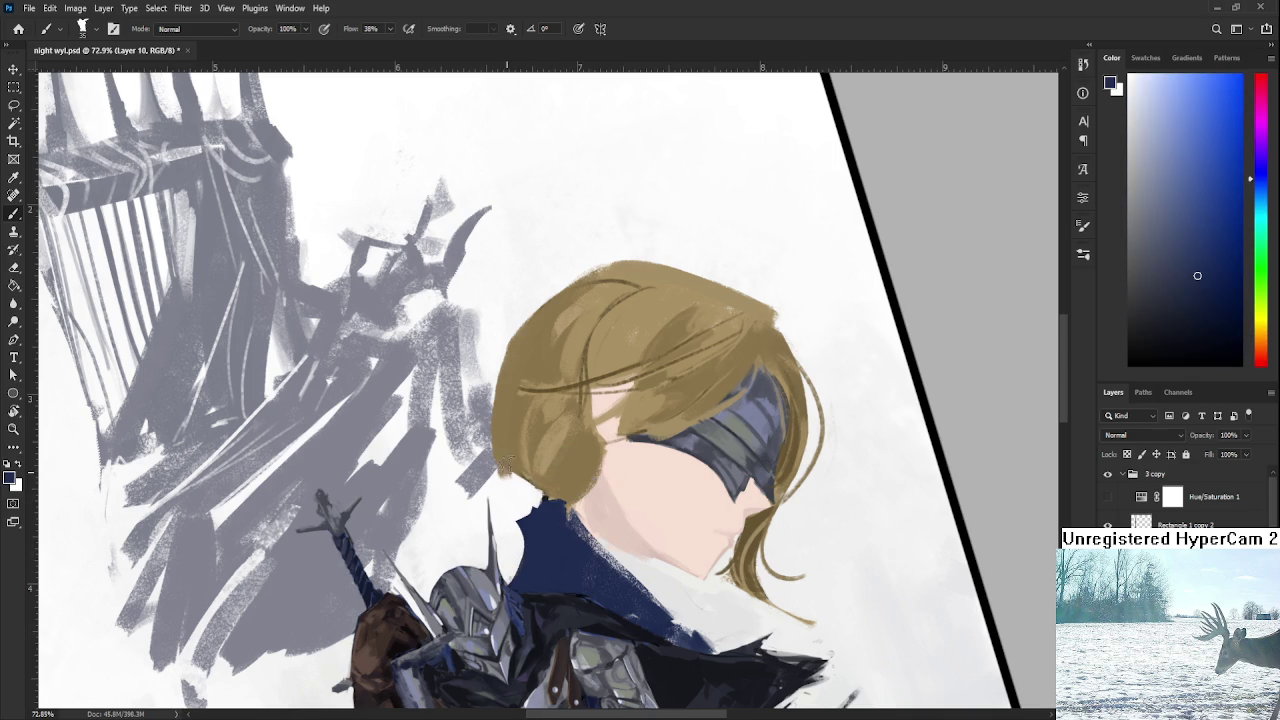
alt+click(538, 606)
mouse_move(497, 483)
mouse_down()
mouse_move(488, 528)
mouse_move(525, 478)
mouse_up()
key(e)
key(b)
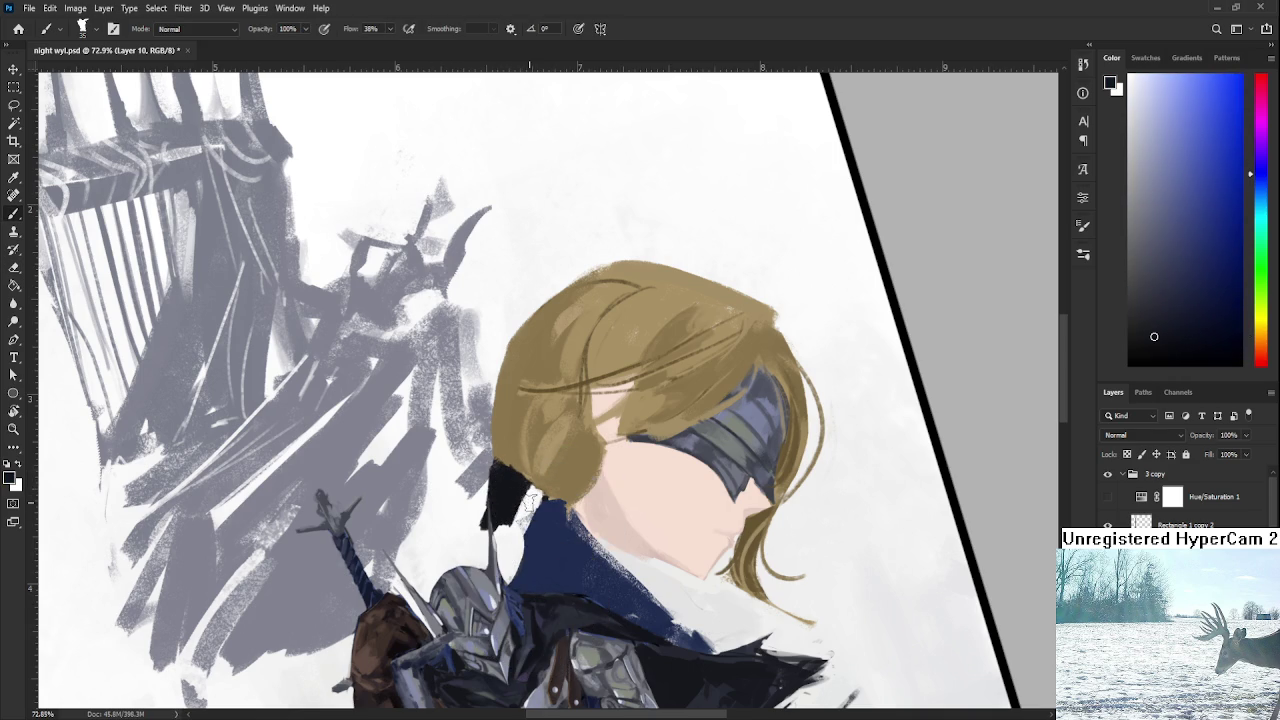
alt+click(537, 469)
drag(535, 500, 540, 532)
Cover the light patch with collar navy and paint tan ponytail strands below the tie.
key(e)
key(b)
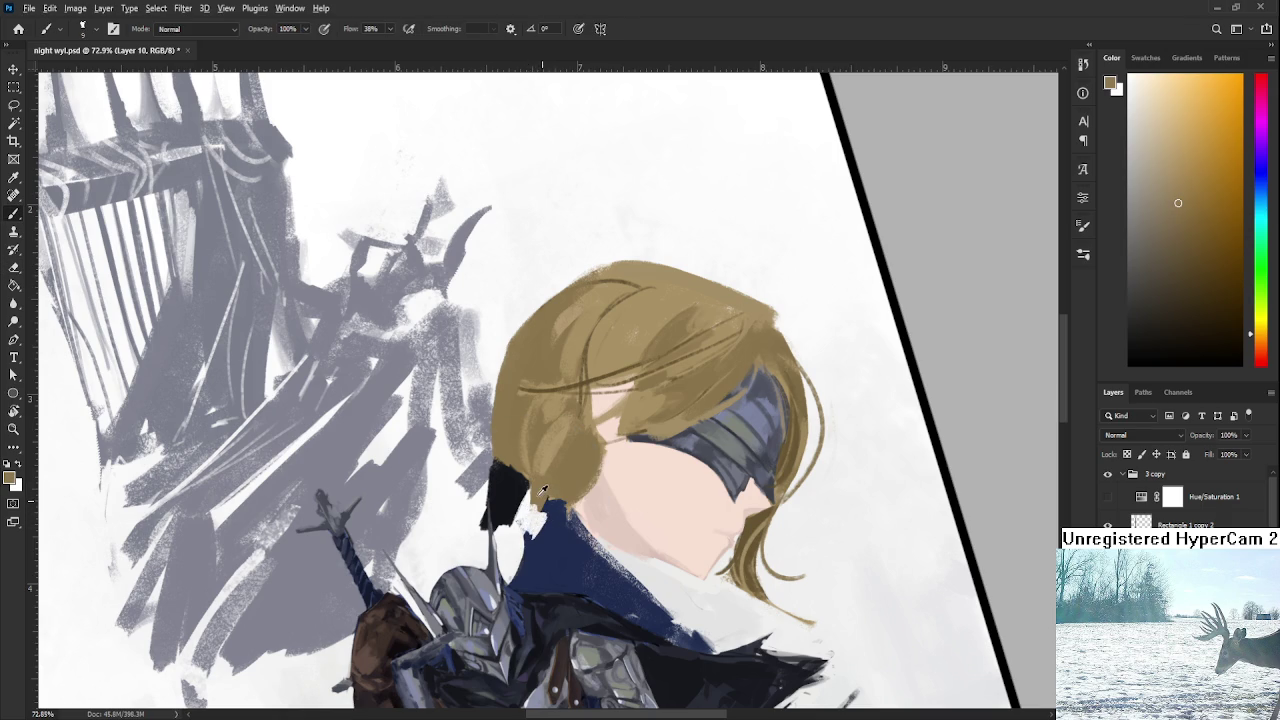
alt+click(555, 520)
mouse_move(555, 522)
mouse_down()
mouse_move(528, 522)
mouse_move(513, 502)
mouse_up()
alt+click(541, 478)
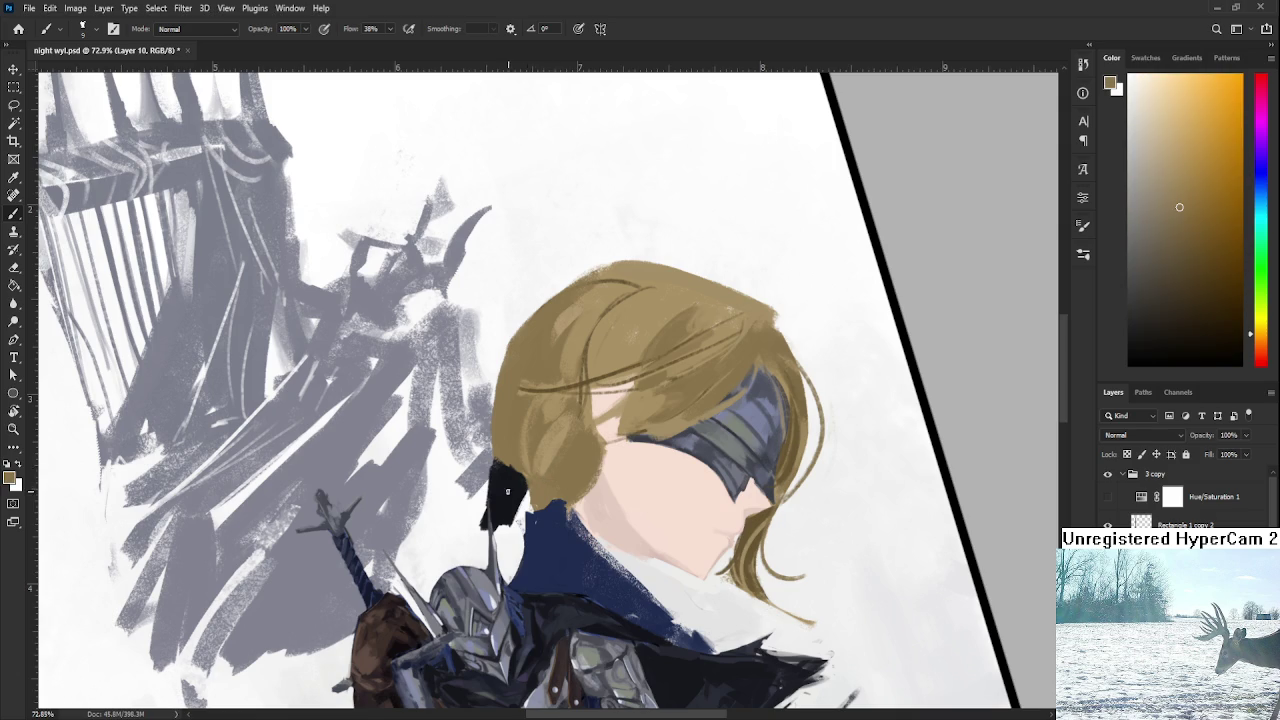
mouse_move(489, 518)
mouse_down()
mouse_move(455, 568)
mouse_move(472, 570)
mouse_move(513, 516)
mouse_up()
key(e)
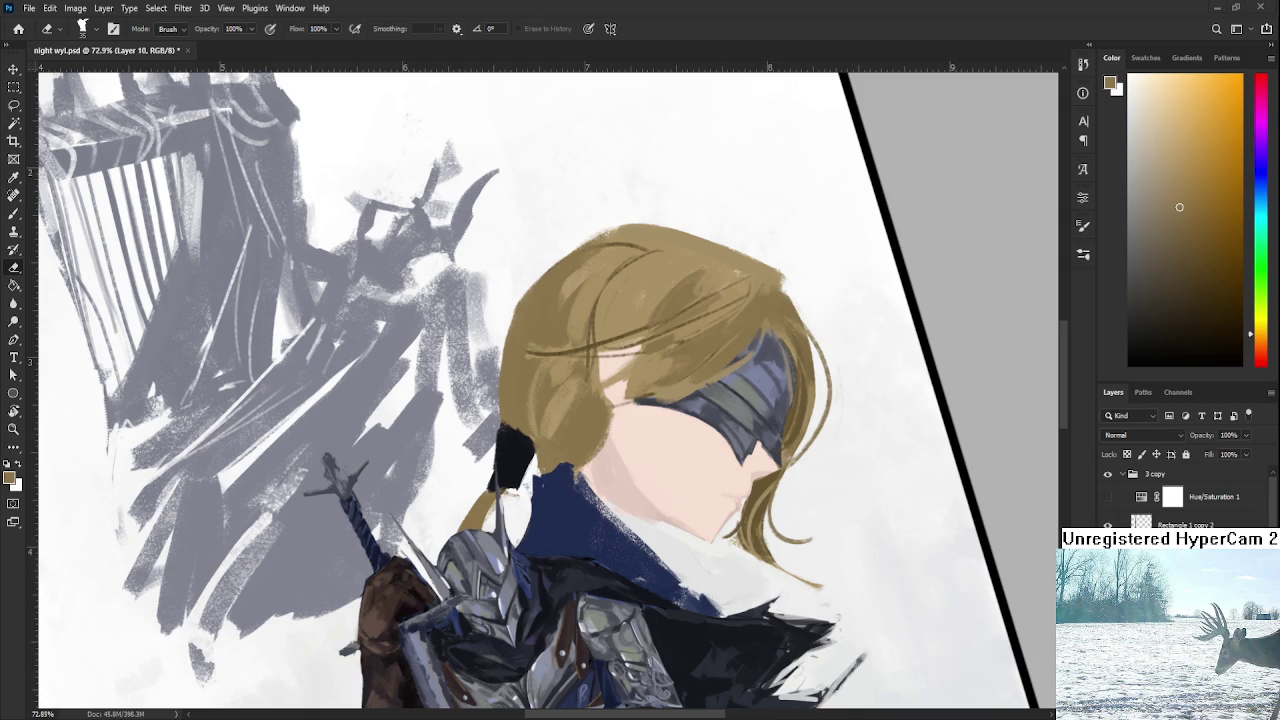
Sample the blindfold's blue-grey and hair tans to carry the band up the side hair.
key(r)
mouse_move(640, 180)
mouse_down()
mouse_move(609, 622)
mouse_move(655, 397)
mouse_up()
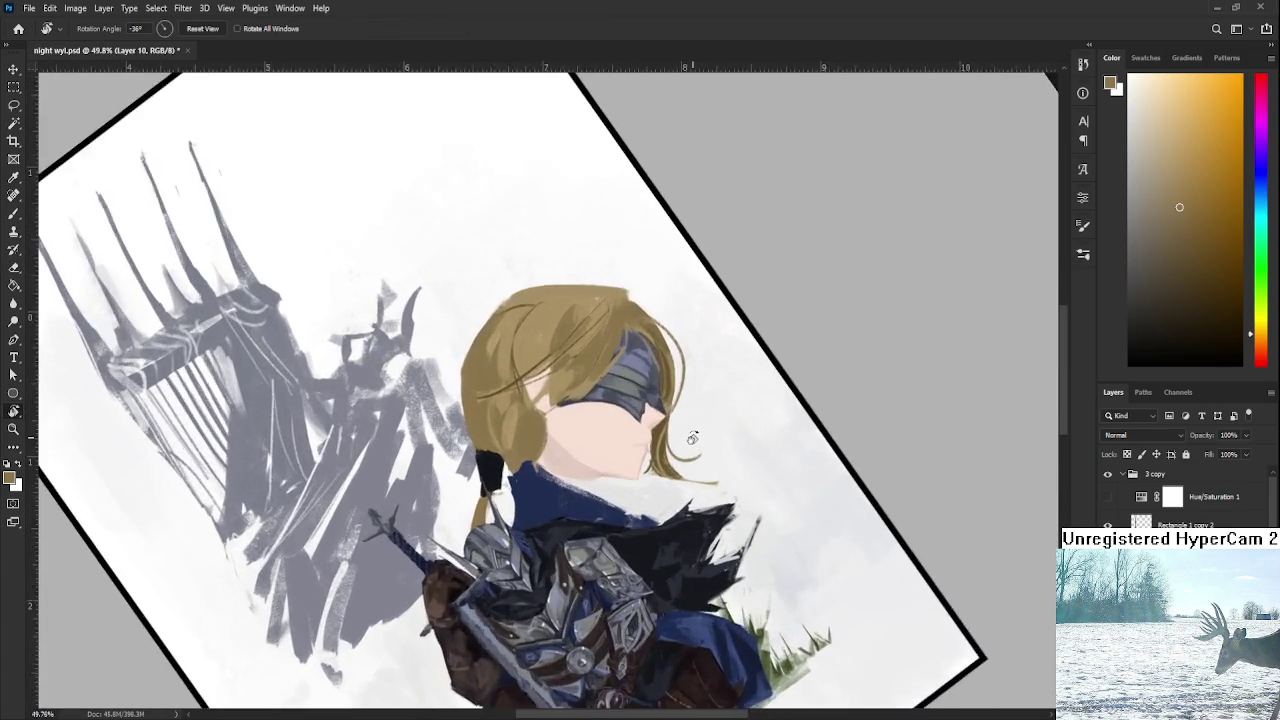
scroll(657, 400, up, 2)
scroll(667, 427, up, 1)
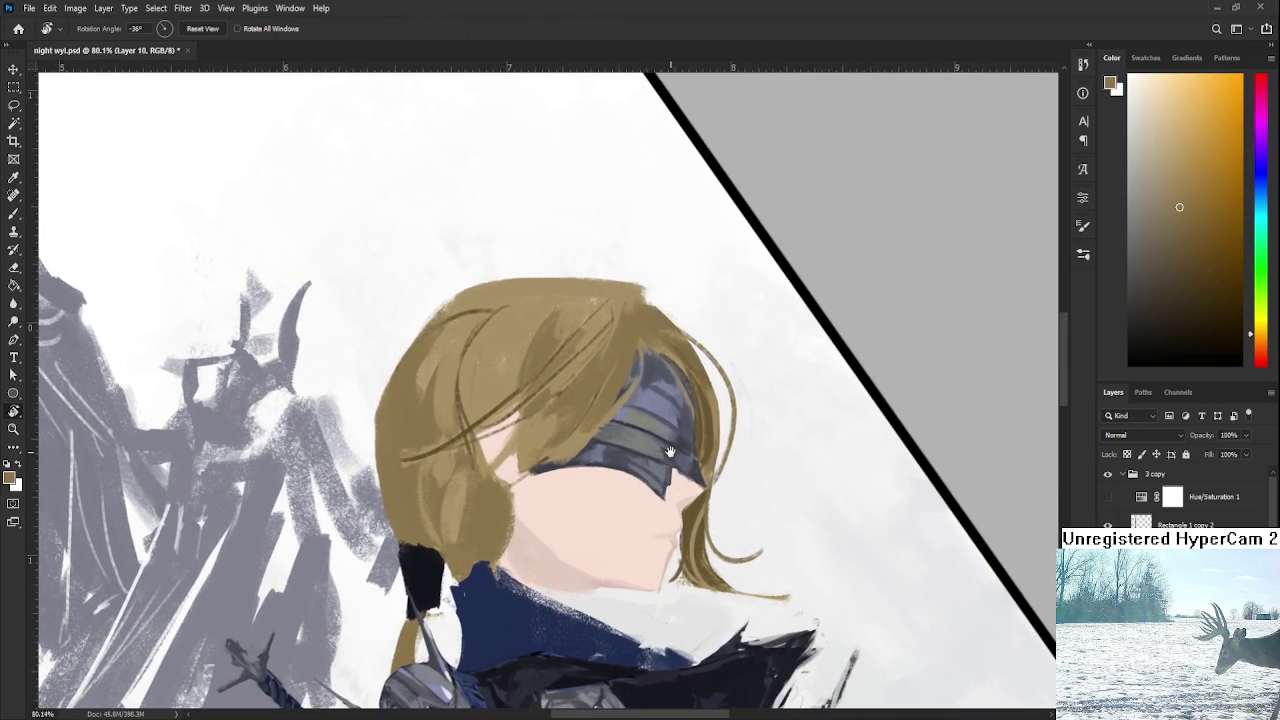
key(b)
alt+click(668, 368)
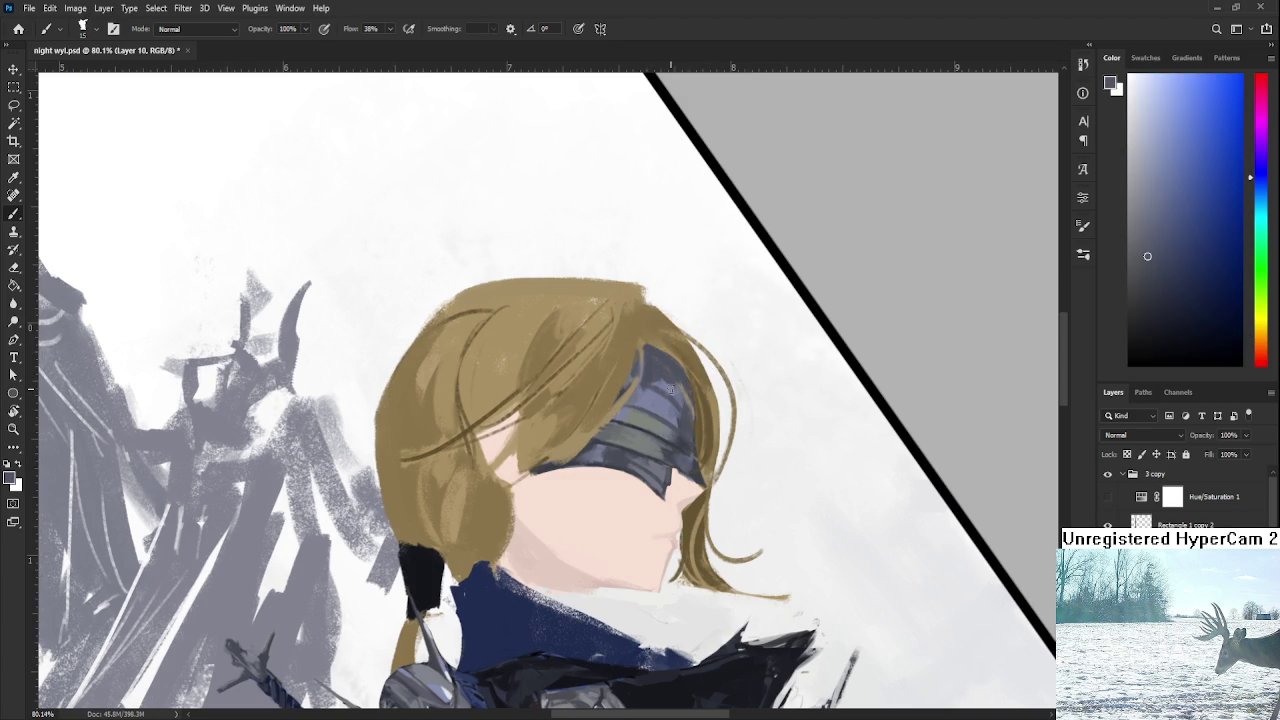
alt+click(672, 388)
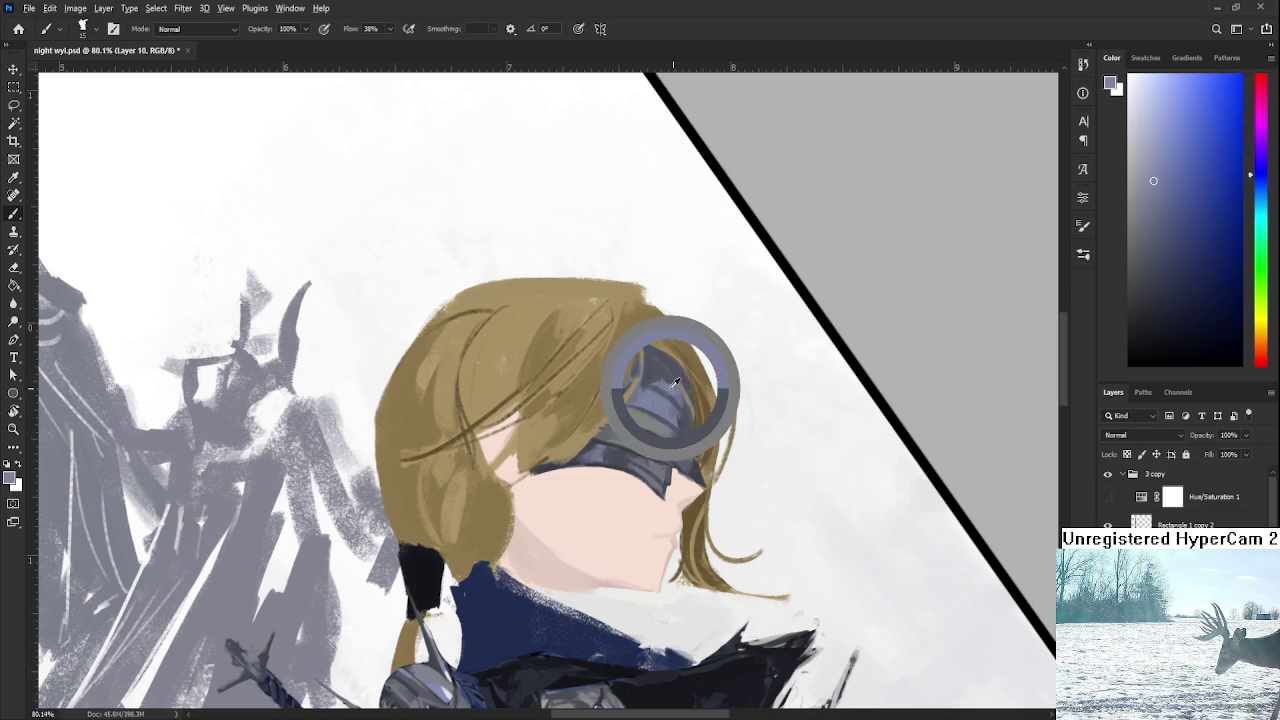
alt+click(676, 364)
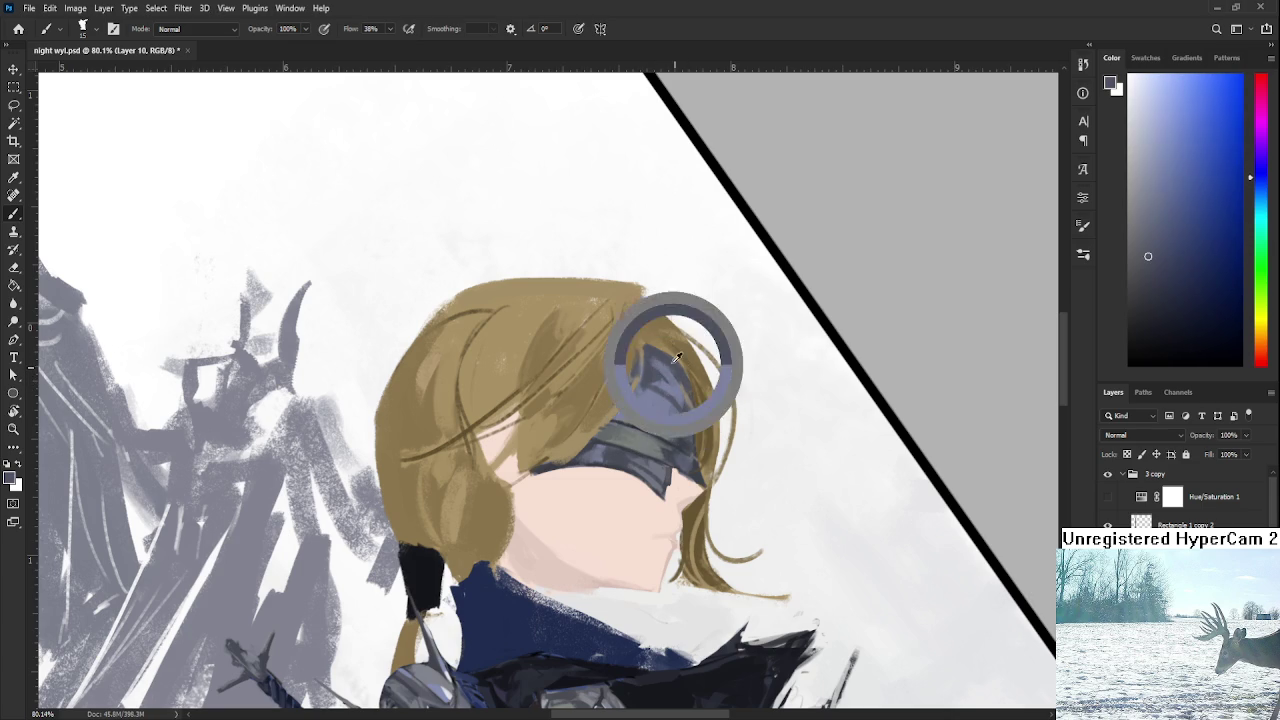
alt+click(664, 350)
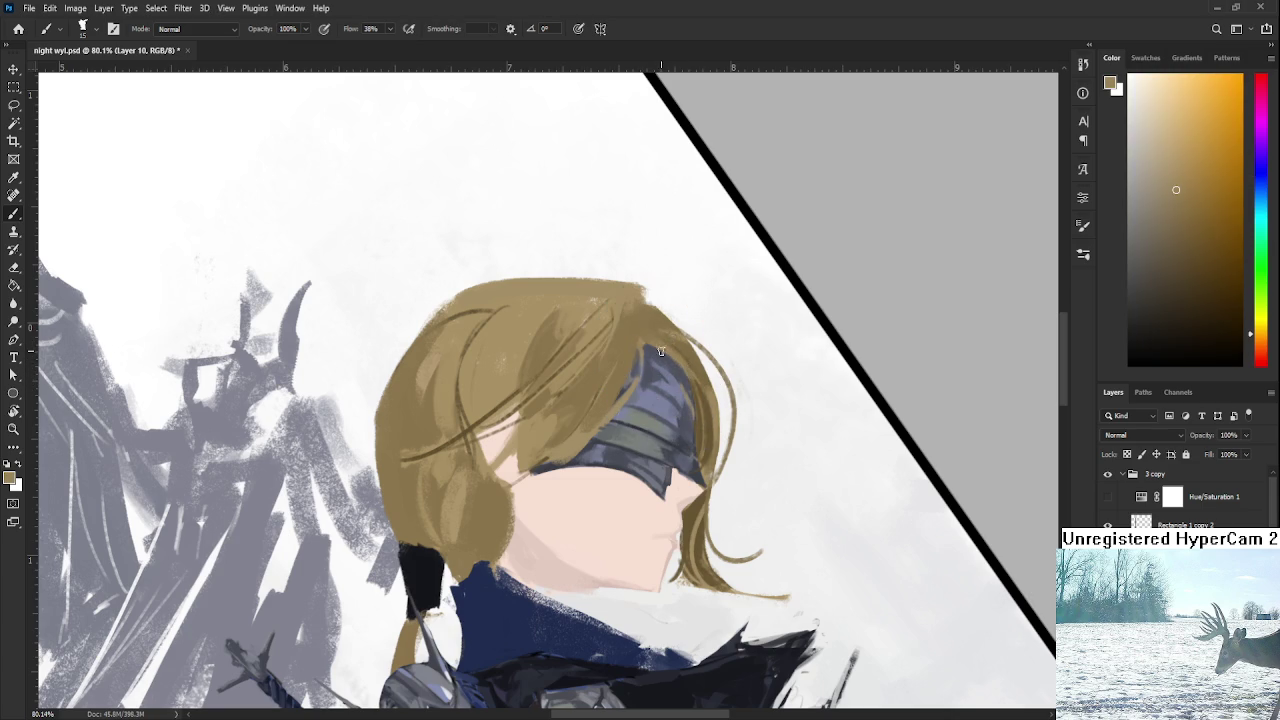
alt+click(694, 356)
Paint sampled skin tones over the hair edge along the cheek.
alt+scroll(430, 432, down, 3)
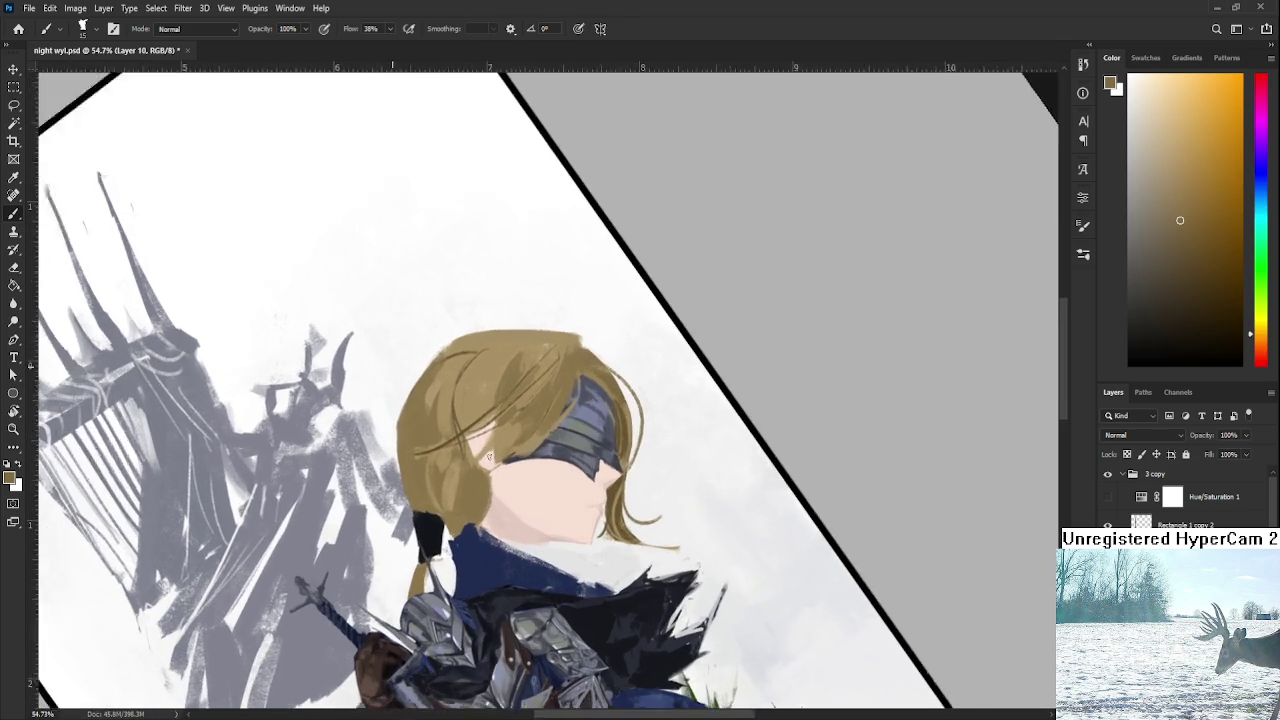
scroll(489, 457, up, 3)
alt+click(500, 530)
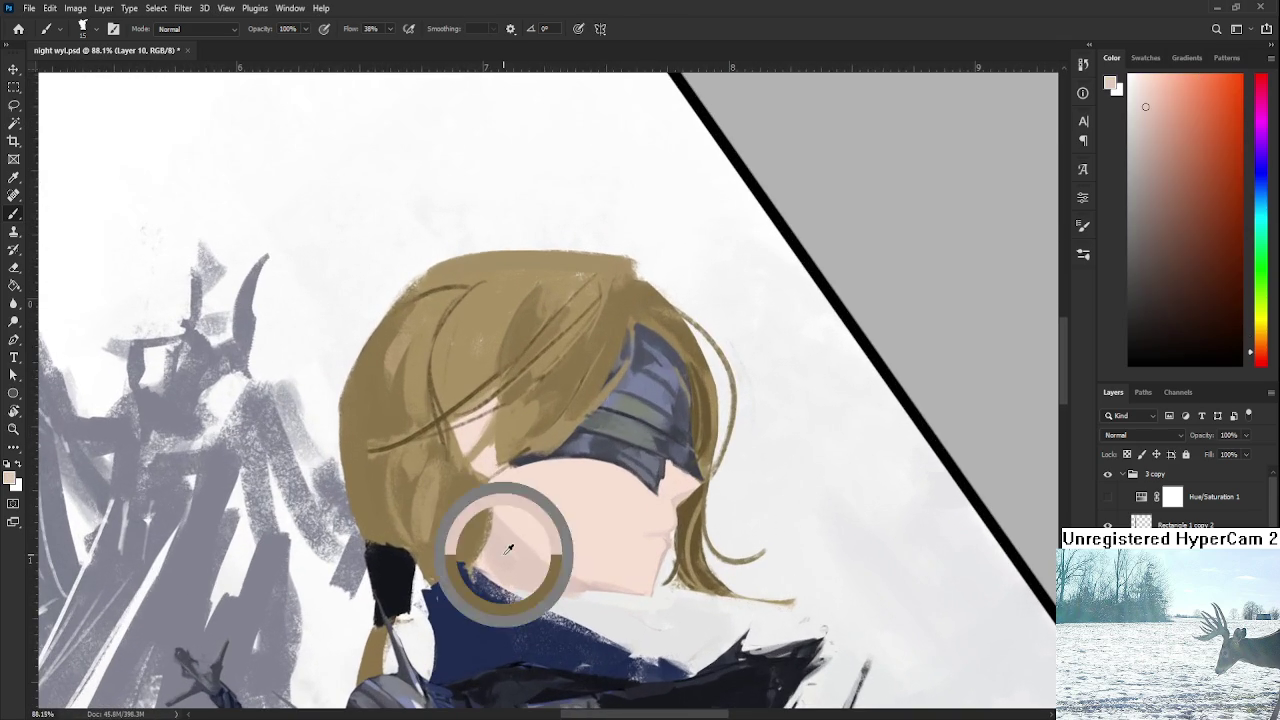
mouse_move(471, 494)
mouse_down()
mouse_move(465, 548)
mouse_move(478, 512)
mouse_move(464, 480)
mouse_move(500, 492)
mouse_up()
alt+click(469, 478)
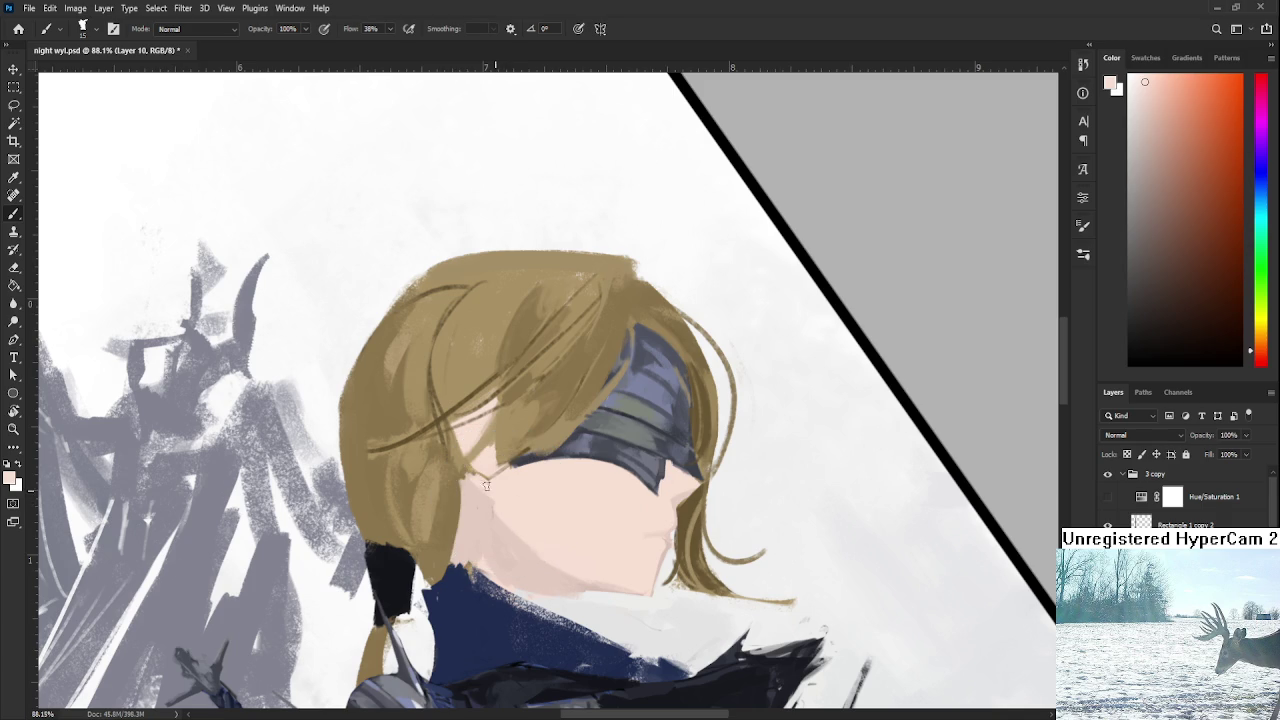
alt+click(479, 518)
alt+click(503, 531)
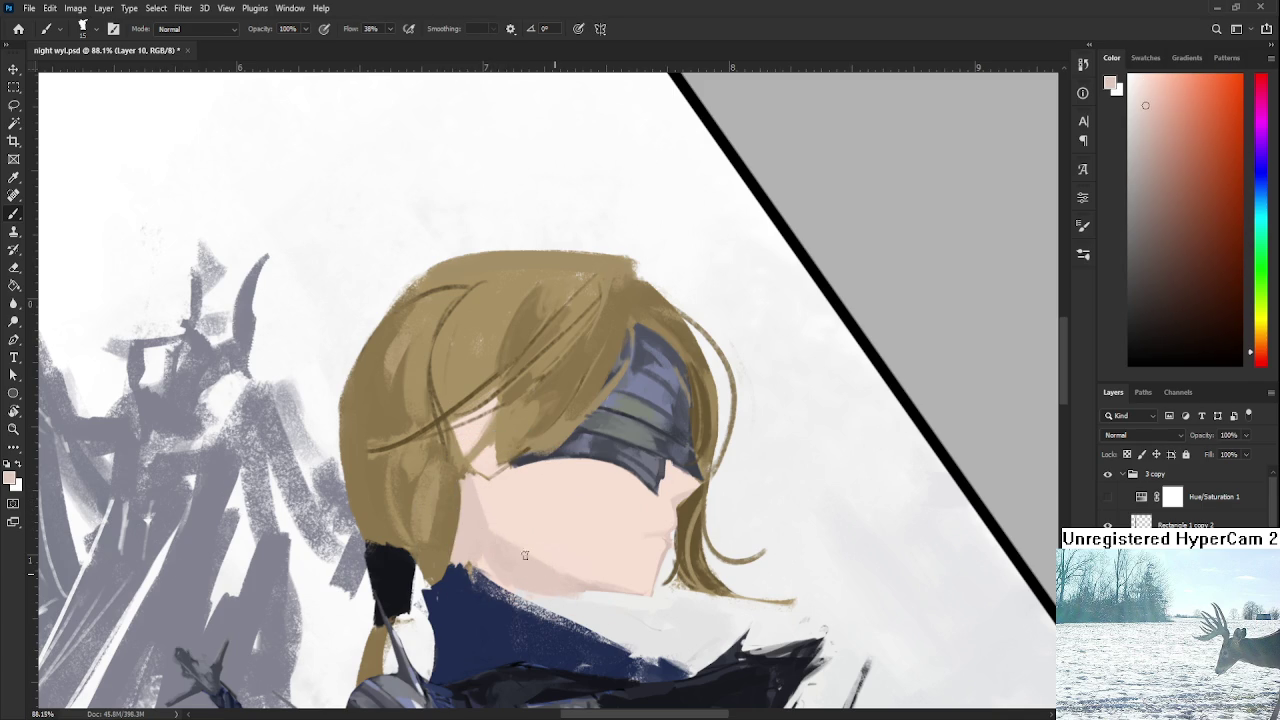
alt+click(525, 535)
With the view tilted to -22°, fill tan hair beside the ponytail tie.
key(r)
drag(549, 524, 516, 505)
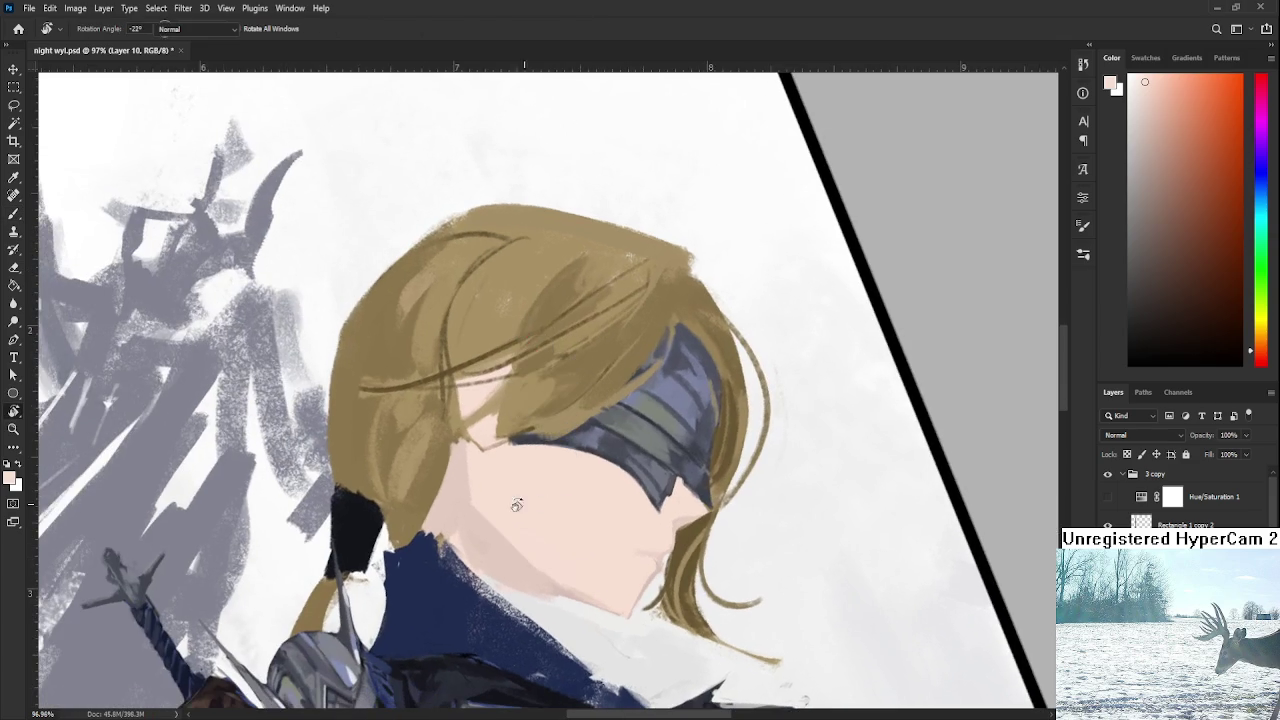
alt+click(407, 524)
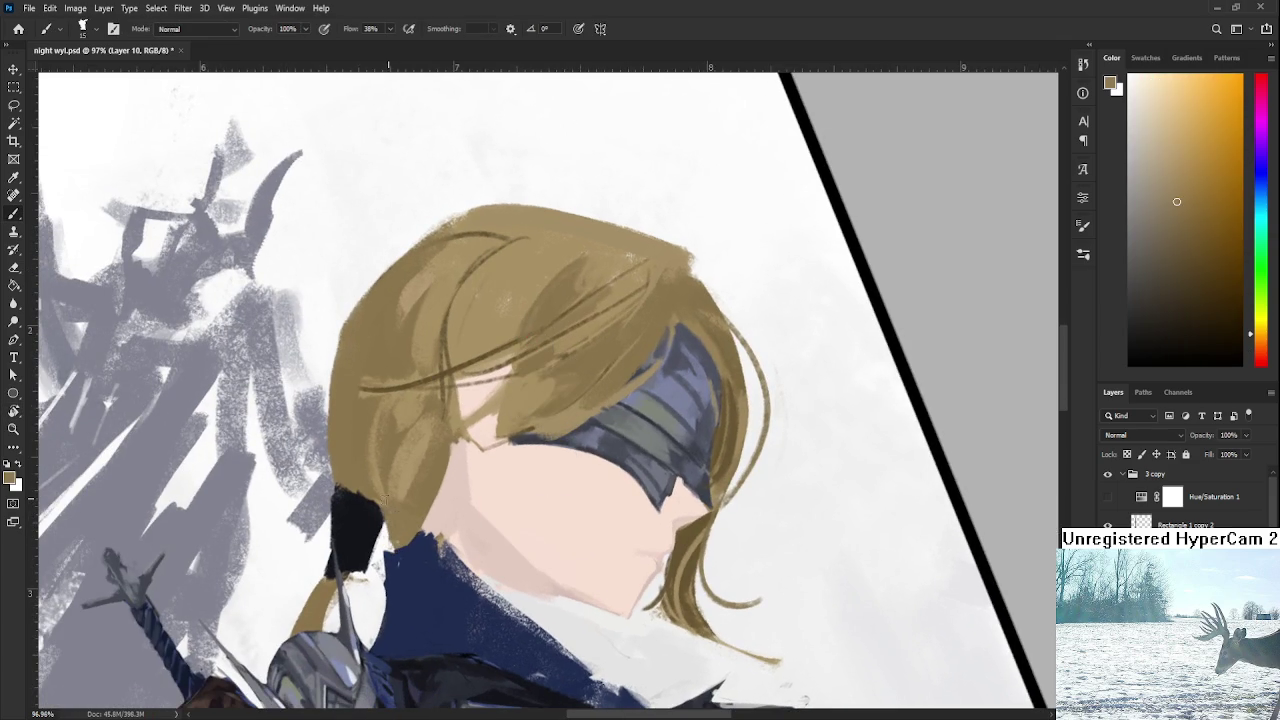
alt+click(394, 510)
drag(394, 510, 412, 545)
drag(430, 502, 414, 540)
mouse_move(450, 455)
mouse_down()
mouse_move(420, 537)
mouse_move(456, 547)
mouse_up()
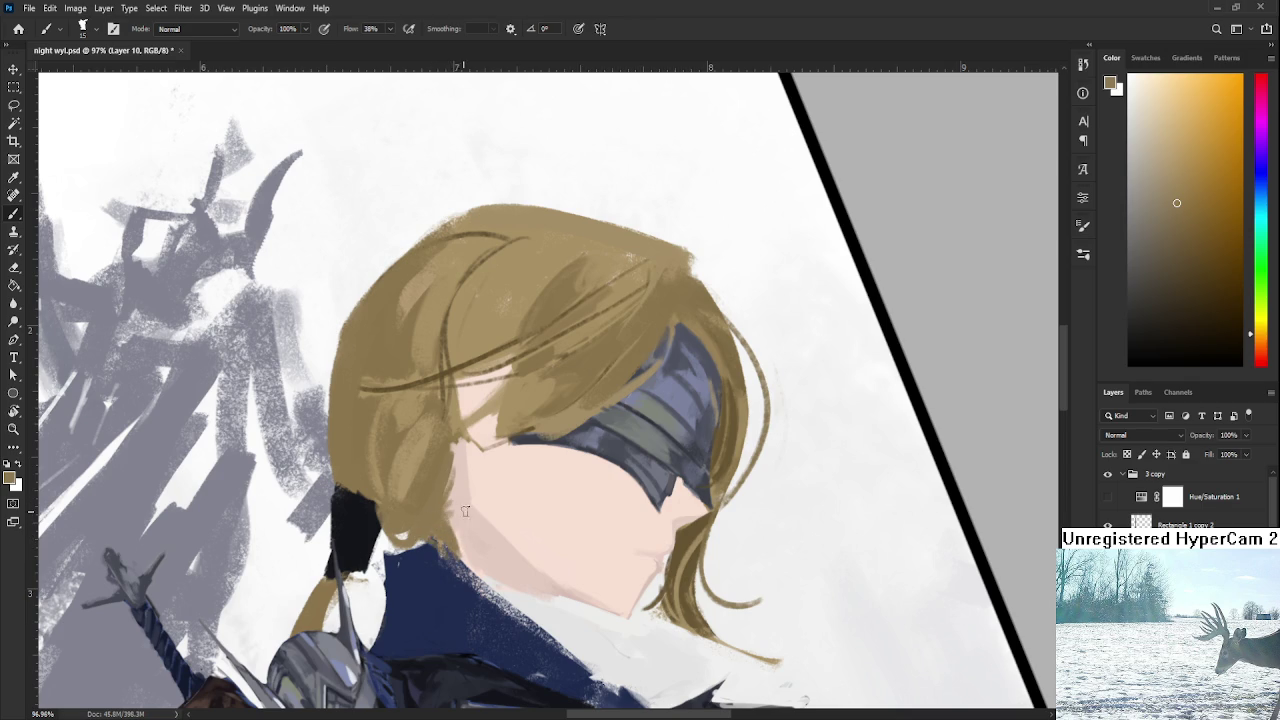
Straighten the view on the face and sample hair tones near the blindfold's end.
scroll(465, 511, down, 5)
mouse_move(720, 417)
mouse_down()
mouse_move(560, 617)
mouse_move(709, 534)
mouse_up()
scroll(624, 406, up, 3)
scroll(650, 440, up, 3)
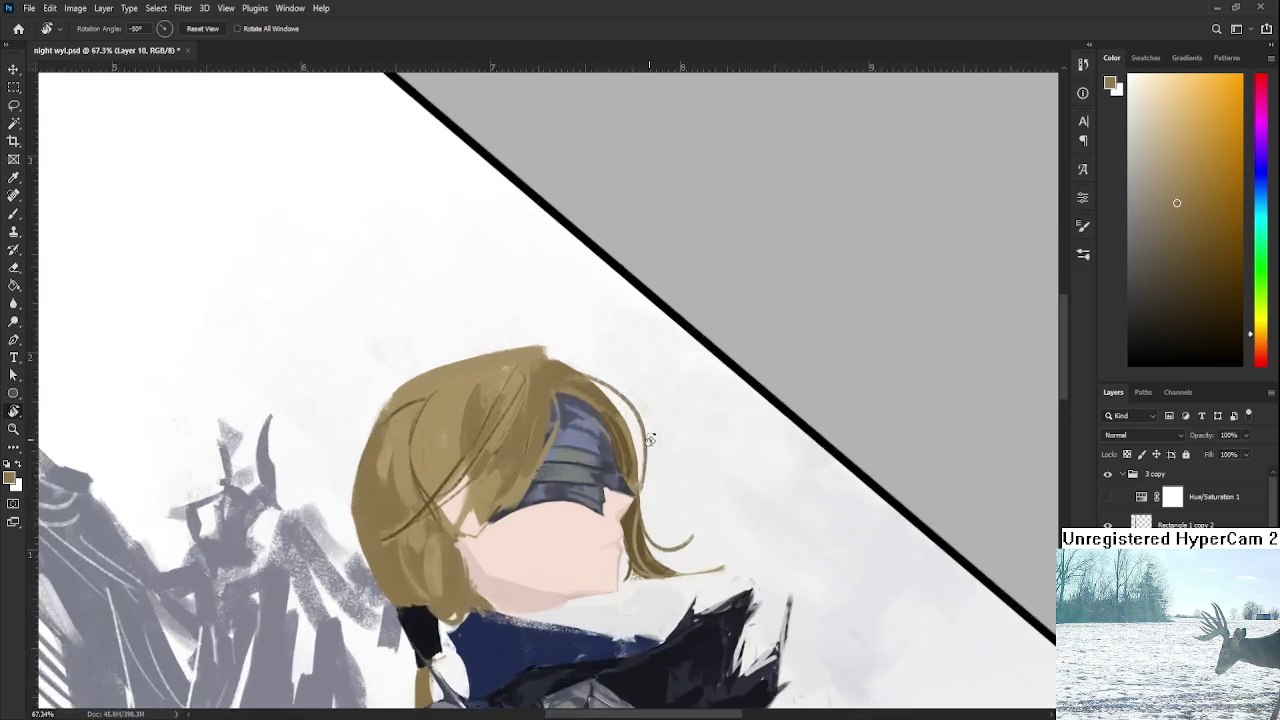
scroll(650, 440, up, 3)
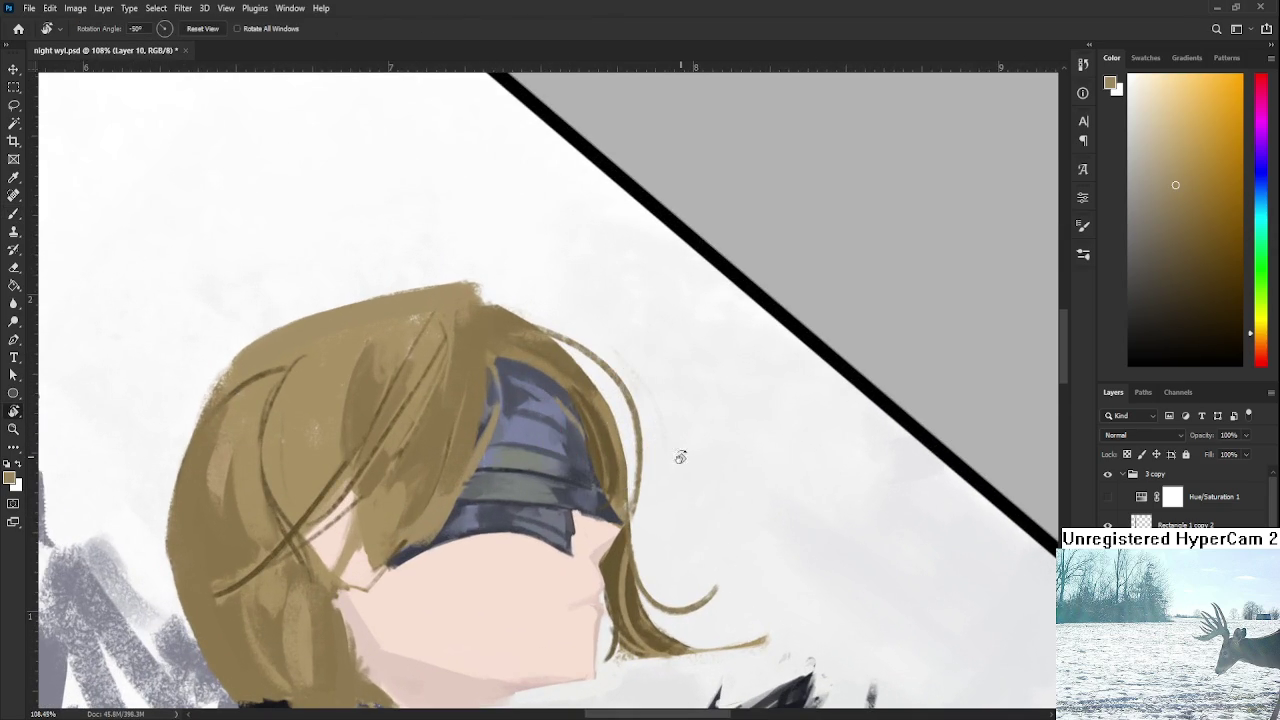
drag(680, 457, 586, 423)
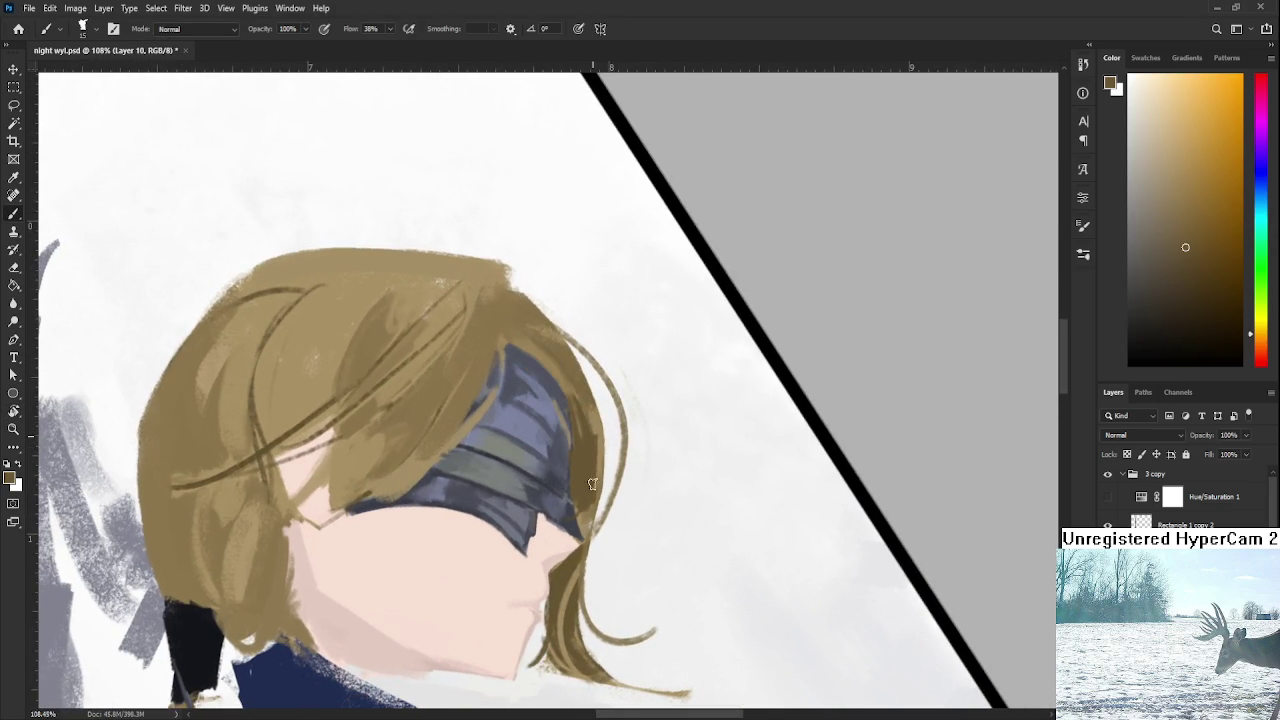
alt+click(566, 386)
alt+click(574, 393)
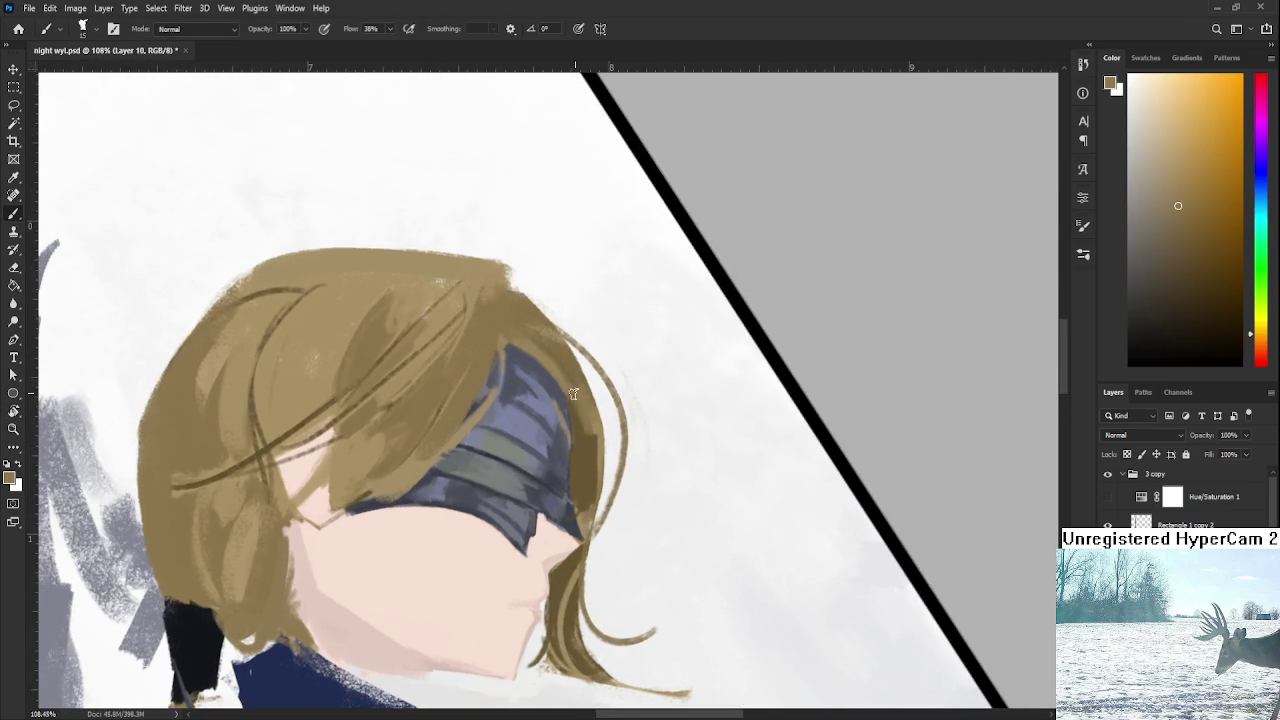
alt+click(590, 453)
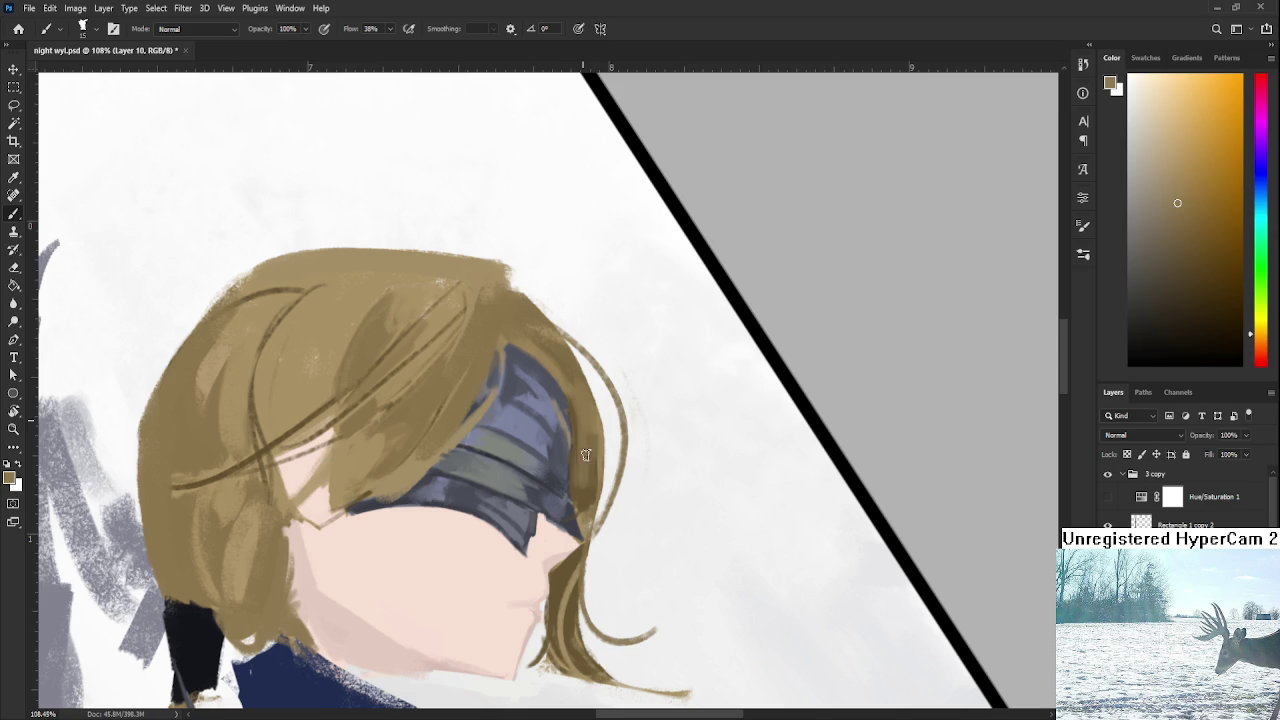
alt+click(597, 470)
alt+click(591, 493)
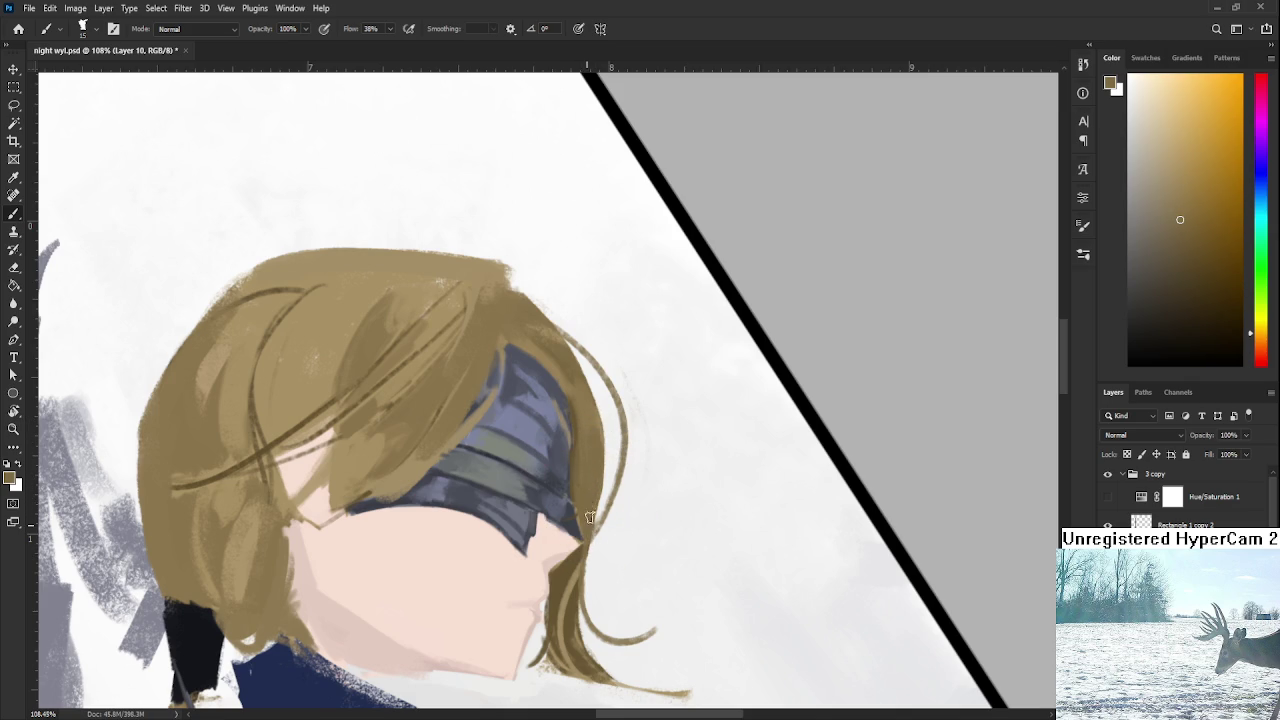
alt+click(566, 585)
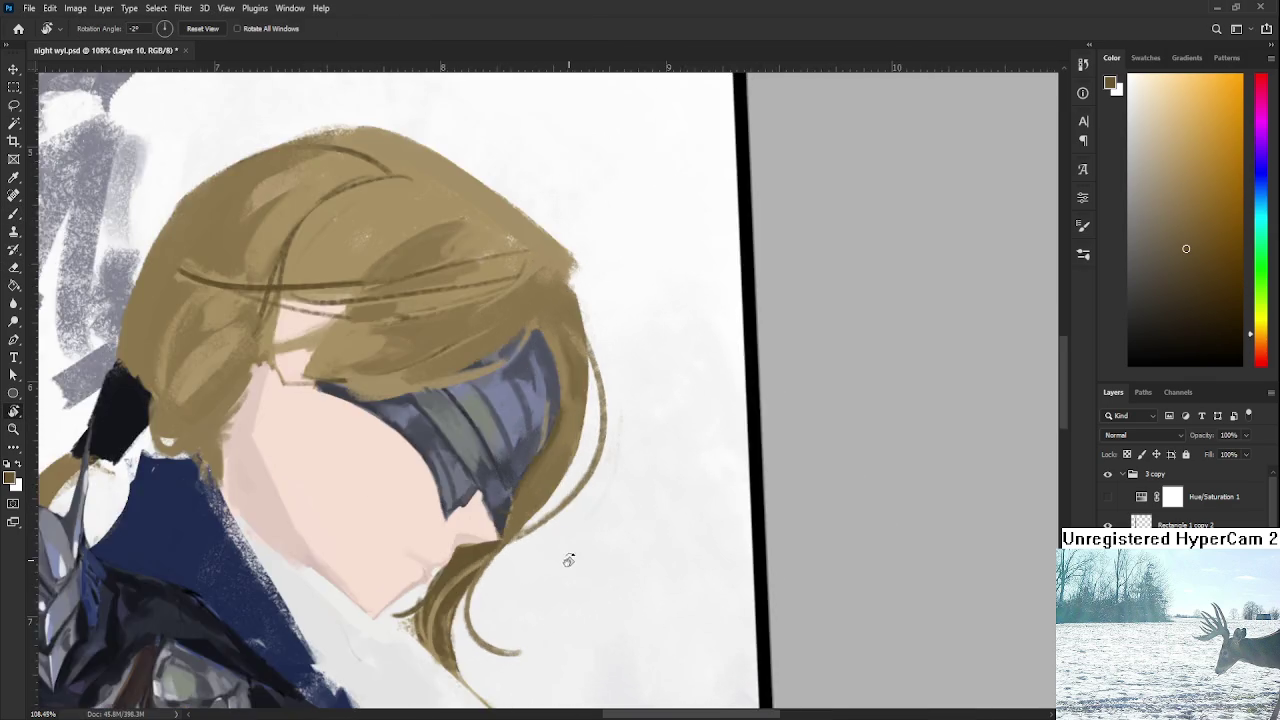
Lighten the hair strand below the chin with white strokes, then sample its greyish tan.
drag(660, 505, 651, 436)
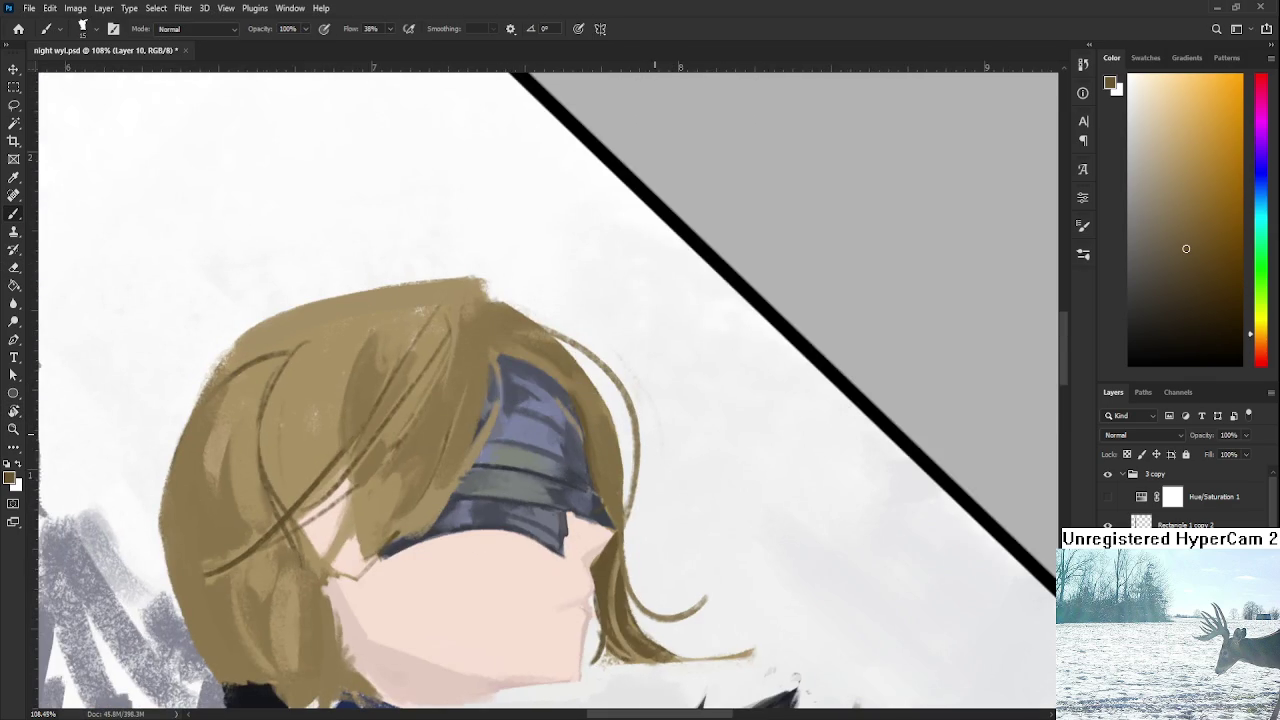
scroll(660, 430, down, 5)
scroll(690, 440, up, 3)
key(r)
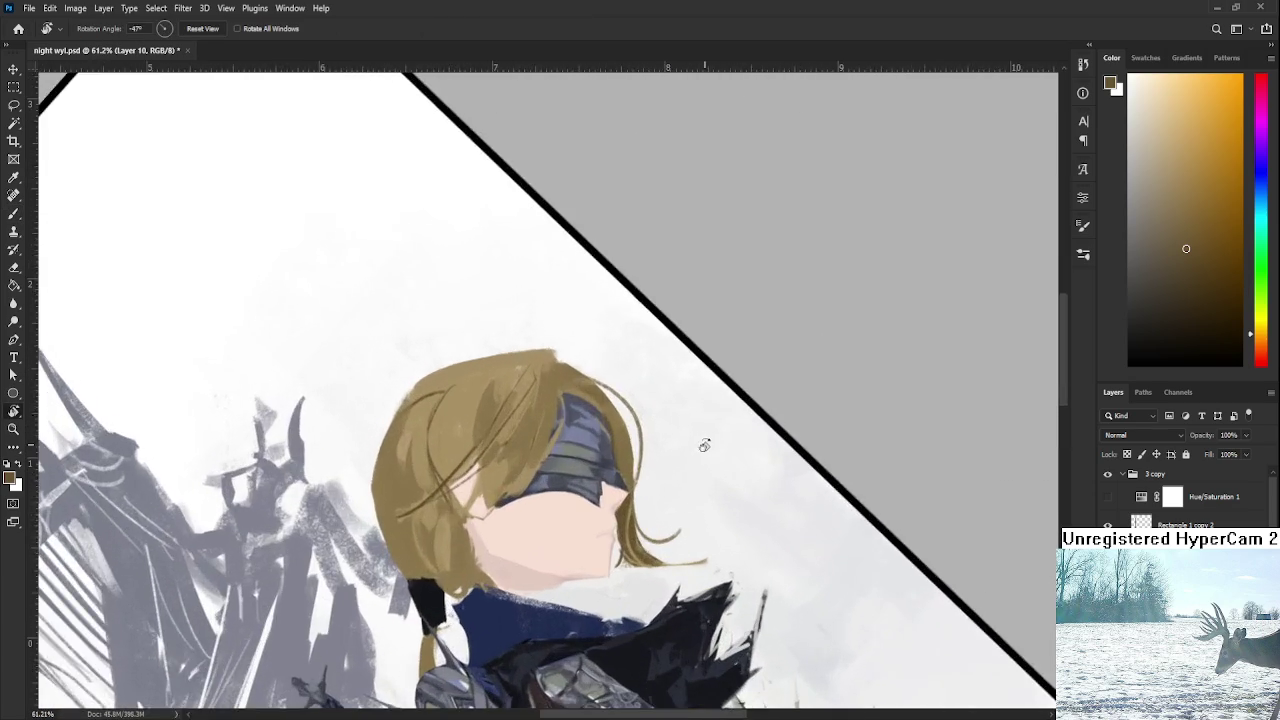
drag(704, 445, 690, 520)
scroll(600, 500, up, 3)
key(b)
key(x)
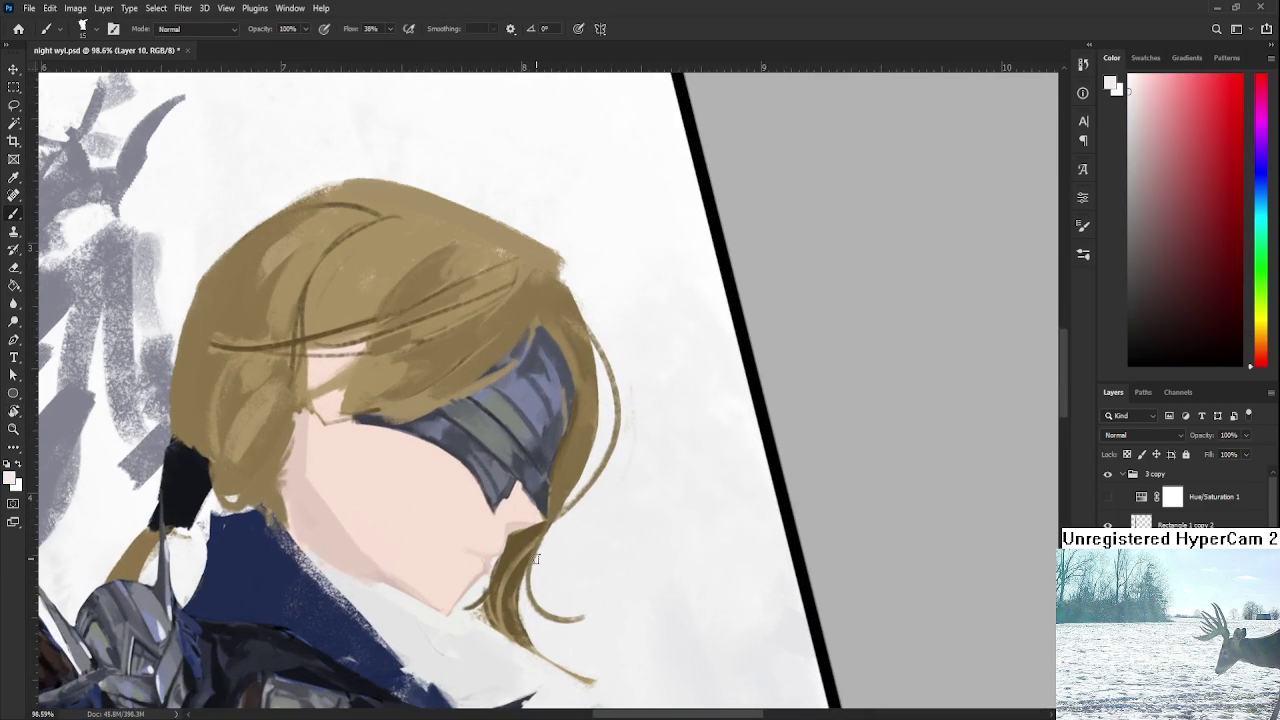
drag(508, 570, 490, 608)
drag(520, 545, 488, 630)
drag(525, 592, 505, 645)
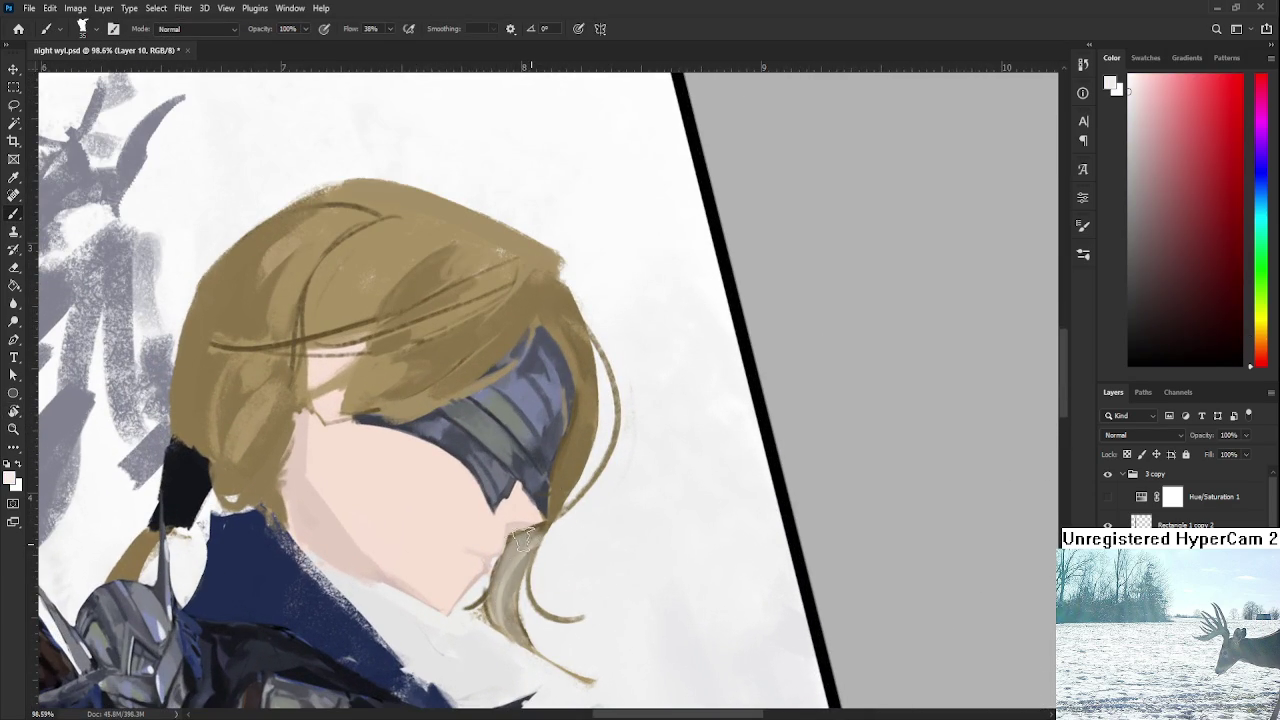
alt+click(520, 545)
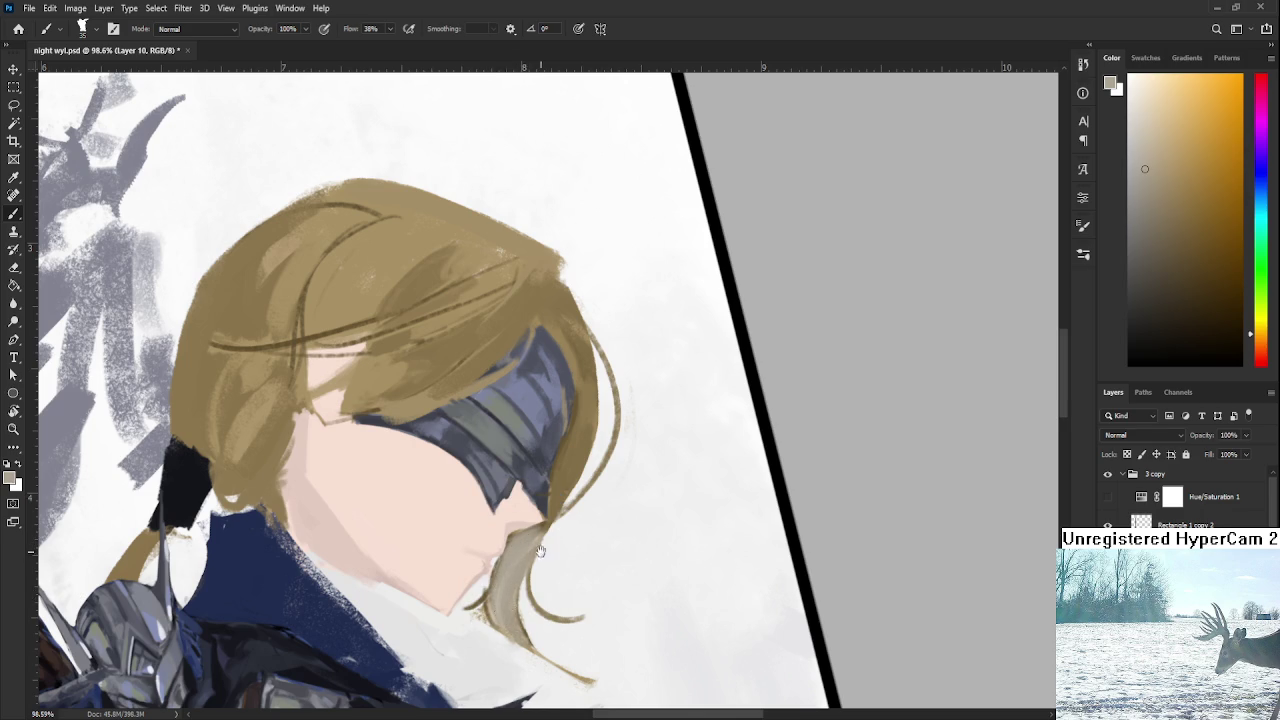
drag(539, 550, 504, 645)
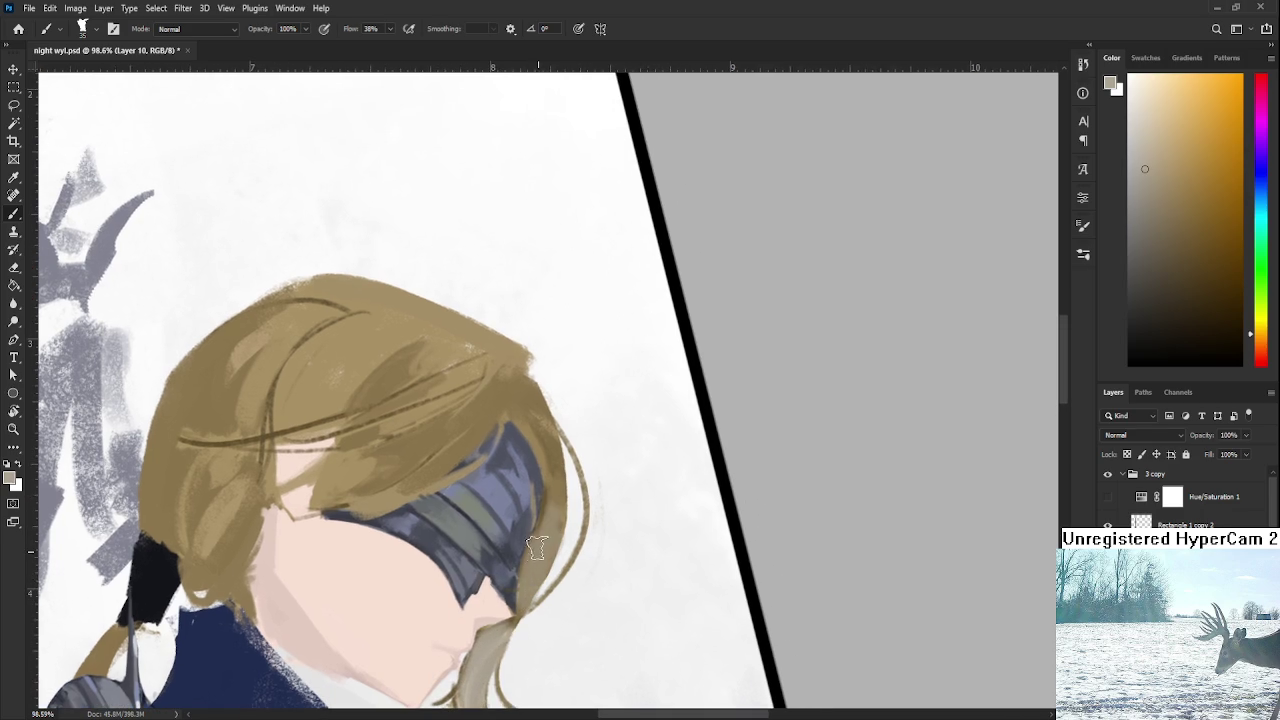
drag(548, 491, 554, 527)
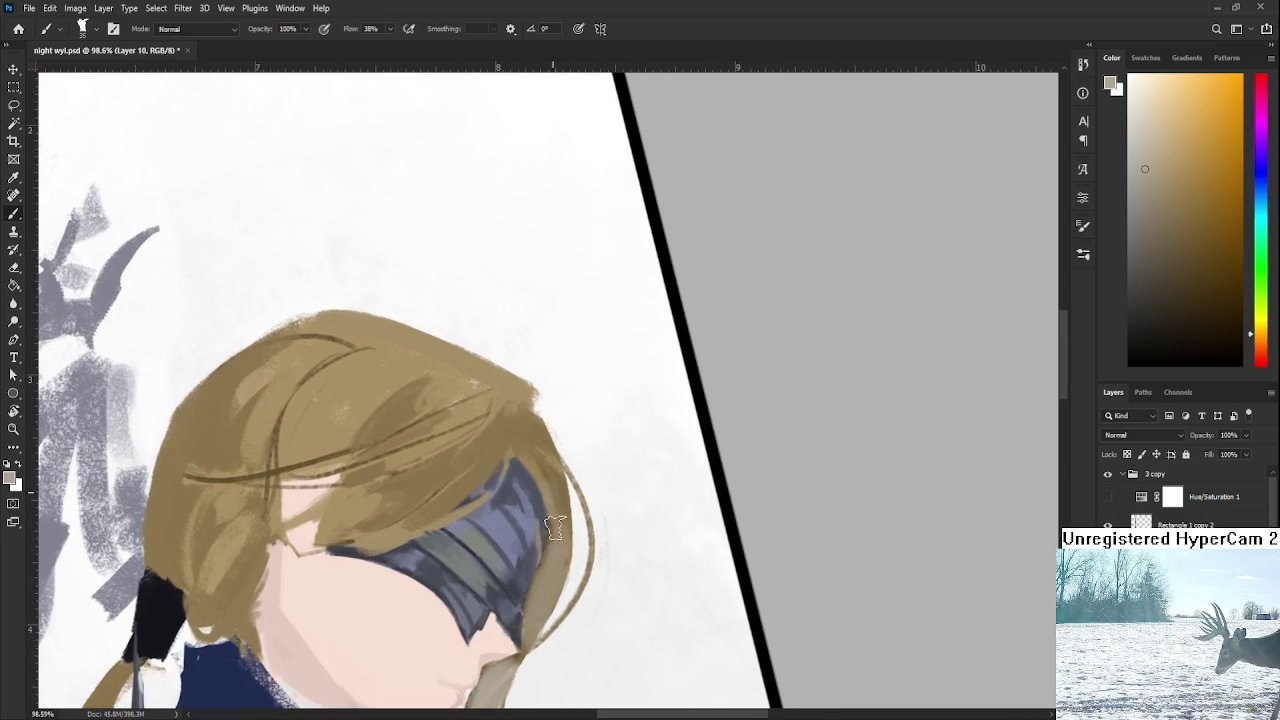
drag(545, 595, 585, 498)
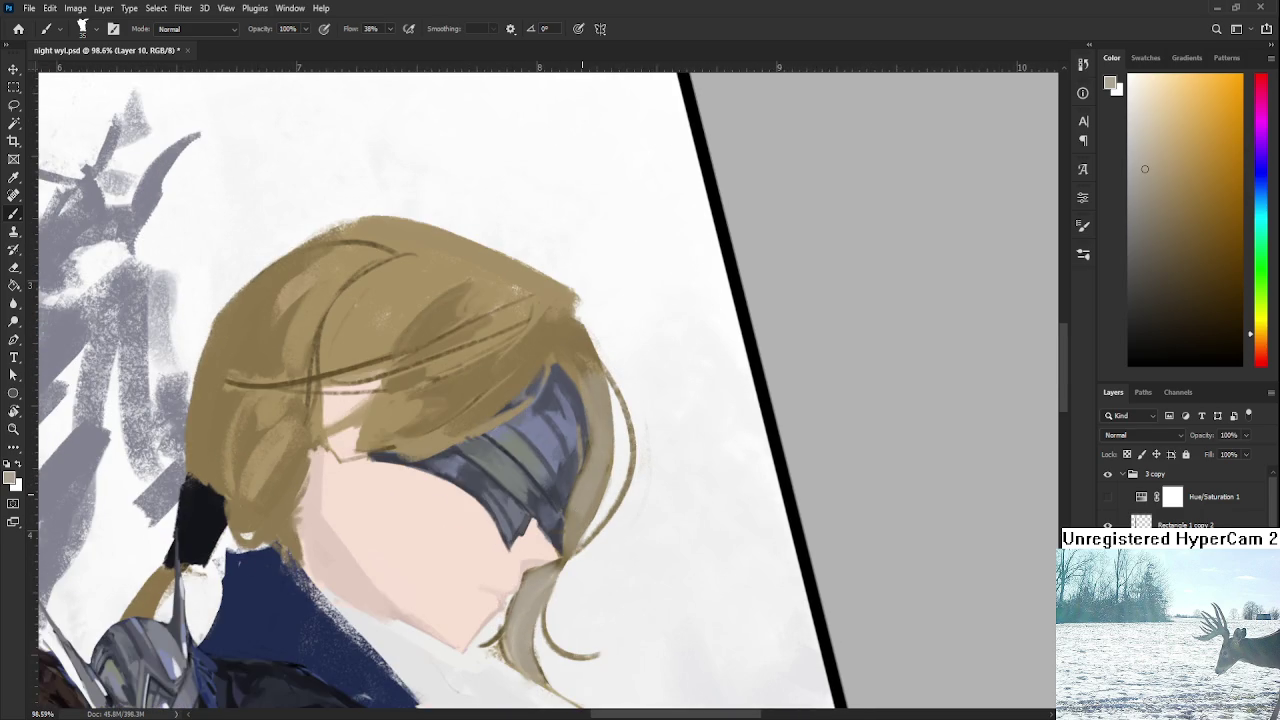
scroll(597, 467, down, 3)
scroll(597, 467, down, 3)
scroll(597, 467, up, 3)
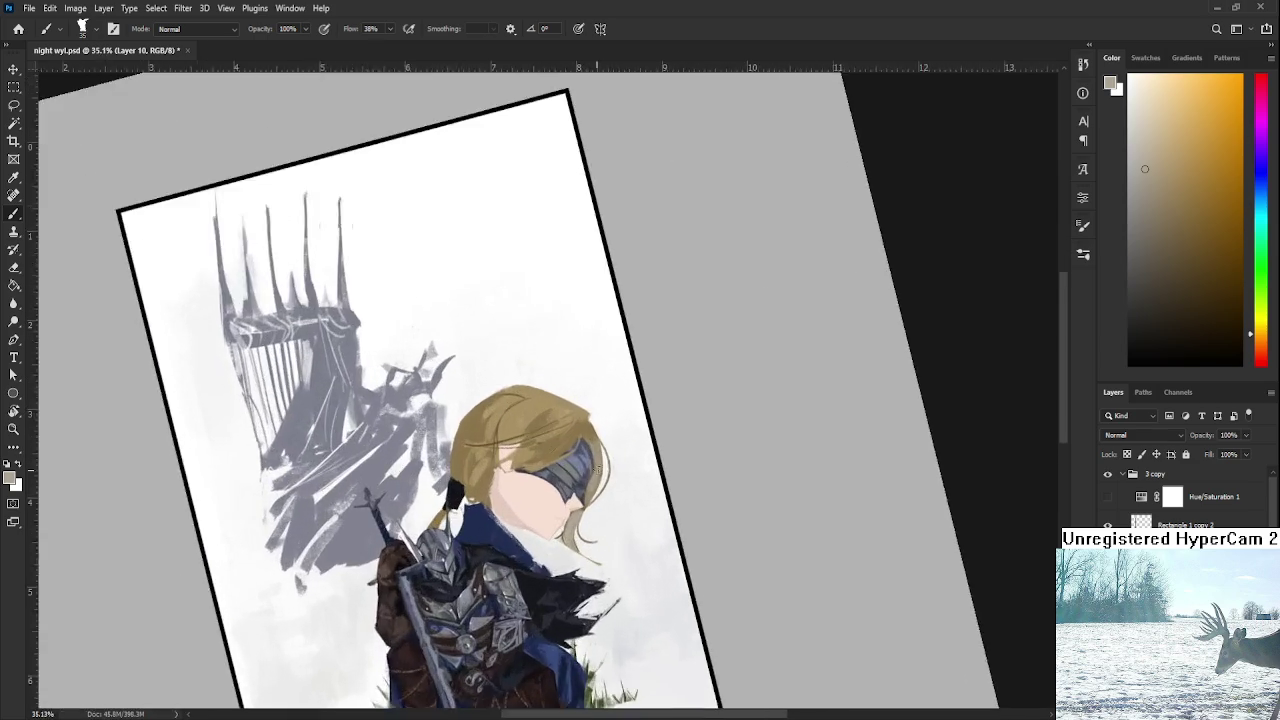
Undo the lightened chin strand back to golden tan and sample the collar's dark blue.
scroll(597, 467, up, 3)
scroll(666, 455, down, 3)
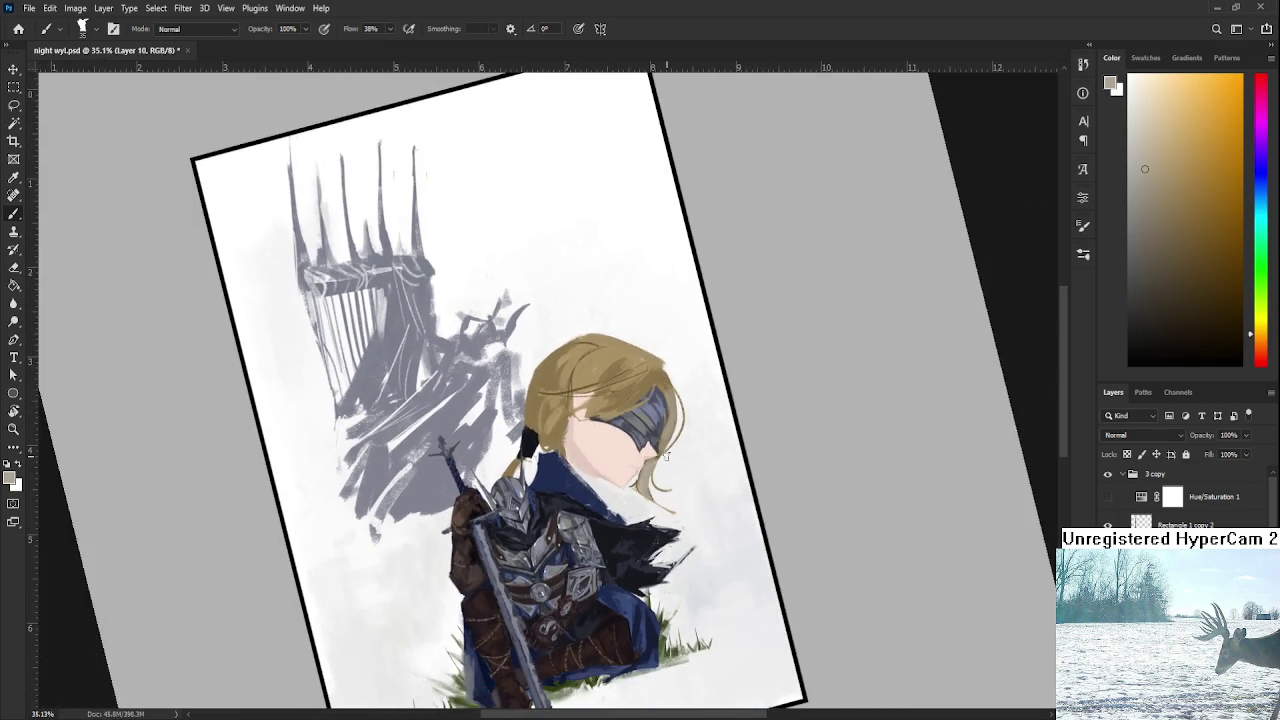
scroll(666, 455, up, 5)
key(r)
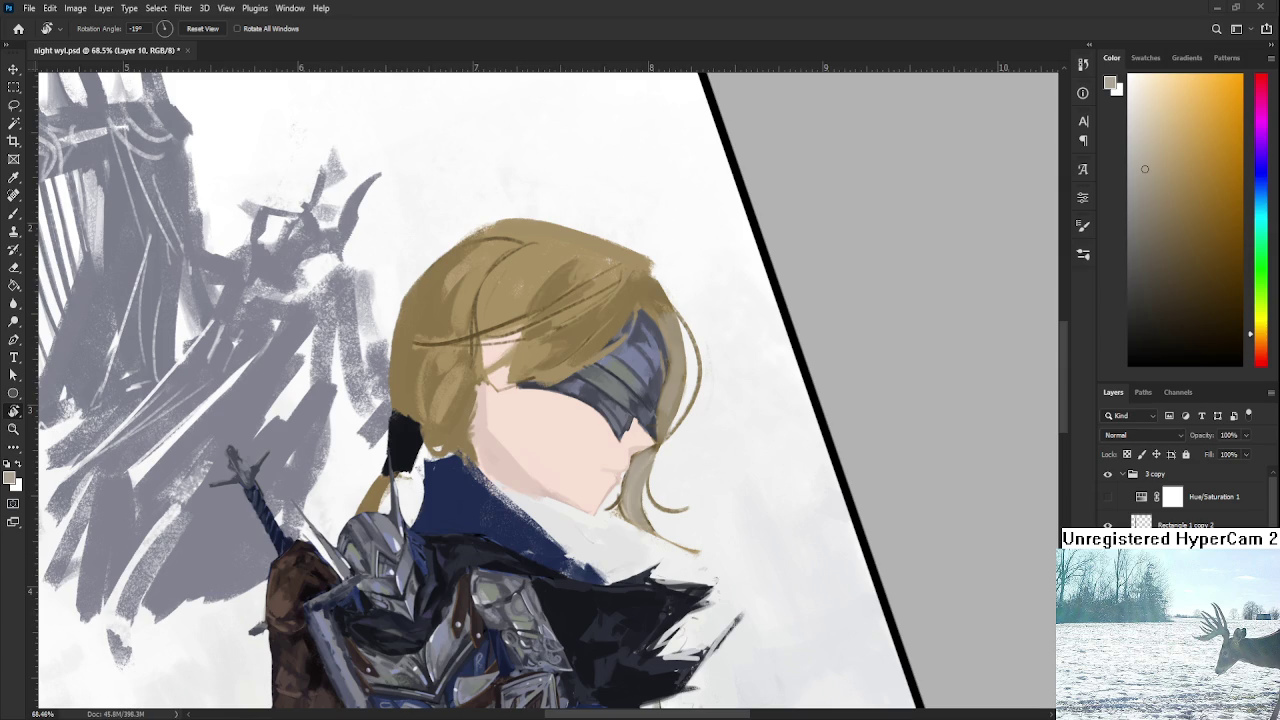
scroll(638, 412, up, 2)
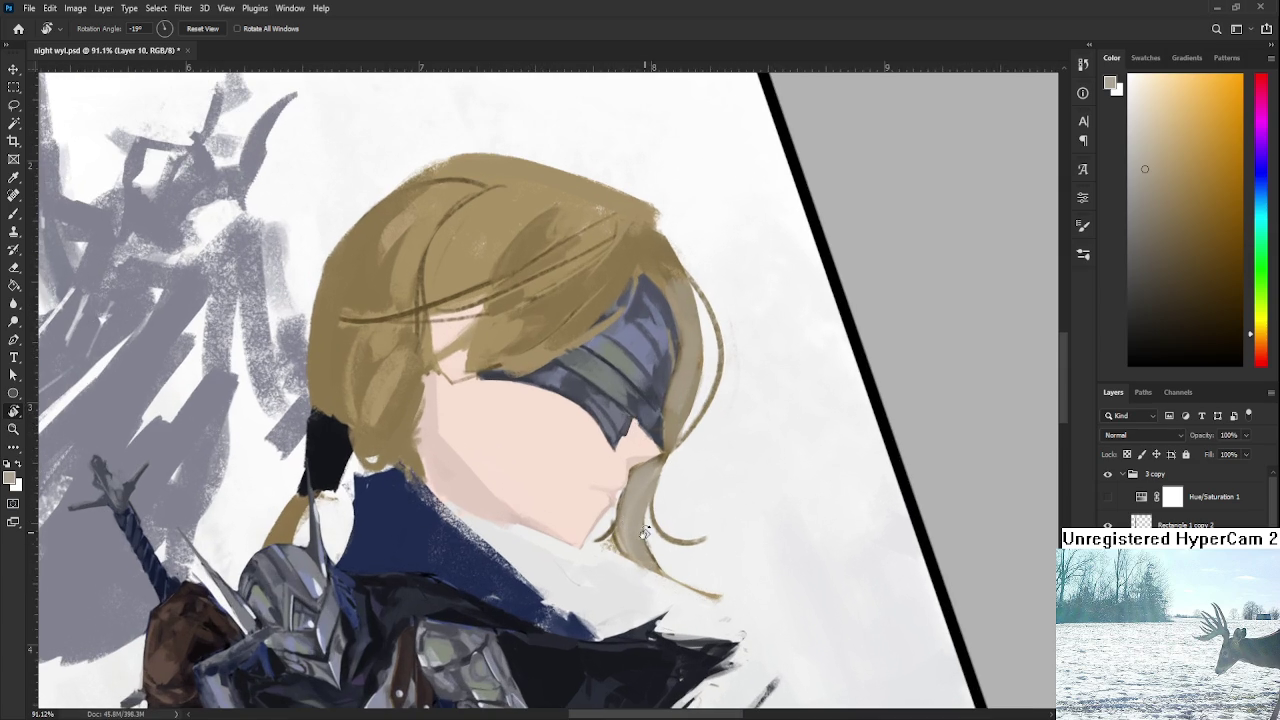
key(ctrl+z)
key(ctrl+z)
key(ctrl+z)
key(ctrl+z)
key(ctrl+z)
key(b)
alt+click(550, 605)
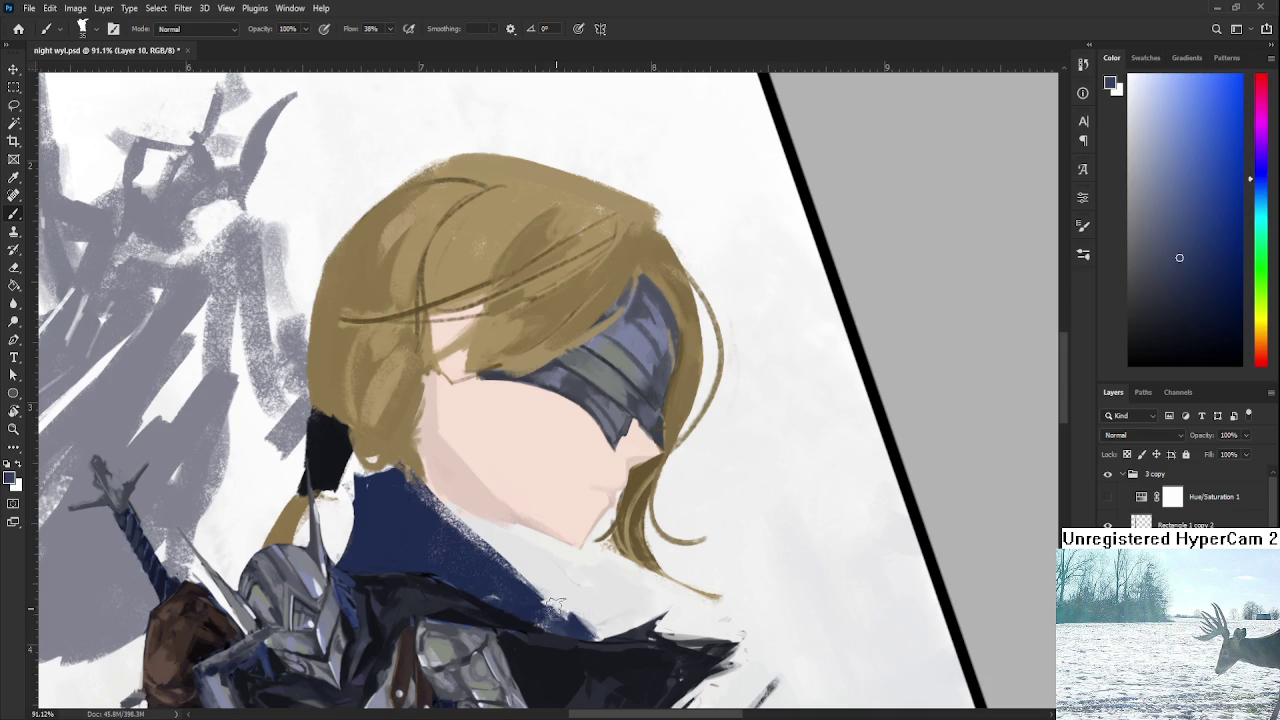
Sample the hair brown, lighten it to a greyish tan, and repaint the strand under the chin.
alt+click(648, 470)
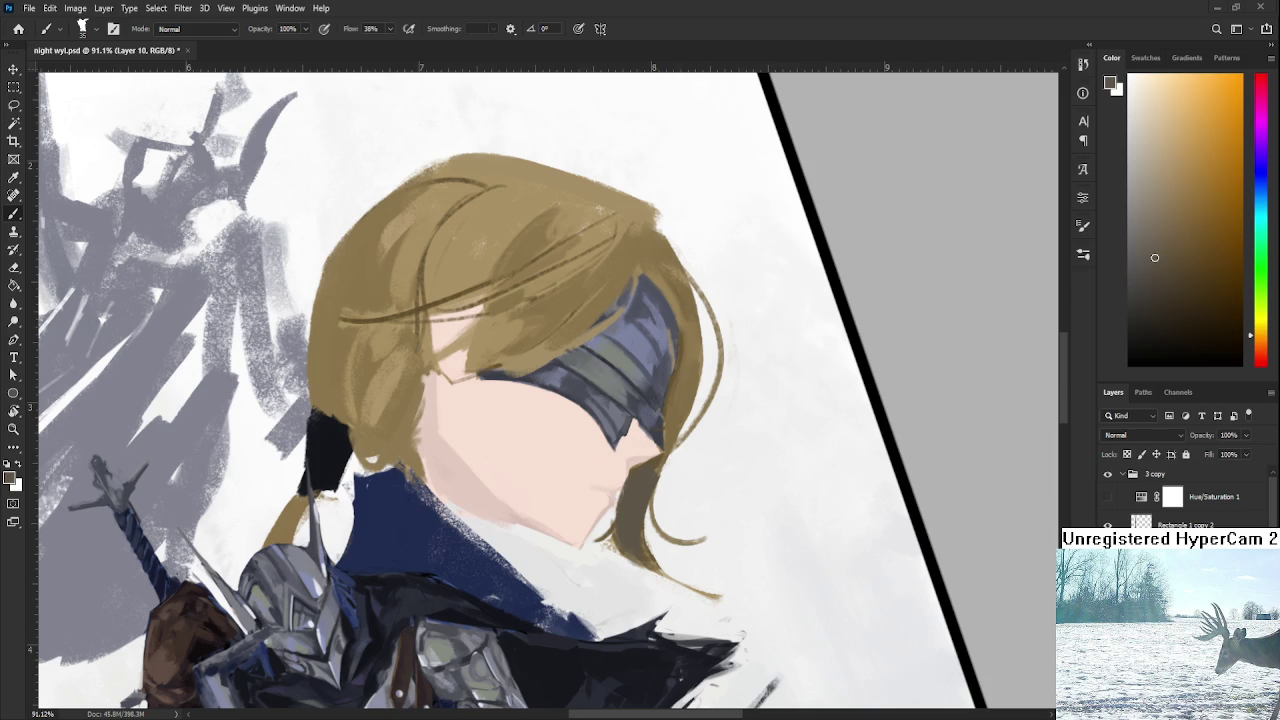
click(1142, 231)
drag(645, 475, 622, 545)
click(1142, 203)
click(1144, 196)
drag(655, 468, 625, 550)
mouse_move(648, 470)
mouse_down()
mouse_move(628, 537)
mouse_move(650, 582)
mouse_move(703, 567)
mouse_up()
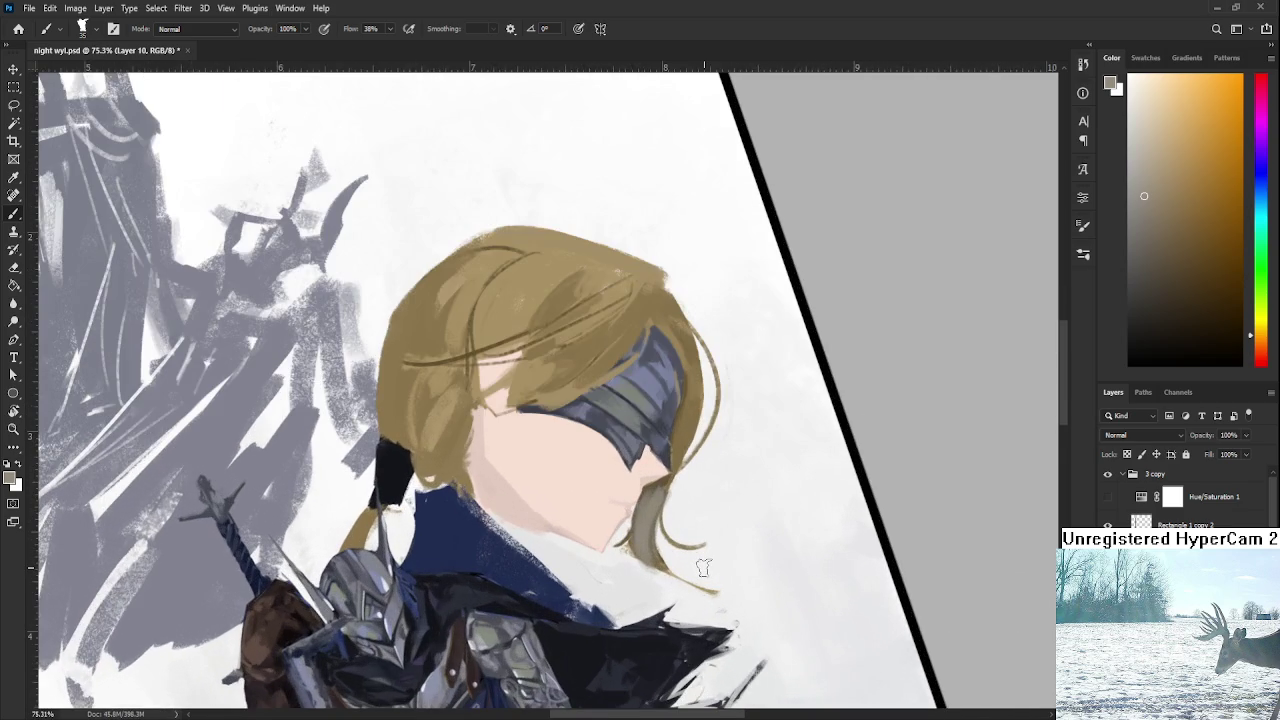
scroll(703, 566, down, 3)
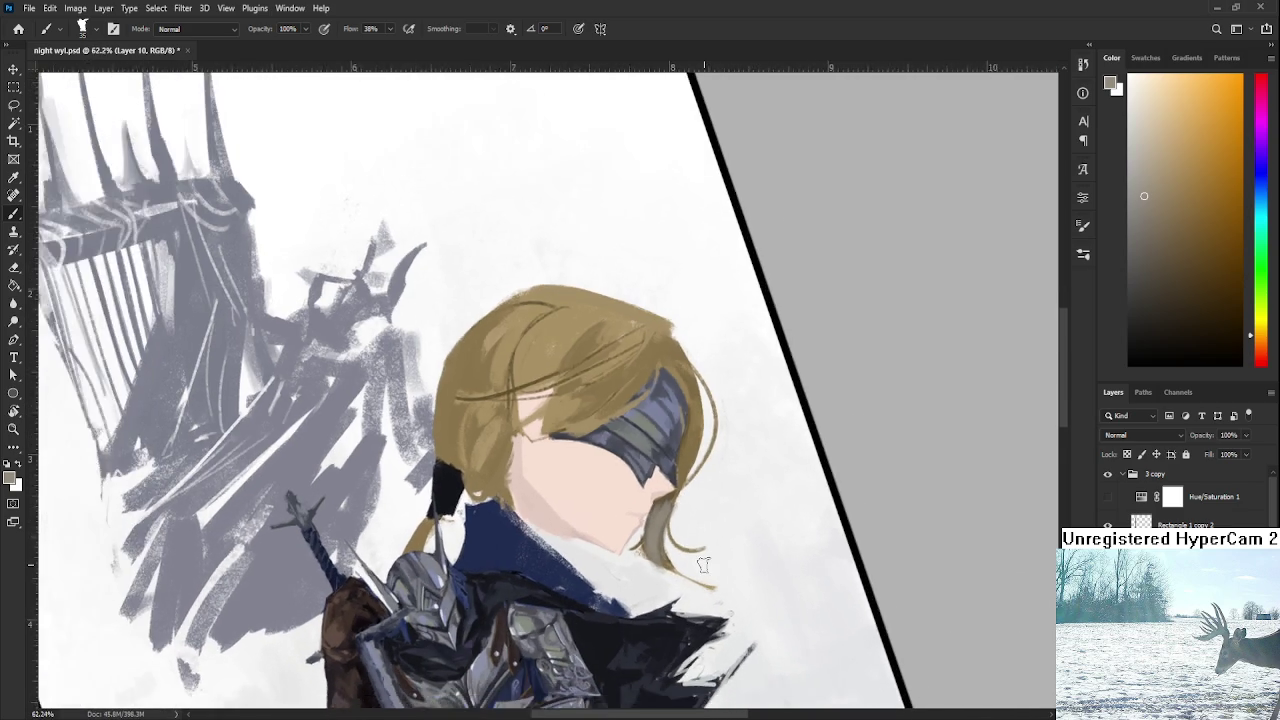
scroll(703, 565, up, 3)
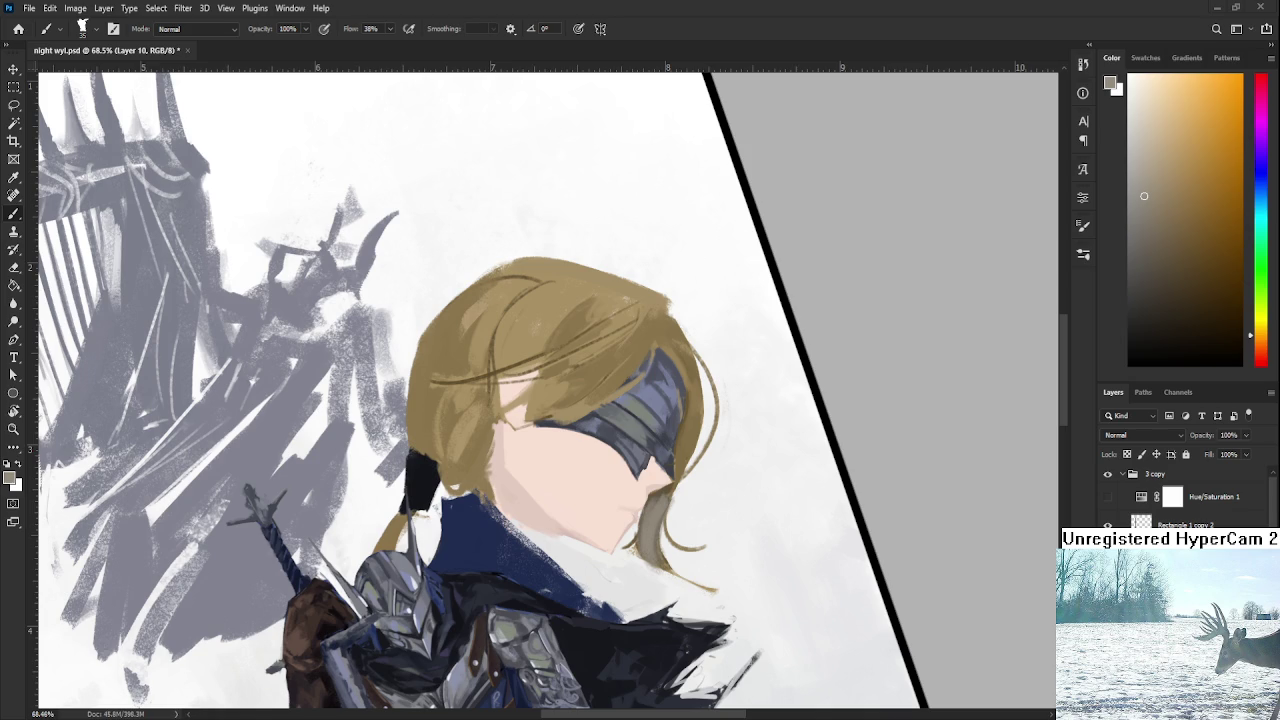
alt+scroll(568, 511, down, 1)
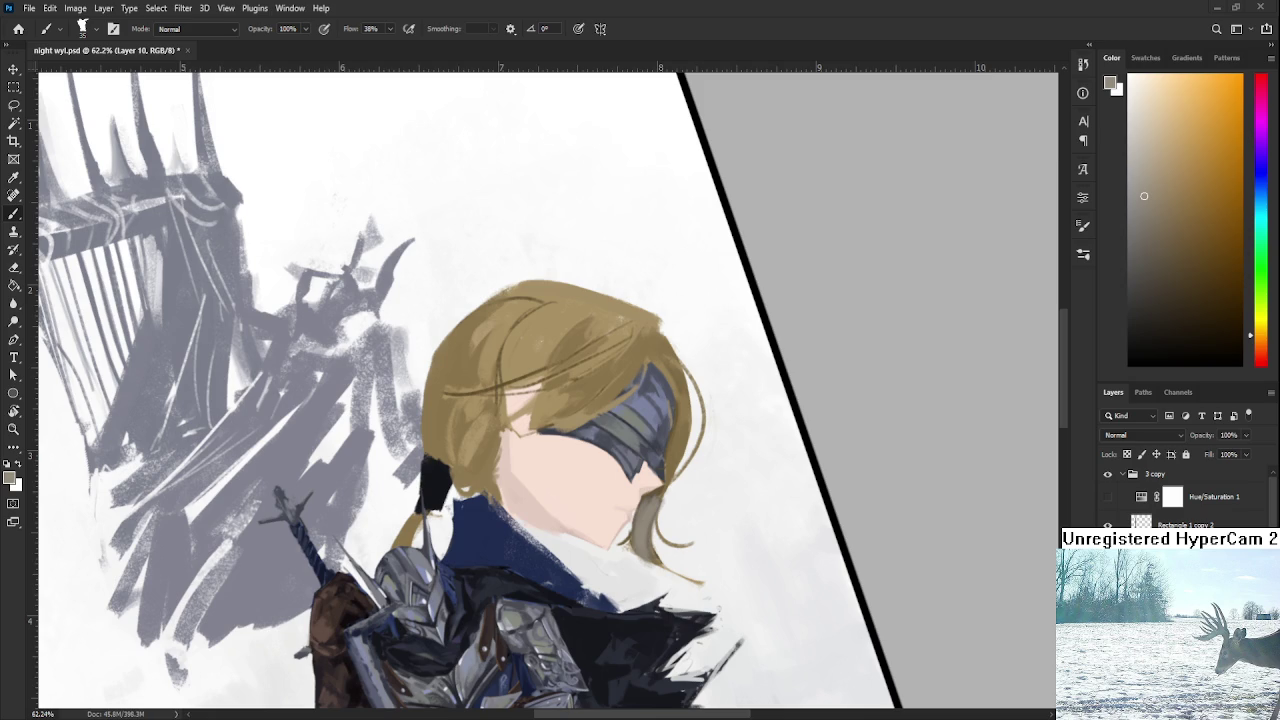
scroll(718, 494, up, 2)
Paint a dark blue-grey test stroke below the chin, then sample a lighter colour near the face.
scroll(674, 503, down, 2)
scroll(674, 503, up, 4)
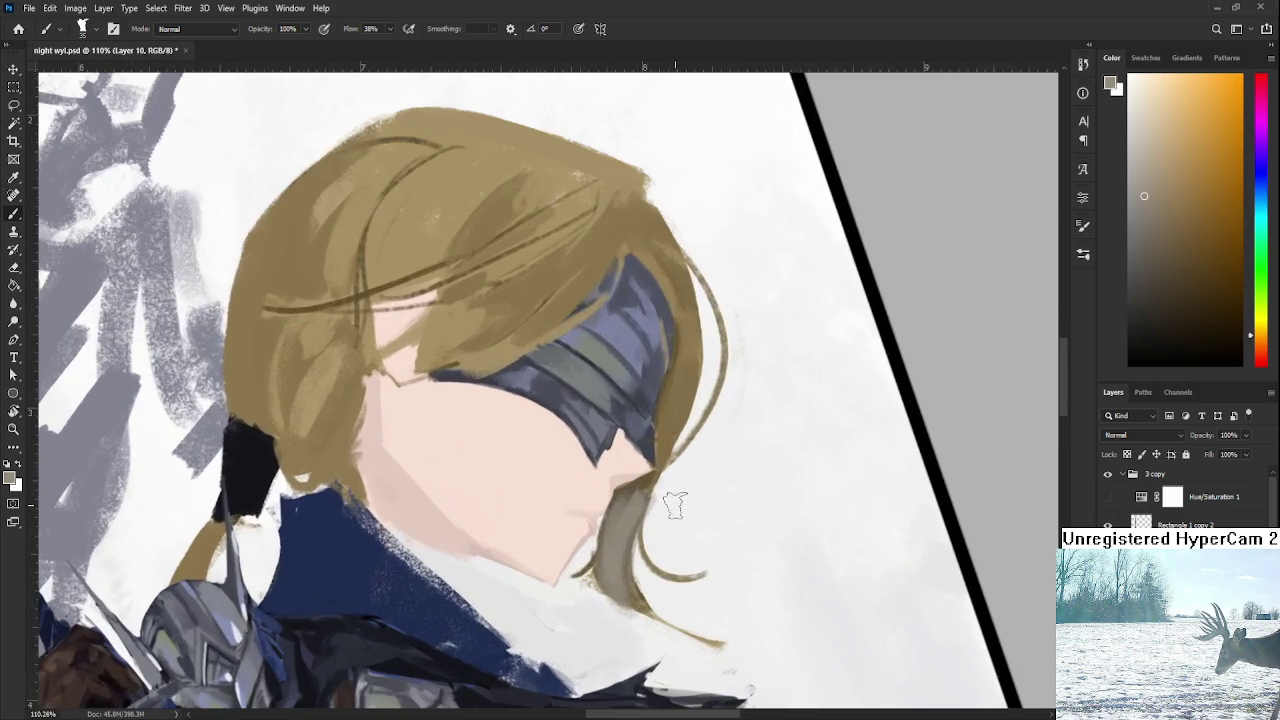
drag(628, 494, 616, 560)
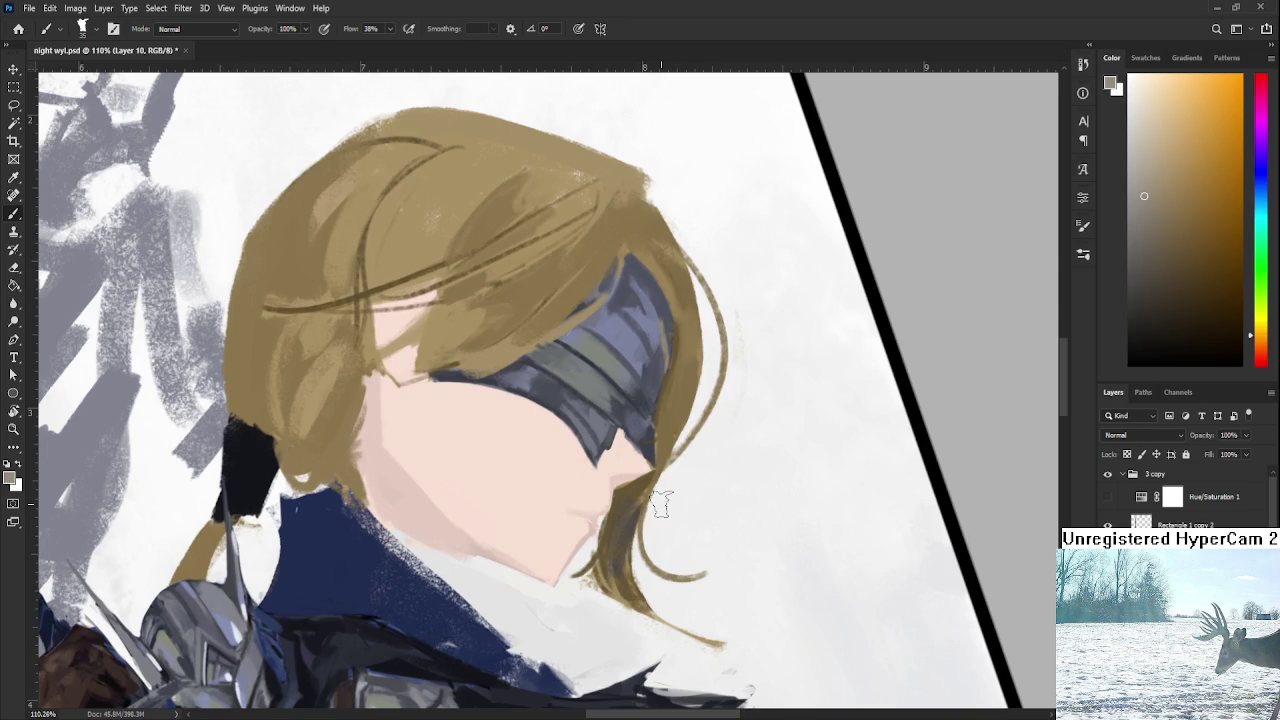
scroll(605, 558, down, 2)
scroll(605, 558, down, 2)
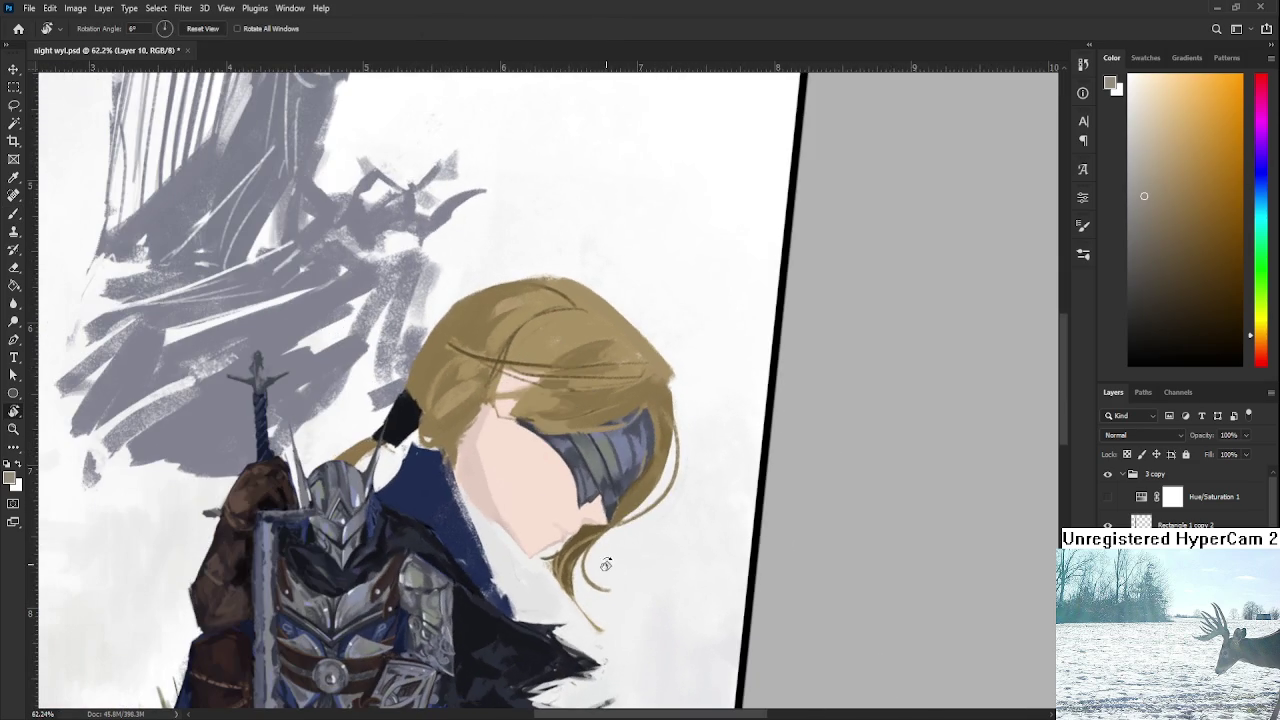
alt+click(605, 560)
scroll(605, 560, up, 1)
scroll(580, 550, up, 1)
scroll(540, 540, up, 1)
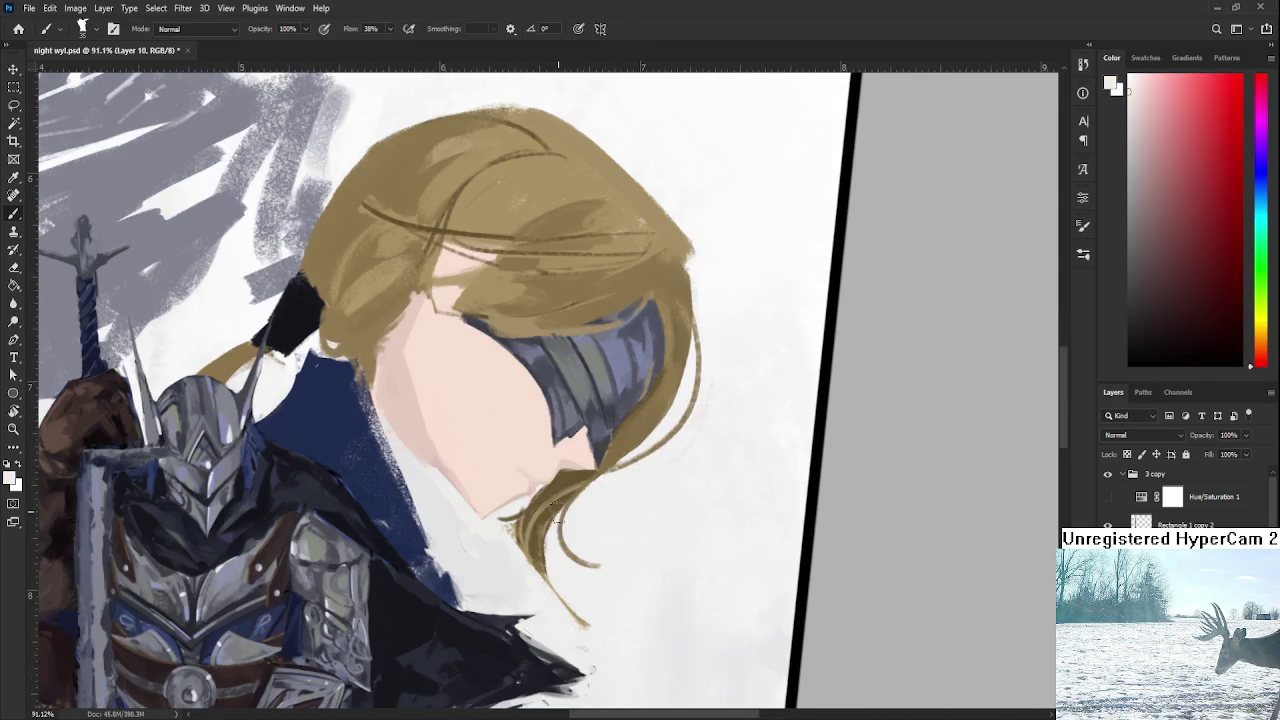
Brush lighter strands below the chin, undoing and repainting them fuller.
mouse_move(519, 531)
mouse_down()
mouse_move(540, 580)
mouse_move(535, 560)
mouse_up()
mouse_move(530, 505)
mouse_down()
mouse_move(540, 560)
mouse_move(557, 487)
mouse_up()
key(ctrl+z)
drag(550, 520, 578, 600)
mouse_move(520, 535)
mouse_down()
mouse_move(580, 620)
mouse_move(543, 508)
mouse_move(560, 545)
mouse_move(582, 470)
mouse_move(610, 466)
mouse_move(605, 440)
mouse_up()
Lighten the hair along the blindfold's right edge, then tilt the canvas view.
mouse_move(648, 480)
mouse_down()
mouse_move(615, 445)
mouse_move(670, 385)
mouse_move(655, 432)
mouse_move(610, 458)
mouse_up()
mouse_move(685, 385)
mouse_down()
mouse_move(680, 330)
mouse_move(662, 445)
mouse_up()
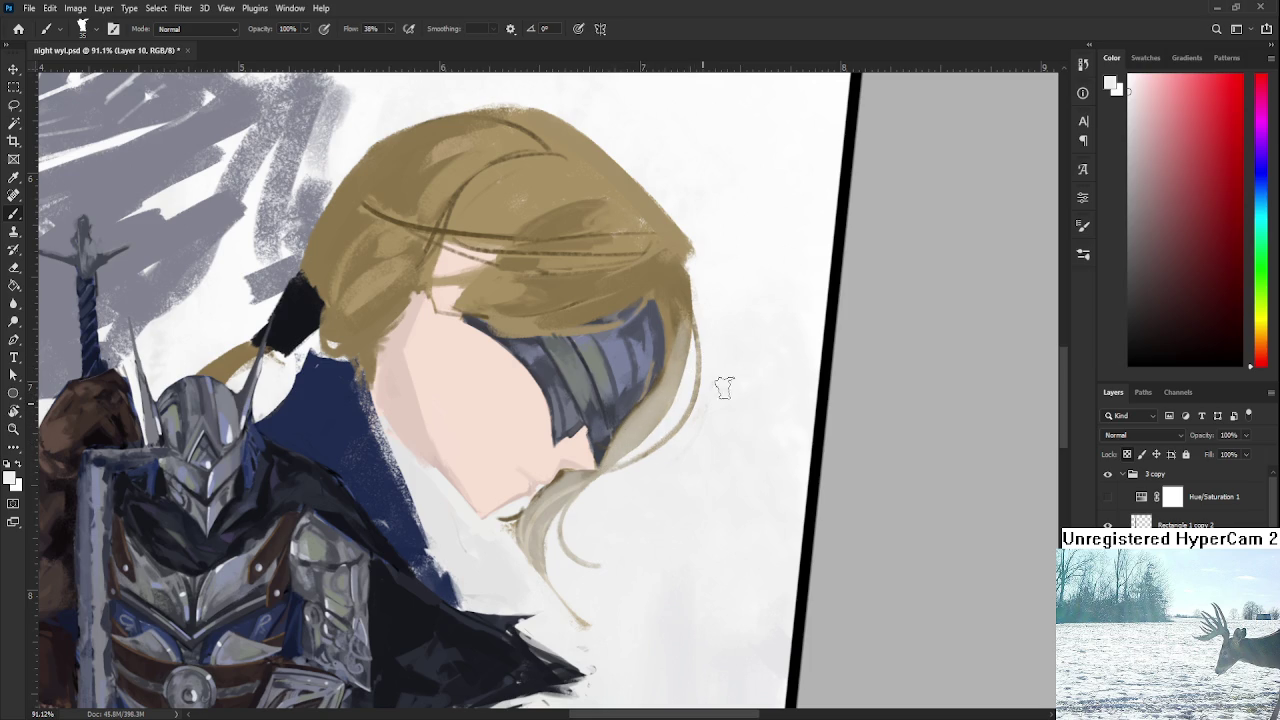
key(r)
mouse_move(672, 330)
mouse_down()
mouse_move(706, 373)
mouse_move(697, 396)
mouse_up()
Zoom out and rotate the canvas view back toward upright to check the piece.
scroll(706, 373, down, 5)
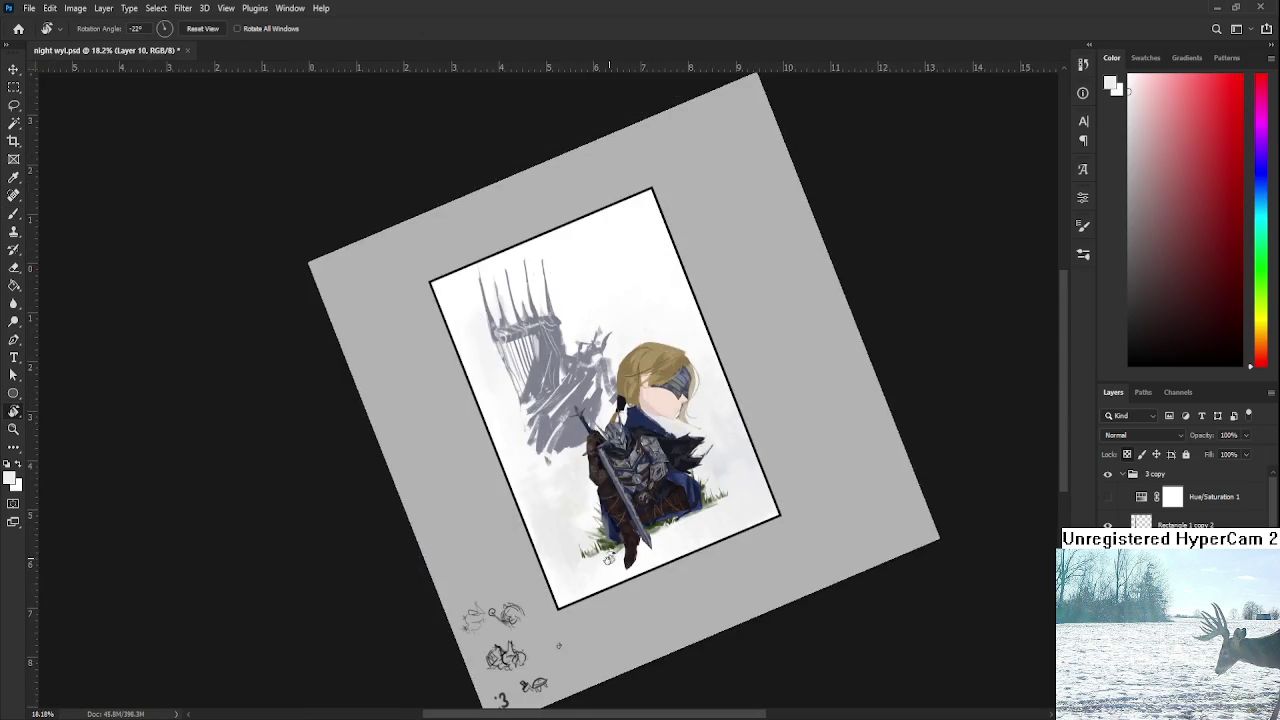
scroll(697, 396, up, 1)
scroll(697, 396, up, 2)
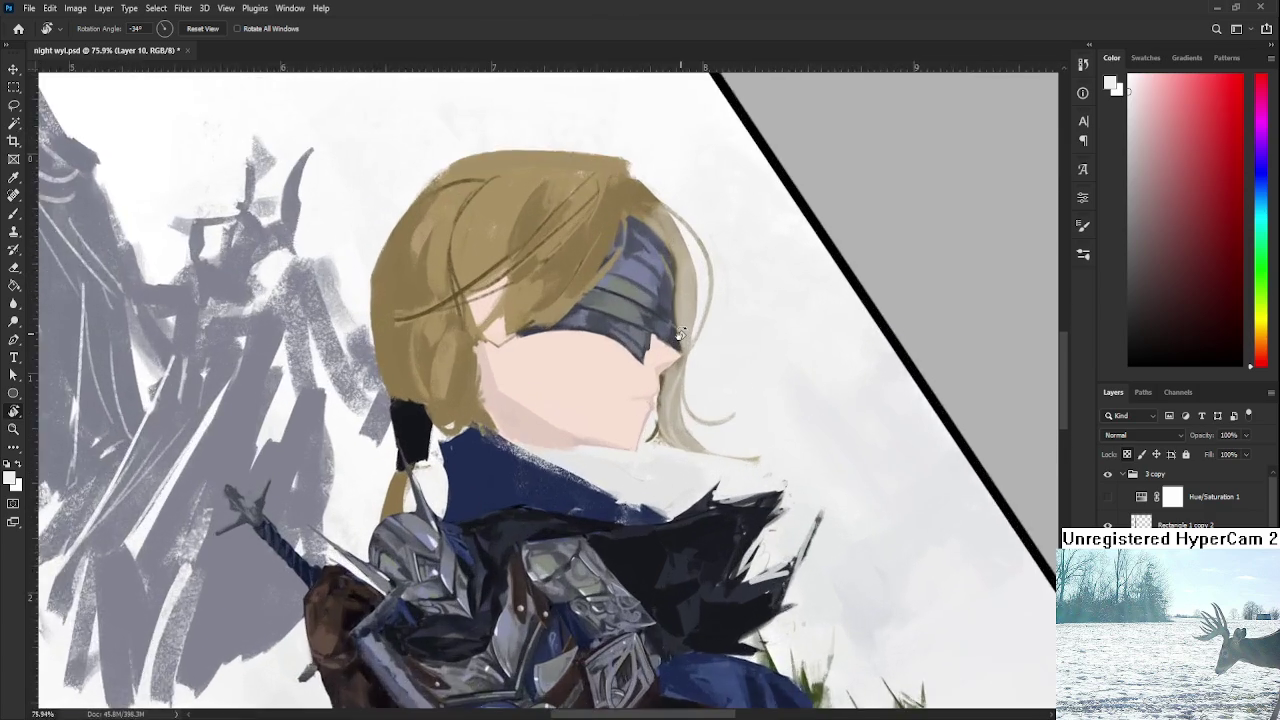
scroll(697, 400, up, 1)
scroll(698, 407, down, 2)
mouse_move(698, 407)
mouse_down()
mouse_move(680, 562)
mouse_move(666, 574)
mouse_up()
Adjust the zoom and, with the Brush, sample the armour's dark navy blue-grey.
scroll(680, 562, up, 1)
scroll(648, 520, up, 1)
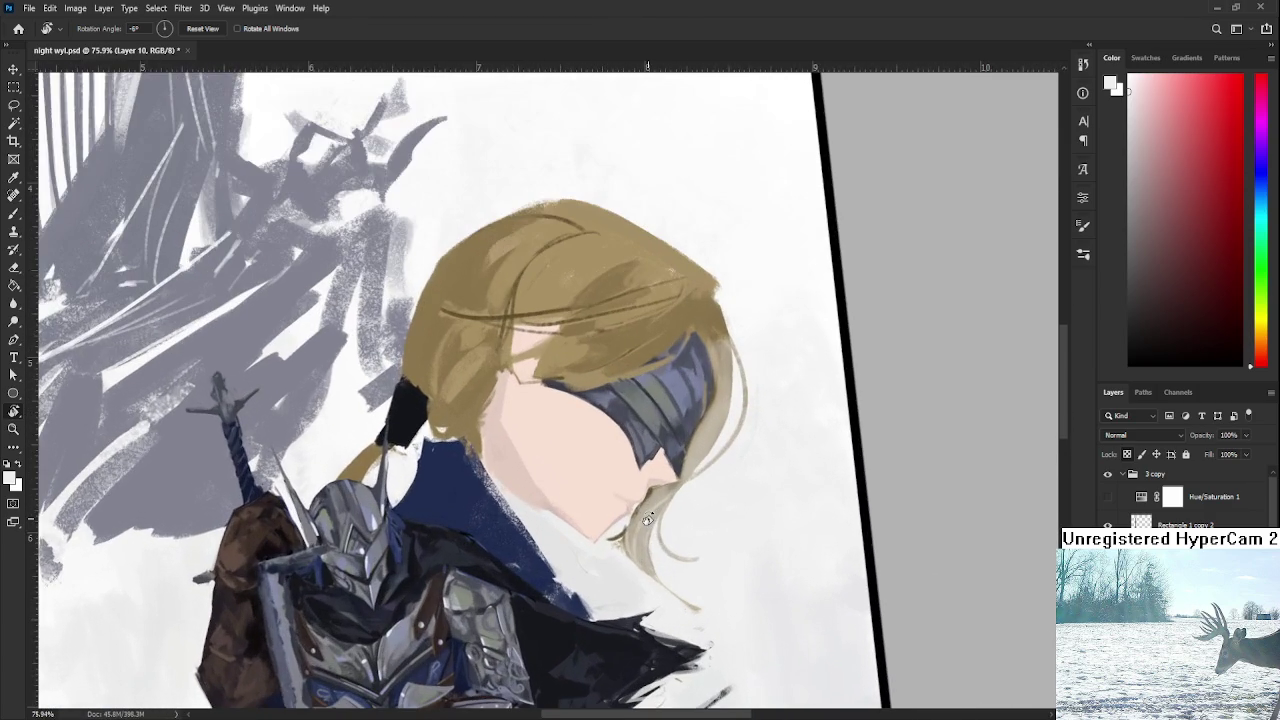
scroll(624, 578, down, 1)
scroll(624, 578, down, 1)
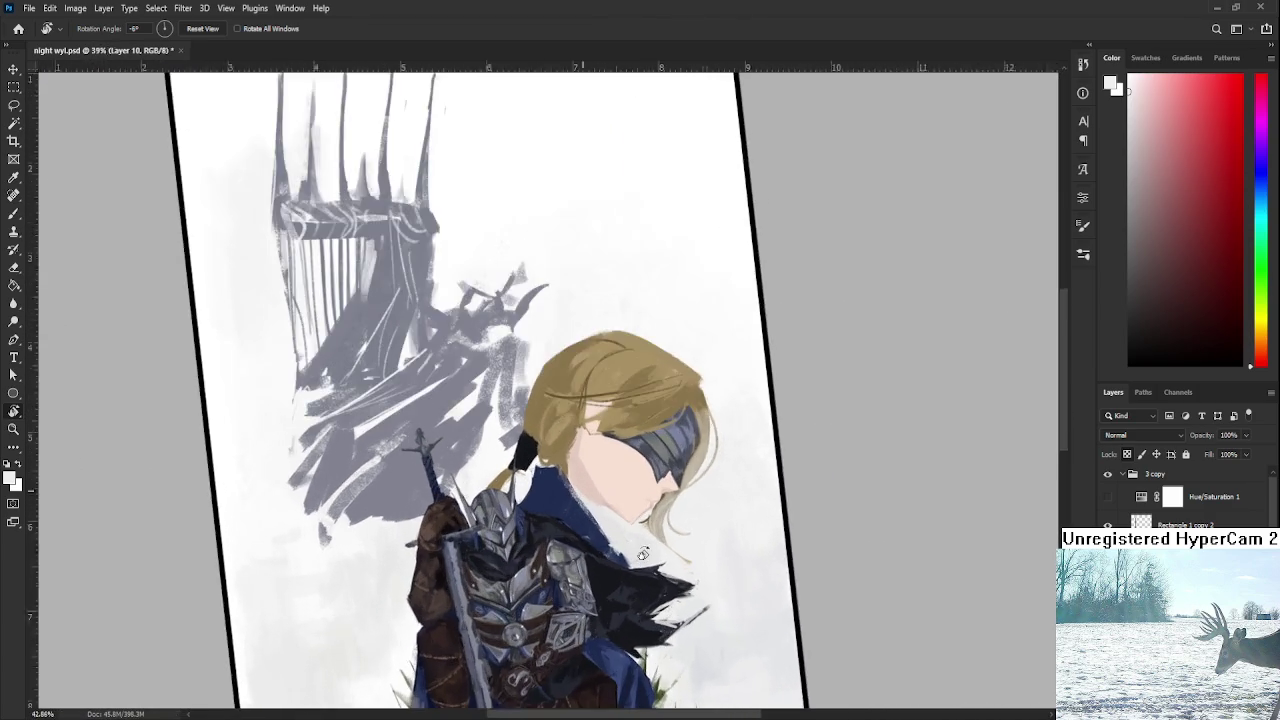
scroll(642, 493, up, 1)
scroll(642, 493, up, 1)
key(b)
alt+click(409, 534)
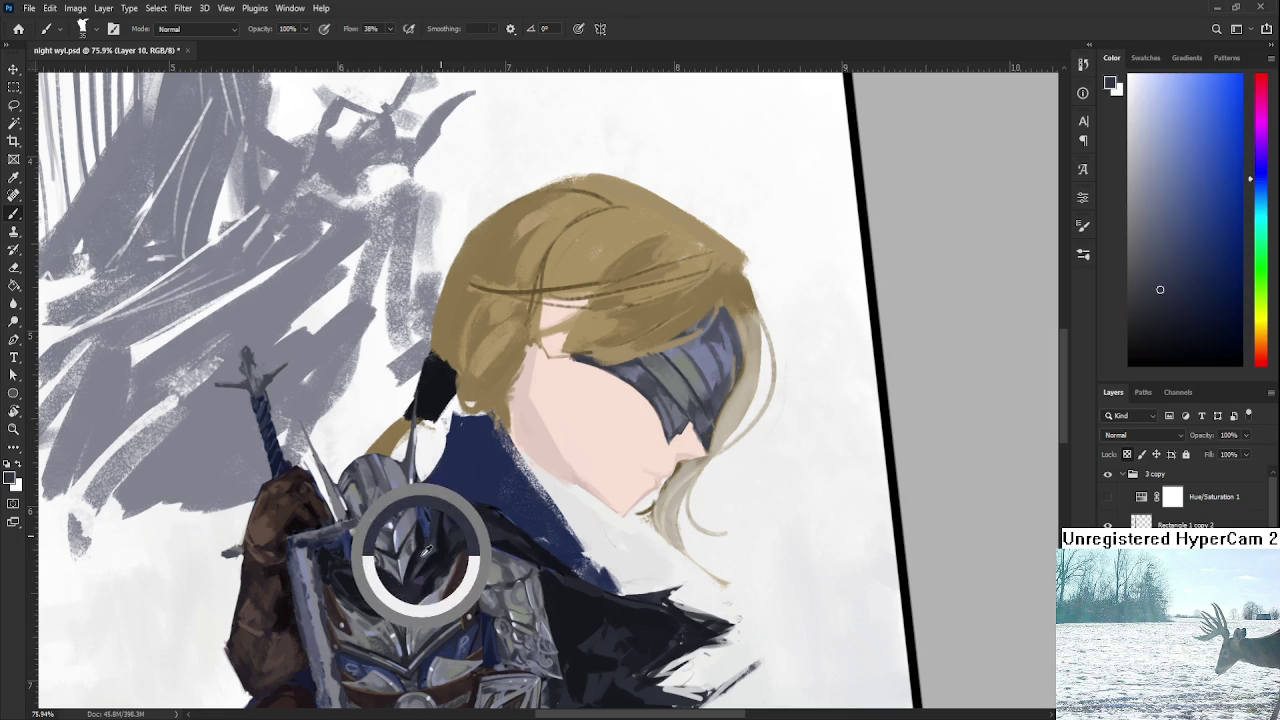
Sample hair browns and thicken the hair's back left edge with brown strokes.
scroll(528, 443, up, 1)
click(1265, 143)
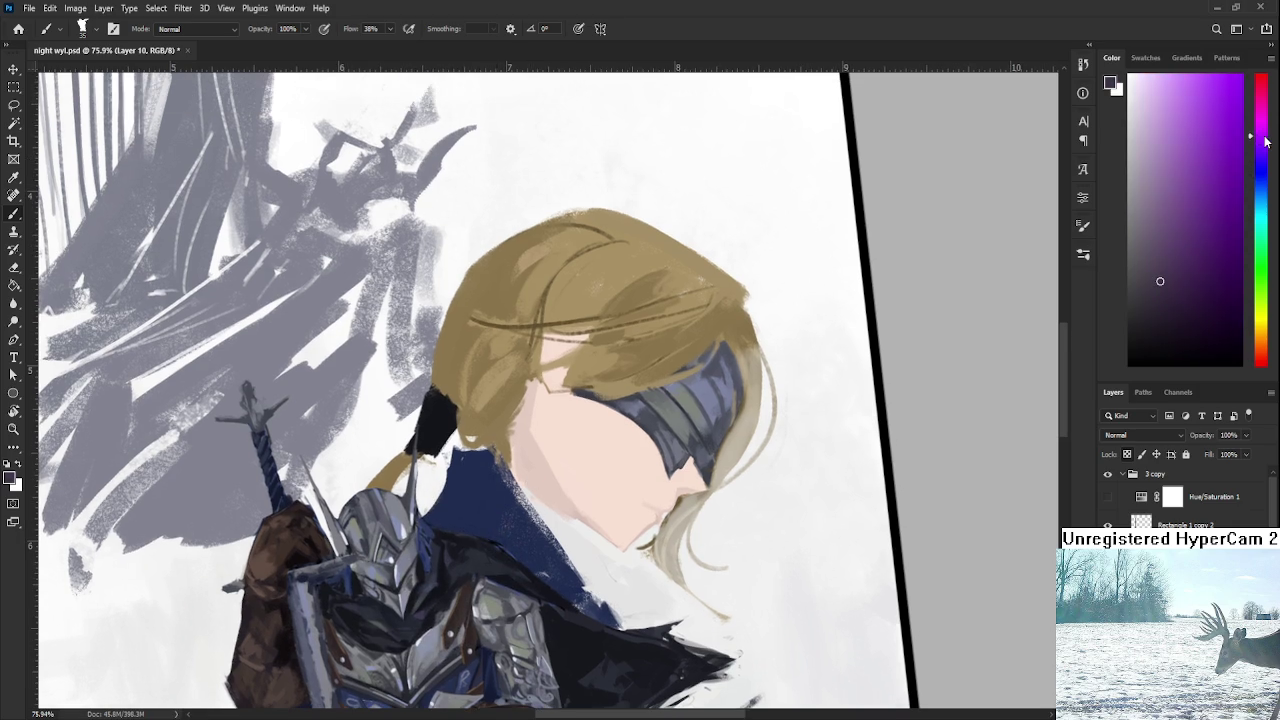
scroll(543, 371, up, 1)
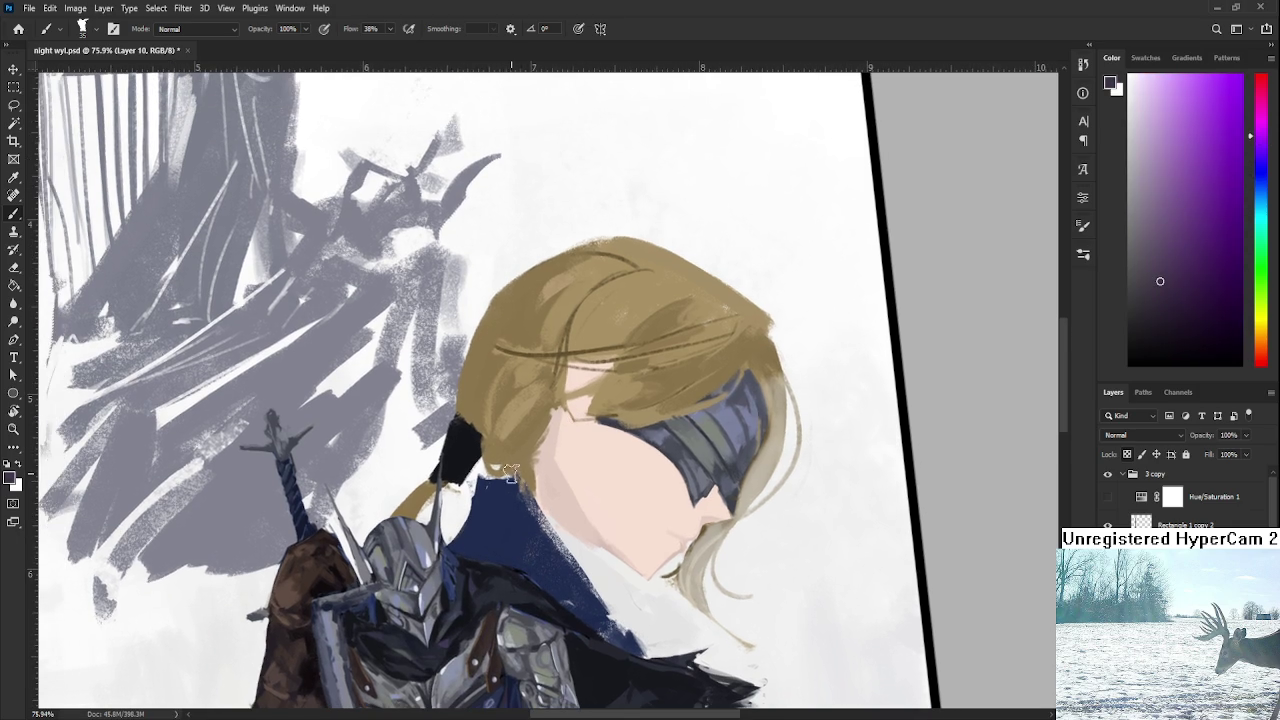
alt+click(526, 432)
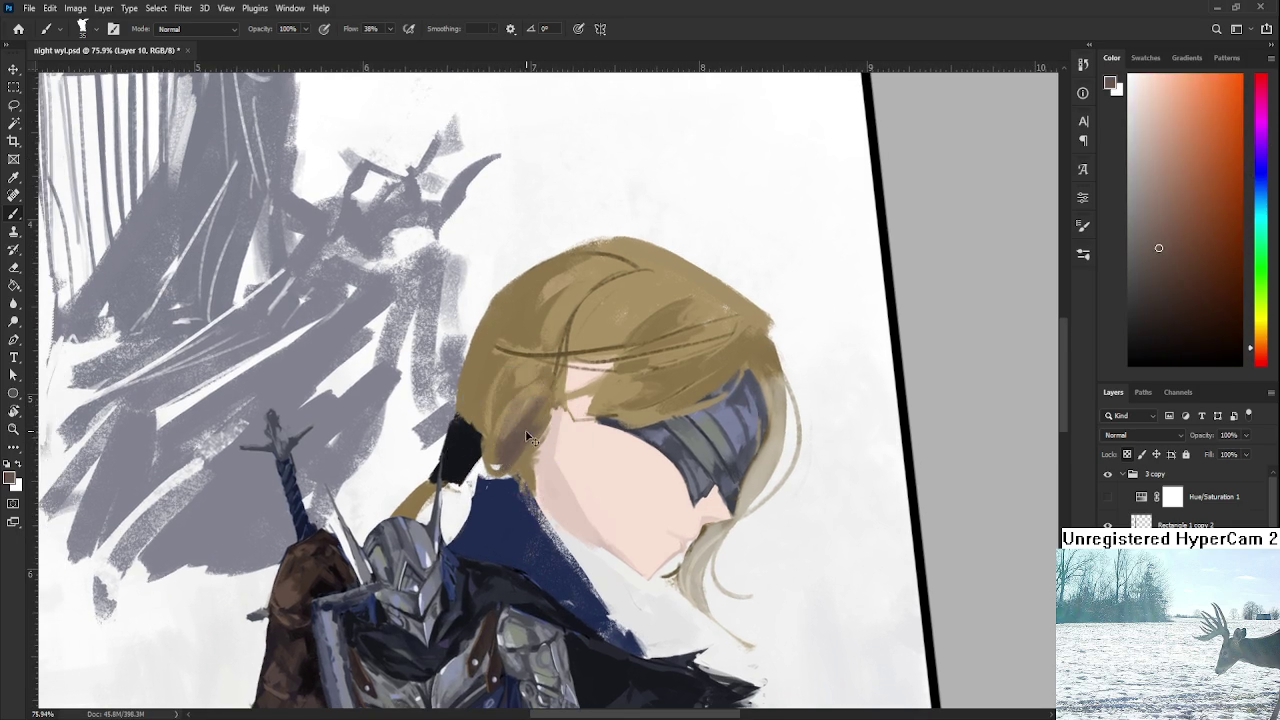
alt+click(530, 425)
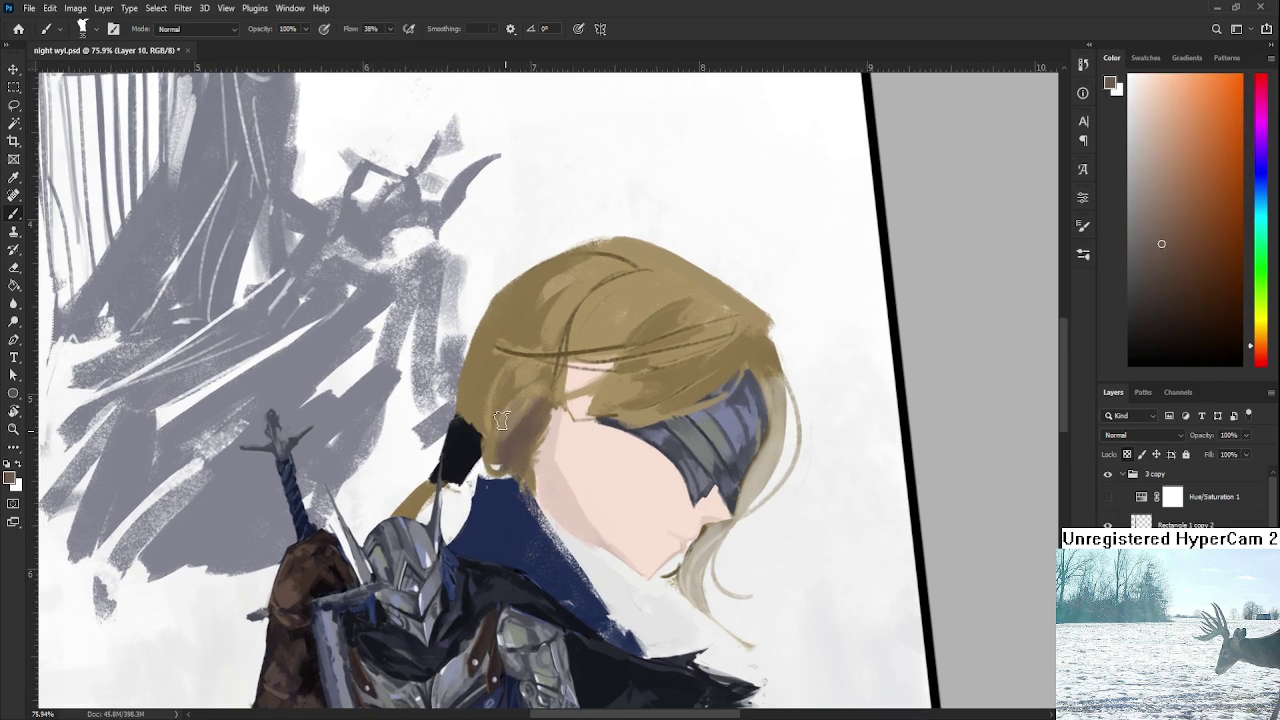
drag(493, 416, 478, 360)
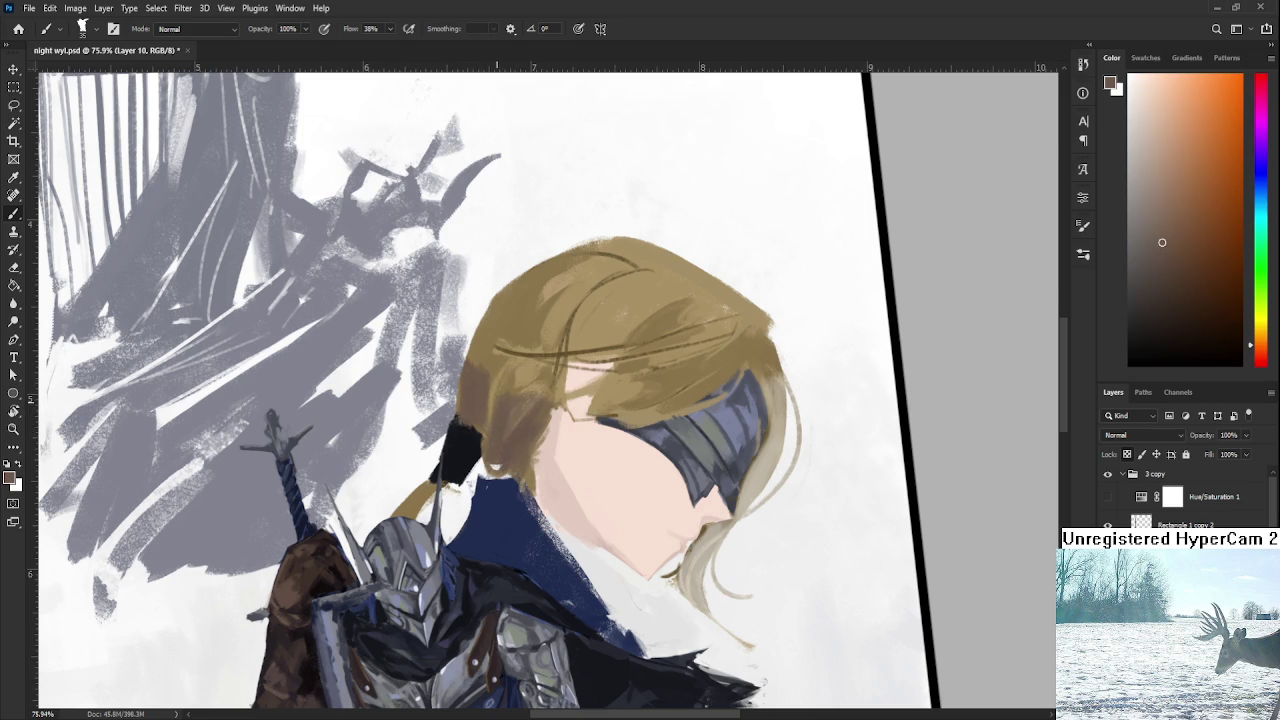
alt+click(486, 389)
alt+click(499, 448)
Sample the collar navy, shift it to purple, and paint violet strokes over the collar.
alt+click(512, 490)
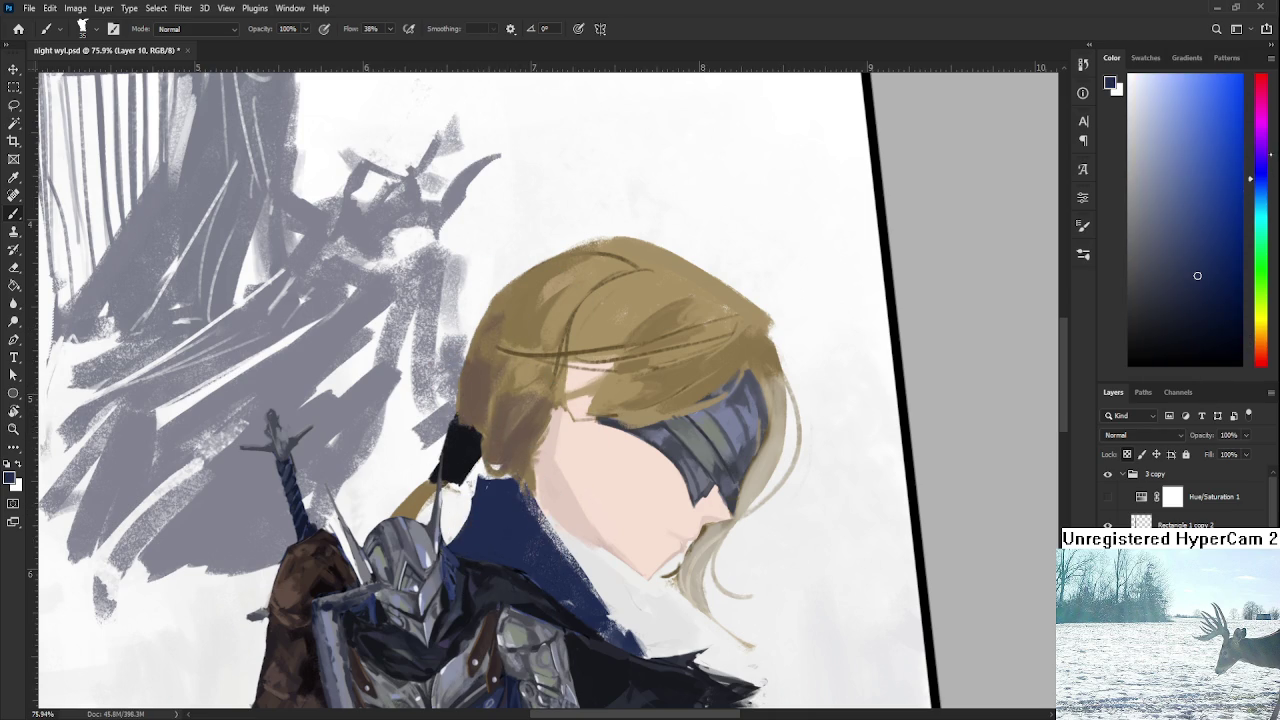
drag(1268, 162, 1259, 156)
mouse_move(557, 480)
mouse_down()
mouse_move(475, 515)
mouse_move(465, 535)
mouse_move(486, 543)
mouse_move(509, 486)
mouse_up()
alt+click(510, 487)
key(ctrl+0)
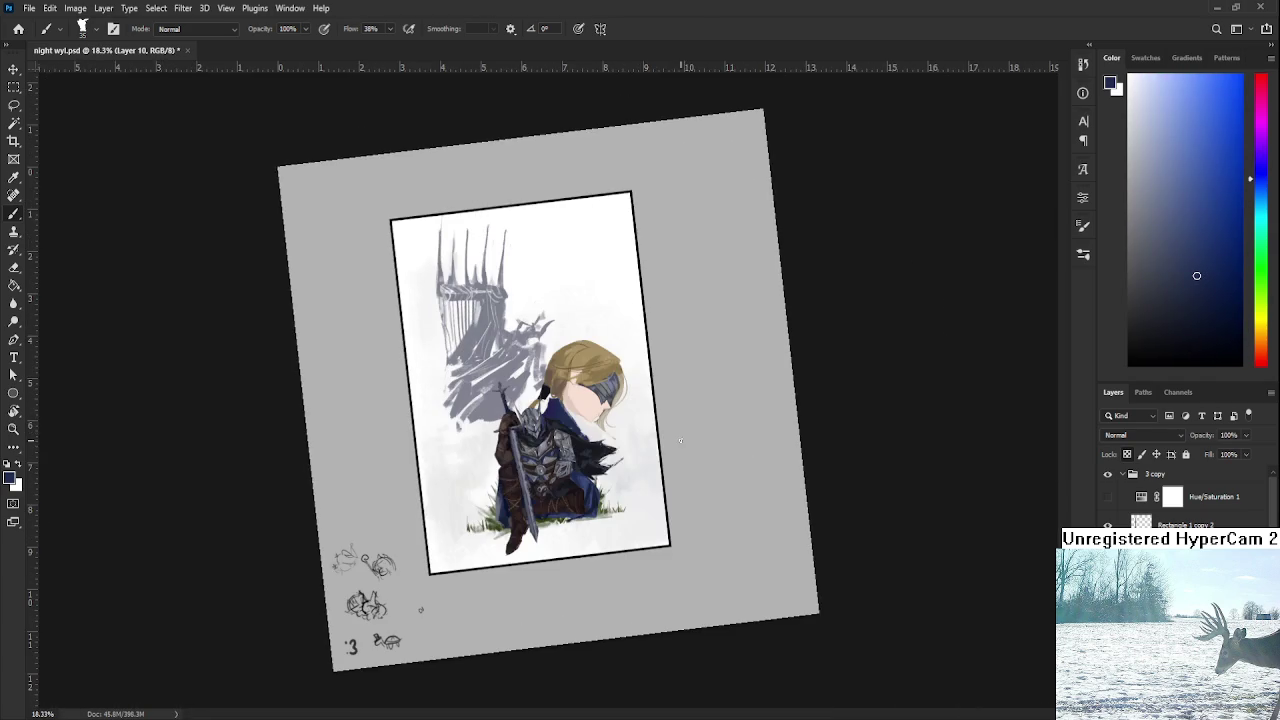
Rotate the canvas view around the face and back near upright.
alt+scroll(645, 408, up, 3)
alt+scroll(645, 408, up, 3)
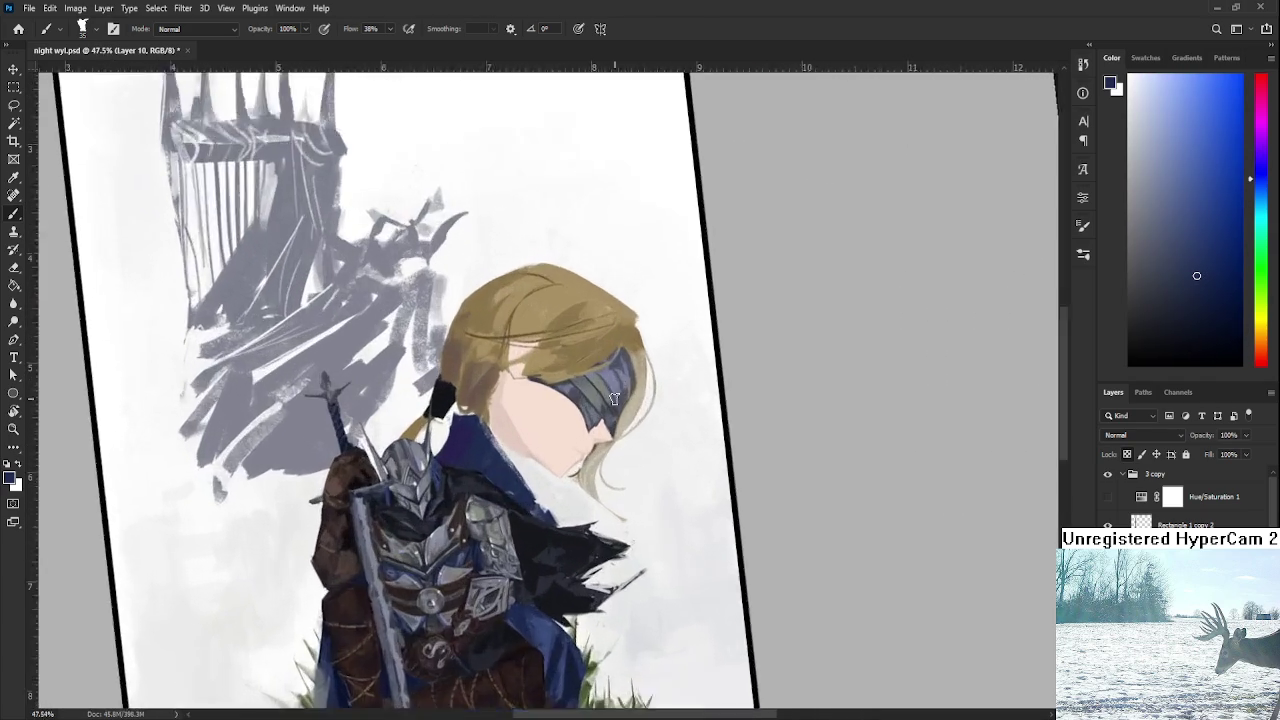
alt+scroll(645, 408, up, 3)
key(r)
mouse_move(645, 408)
mouse_down()
mouse_move(661, 516)
mouse_move(685, 471)
mouse_move(673, 473)
mouse_up()
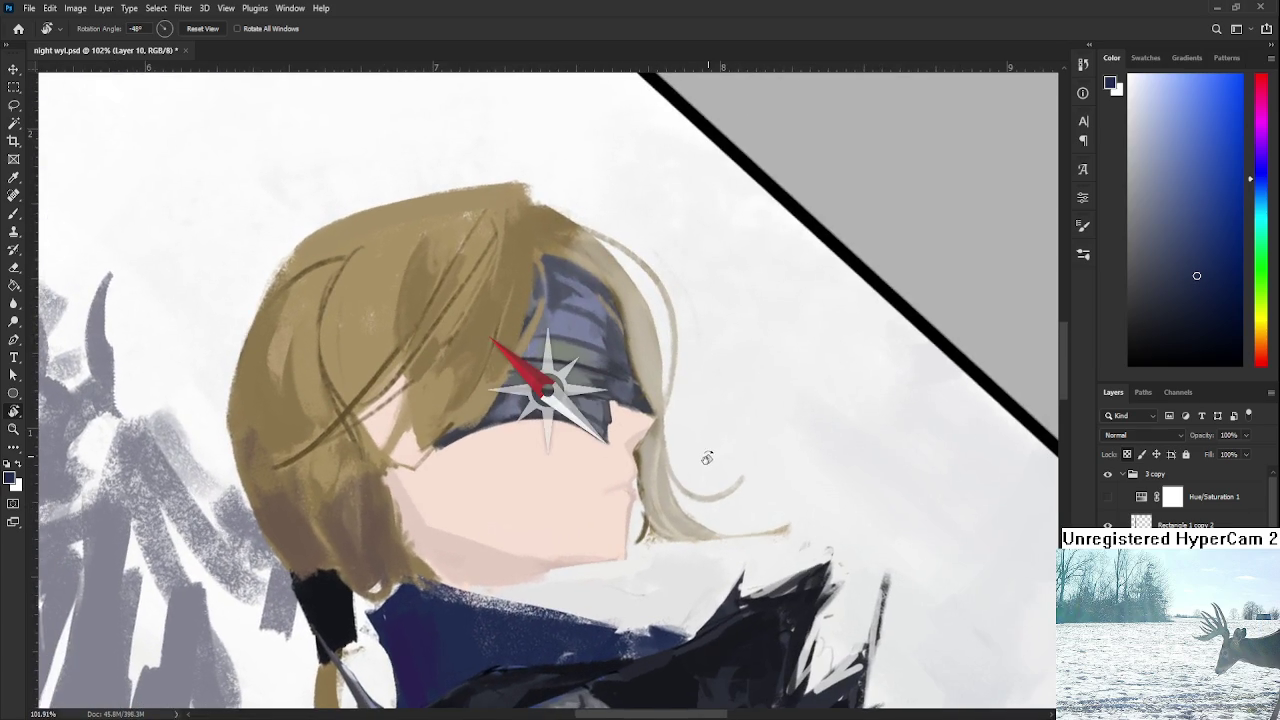
alt+scroll(673, 473, down, 2)
alt+scroll(673, 473, down, 2)
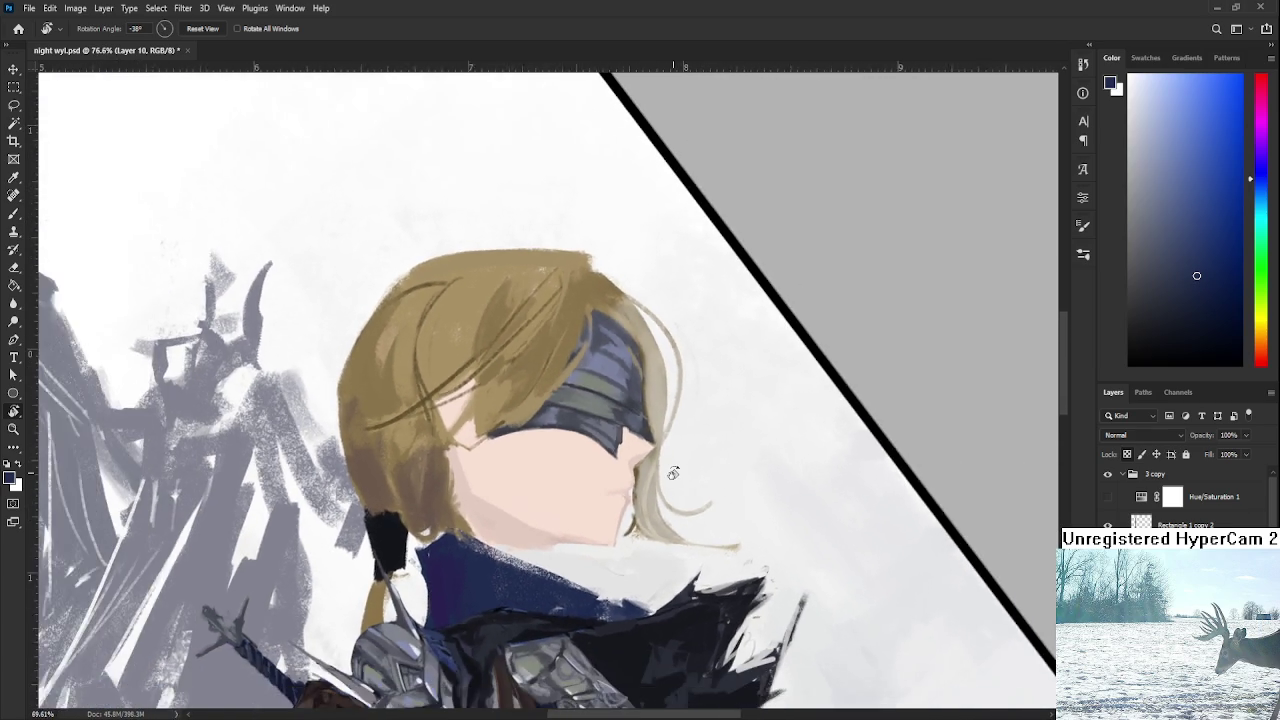
alt+scroll(673, 473, down, 2)
alt+scroll(673, 473, down, 2)
alt+scroll(673, 473, down, 2)
alt+scroll(673, 473, down, 2)
mouse_move(718, 522)
mouse_down()
mouse_move(607, 600)
mouse_move(621, 474)
mouse_up()
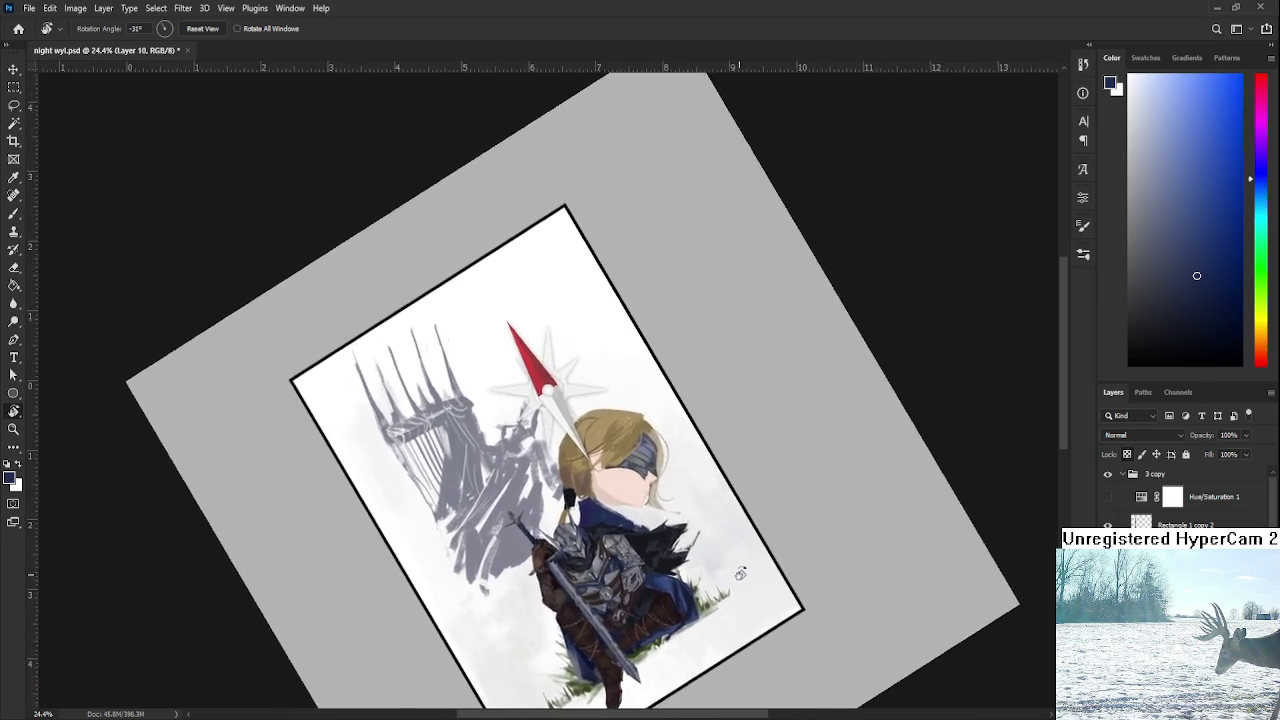
Free-transform the head layer, nudging it slightly upward, and commit the move.
alt+scroll(621, 474, up, 2)
alt+scroll(621, 474, up, 2)
alt+scroll(621, 474, up, 3)
key(ctrl+t)
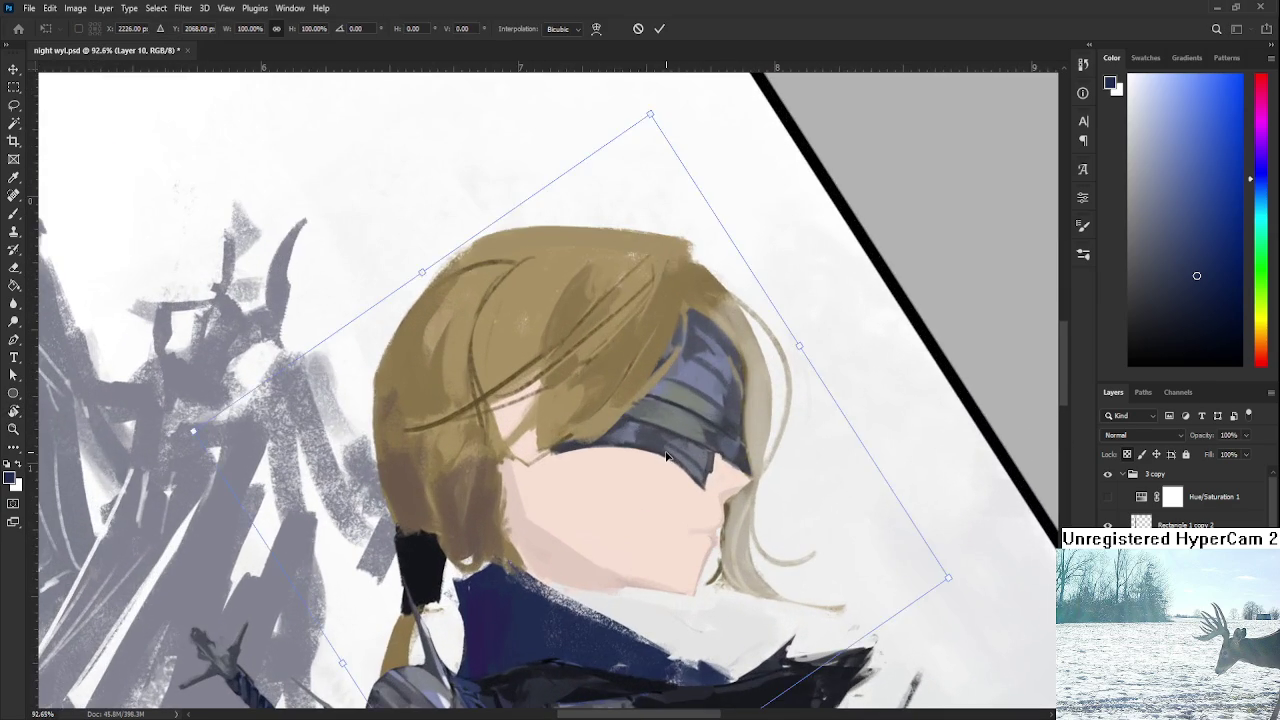
alt+scroll(668, 455, down, 3)
drag(652, 540, 653, 530)
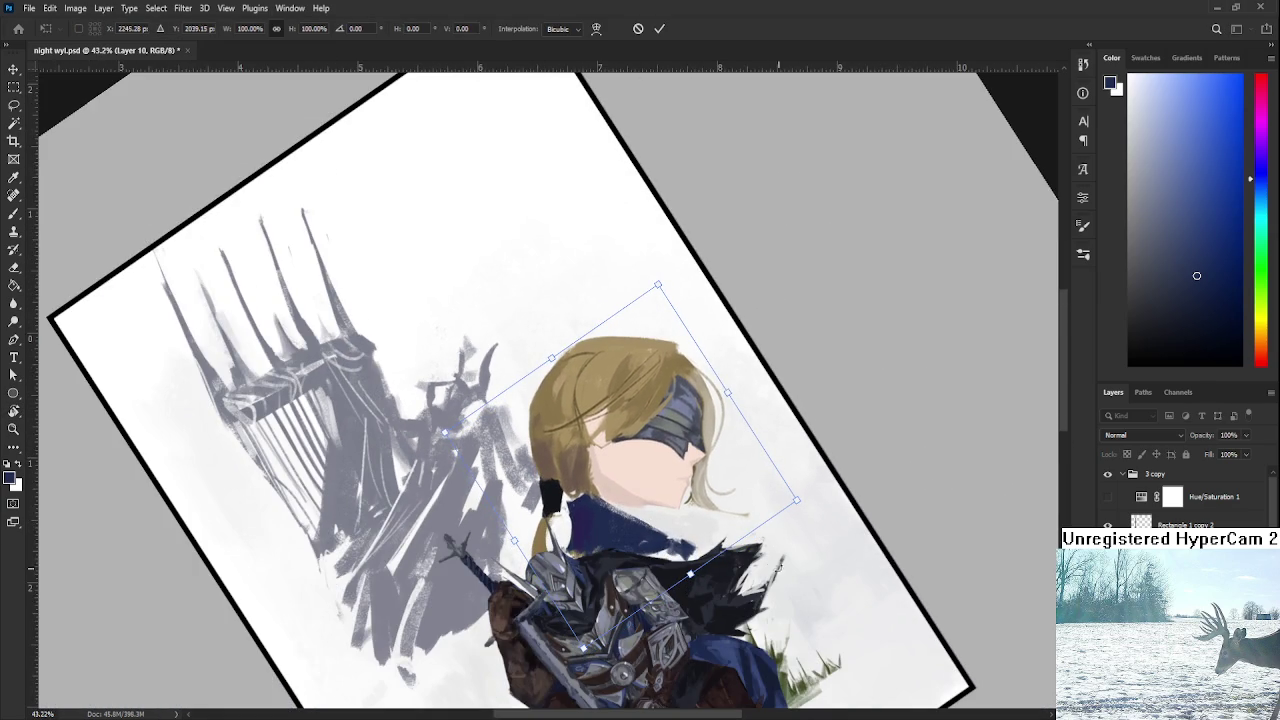
key(Return)
Zoom in and pan the view onto the character's head.
alt+scroll(640, 472, up, 2)
alt+scroll(617, 467, up, 2)
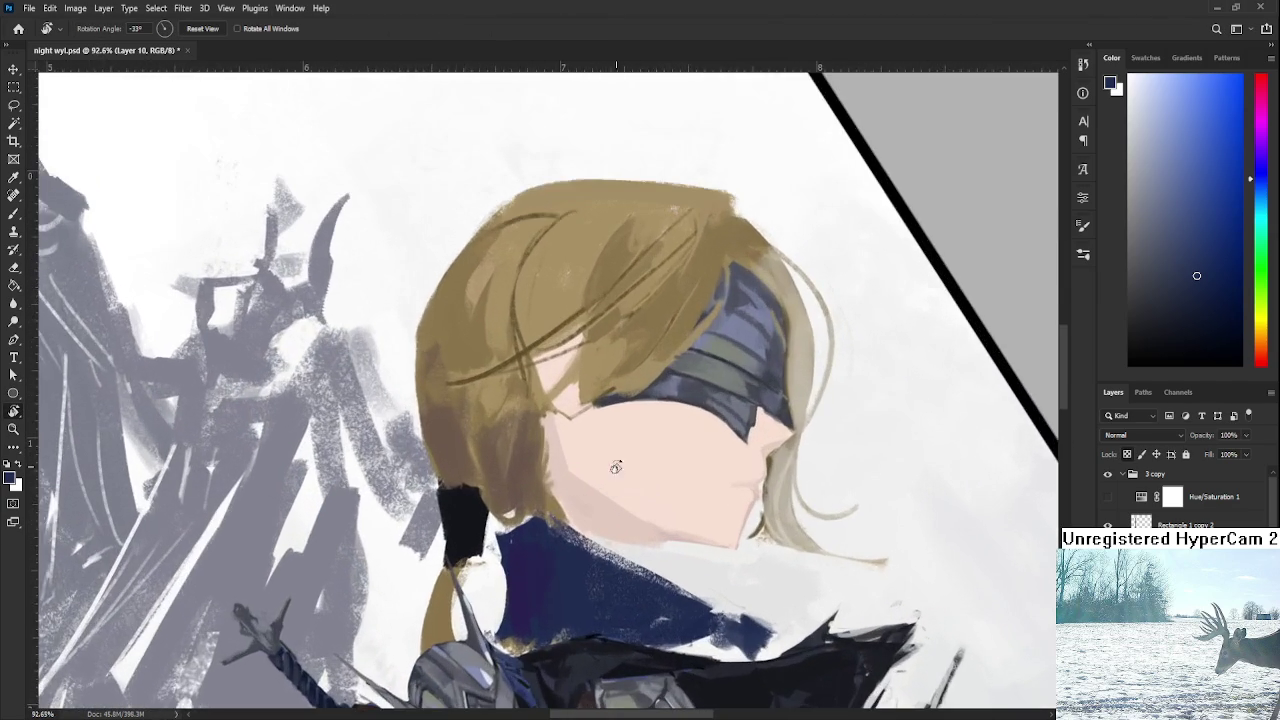
alt+scroll(646, 416, up, 2)
mouse_move(645, 416)
mouse_down()
mouse_move(627, 436)
mouse_move(605, 400)
mouse_up()
Sample tan hair tones and paint darker strands across the hair above the blindfold.
key(b)
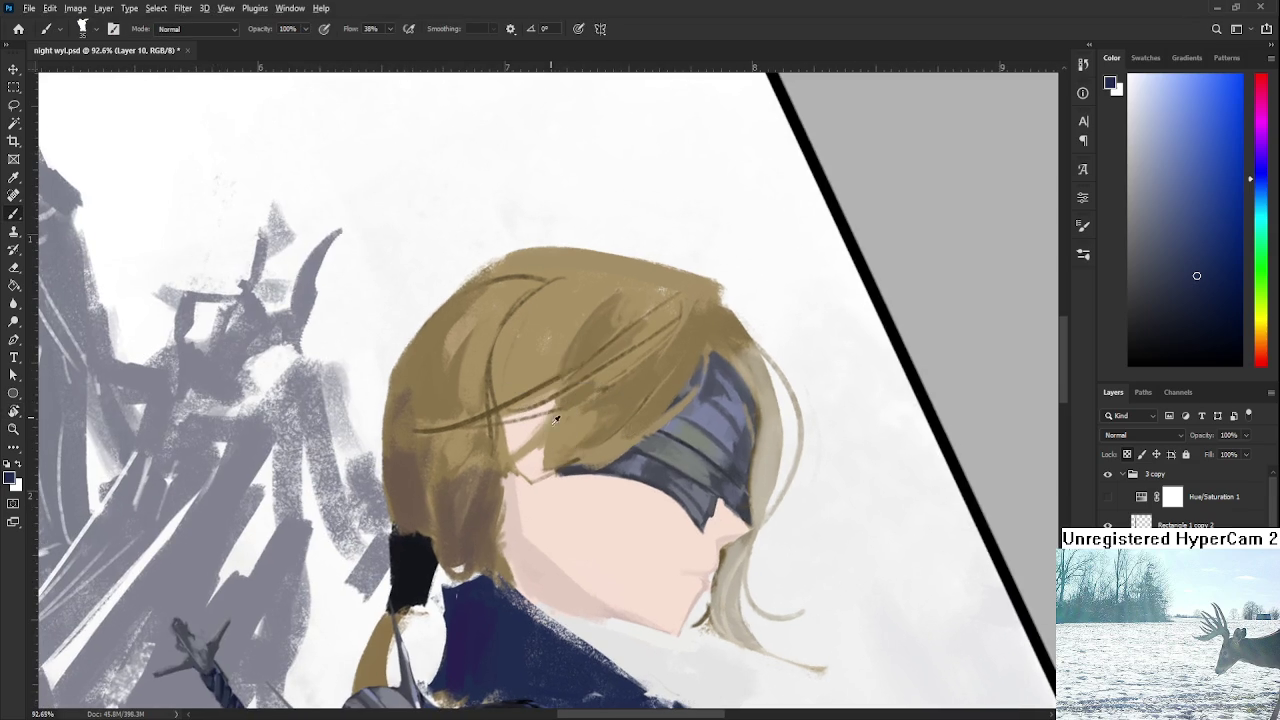
alt+click(605, 400)
drag(555, 405, 650, 345)
alt+click(600, 383)
alt+click(586, 386)
drag(586, 386, 535, 405)
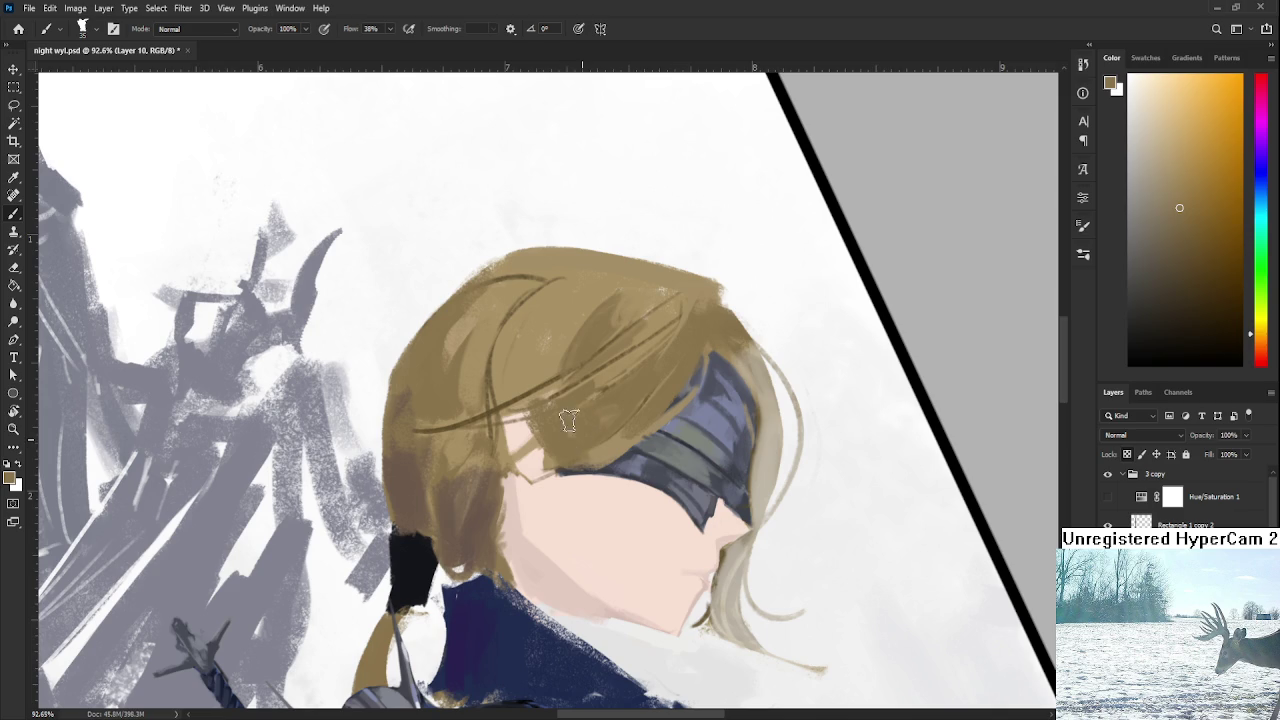
Sample the pink skin tone and paint a pointed ear showing through the hair.
alt+click(550, 420)
mouse_move(514, 432)
mouse_down()
mouse_move(530, 462)
mouse_move(530, 440)
mouse_move(514, 438)
mouse_move(518, 474)
mouse_move(502, 412)
mouse_move(522, 390)
mouse_move(540, 460)
mouse_up()
mouse_move(514, 382)
mouse_down()
mouse_move(552, 396)
mouse_move(556, 470)
mouse_move(547, 418)
mouse_move(540, 452)
mouse_move(528, 400)
mouse_move(512, 397)
mouse_up()
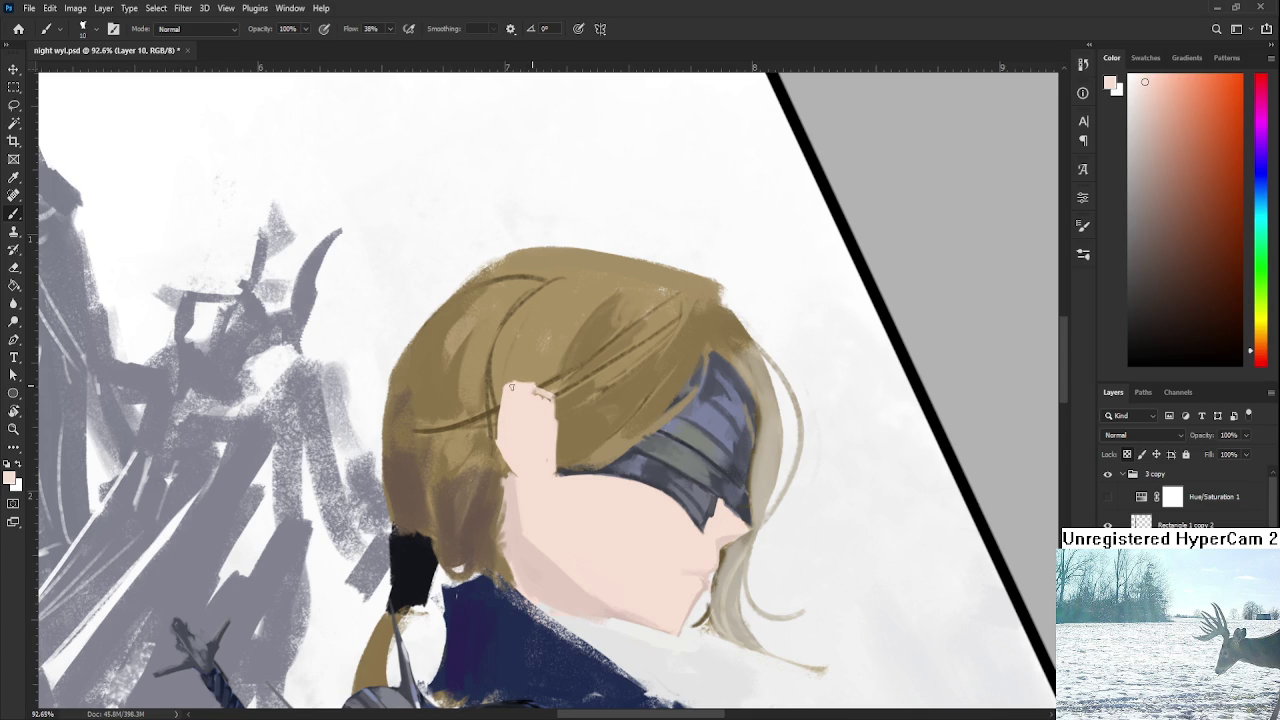
Alternate hair brown and skin tone to refine the ear's right and lower edges.
alt+click(554, 436)
drag(556, 408, 552, 470)
alt+click(547, 427)
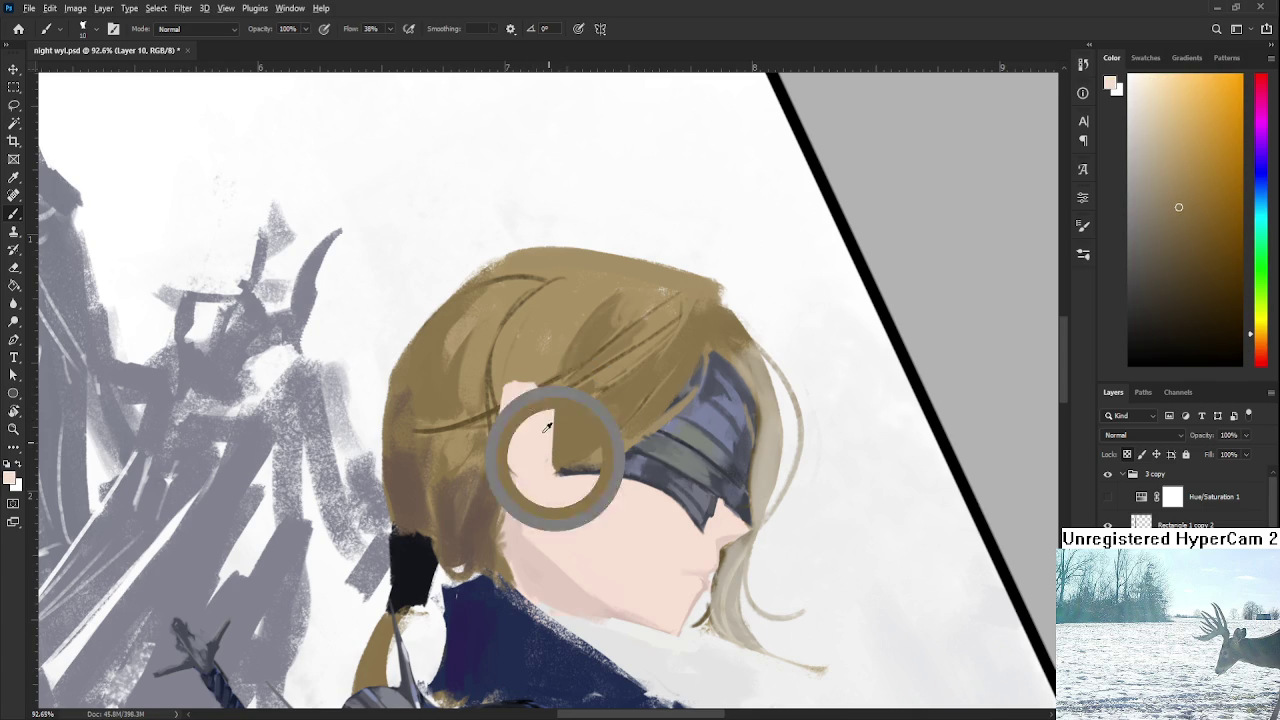
drag(552, 404, 550, 441)
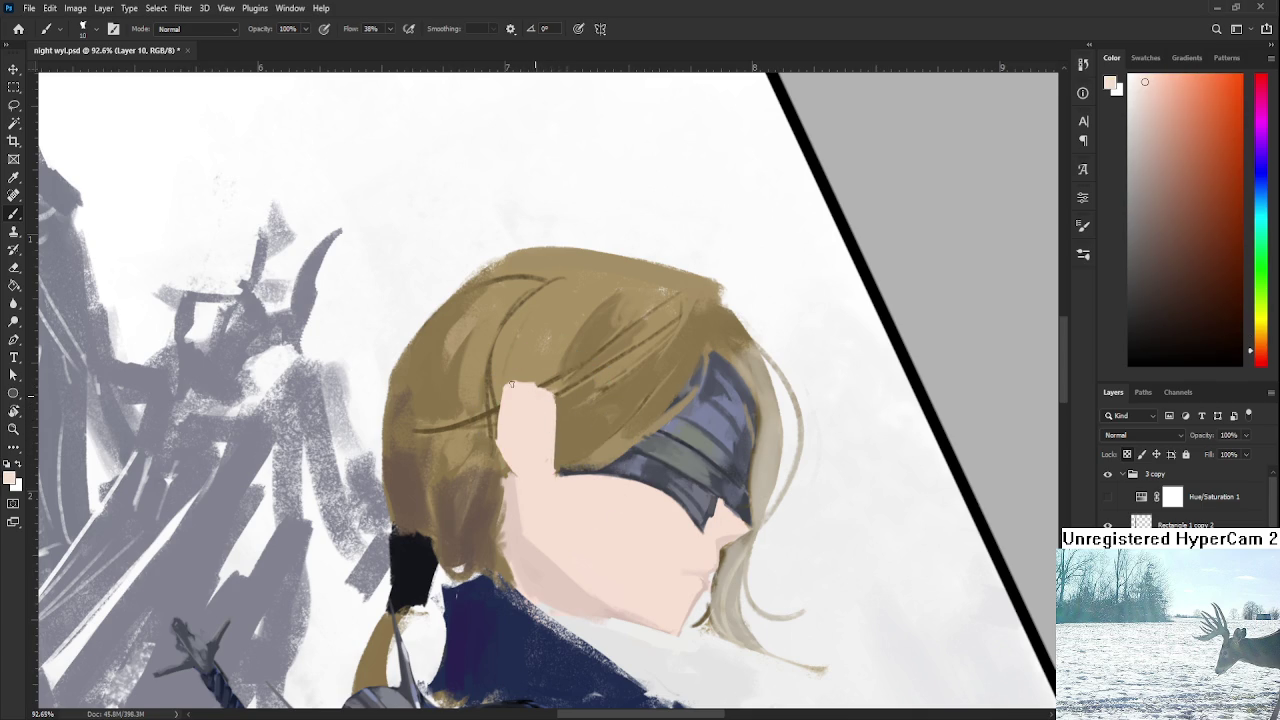
alt+click(566, 405)
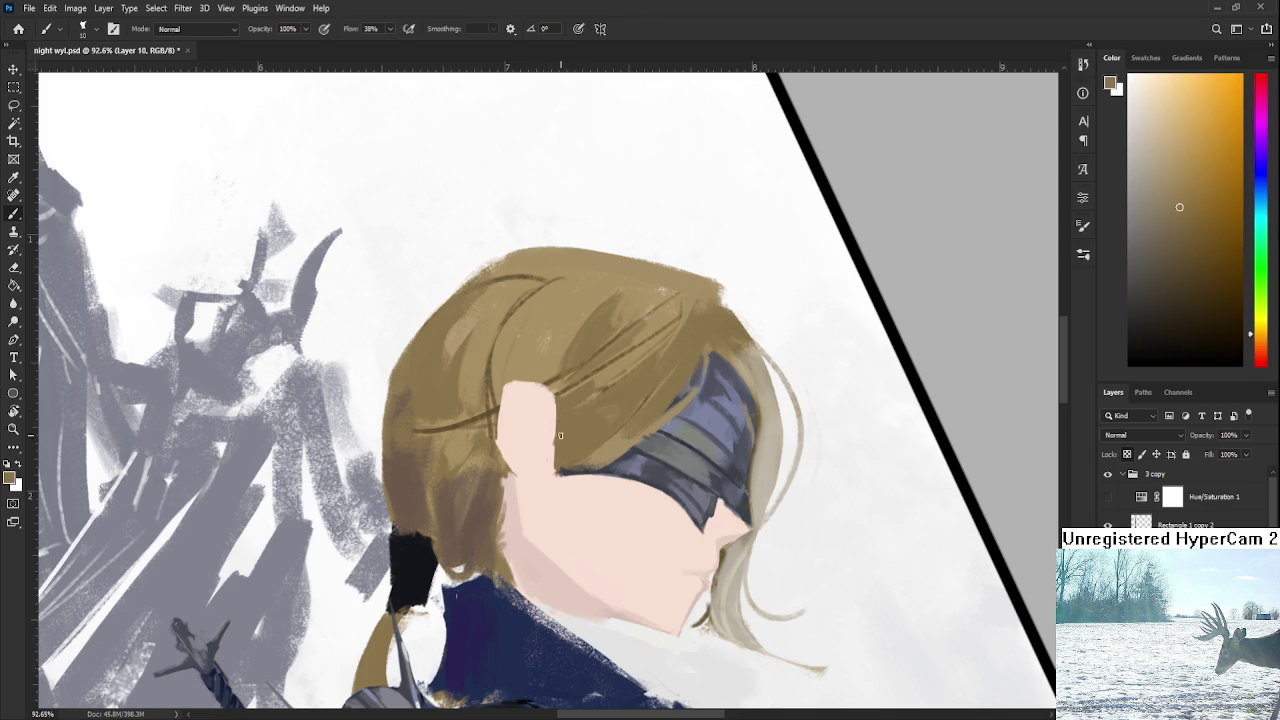
alt+click(537, 438)
drag(550, 440, 557, 469)
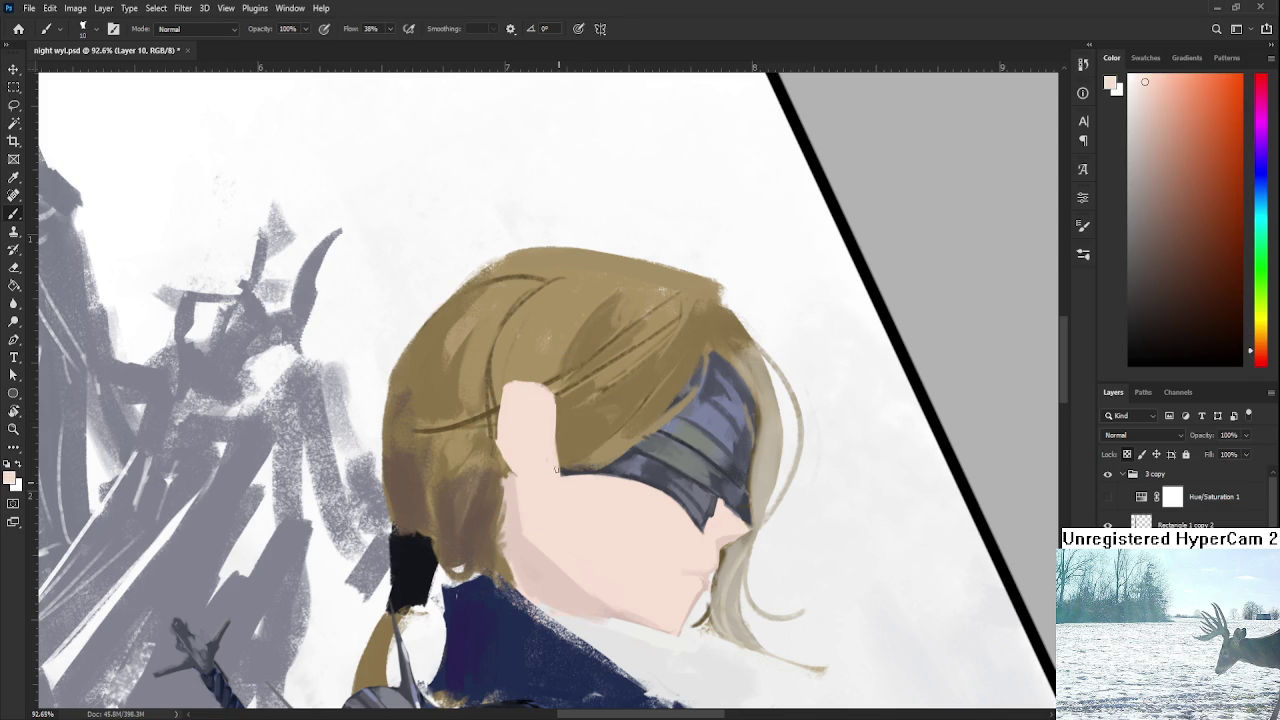
Zoom and rotate the canvas view around the ear.
scroll(620, 440, down, 3)
scroll(640, 430, down, 2)
scroll(660, 415, down, 1)
scroll(669, 410, up, 4)
scroll(669, 410, down, 1)
scroll(669, 410, down, 1)
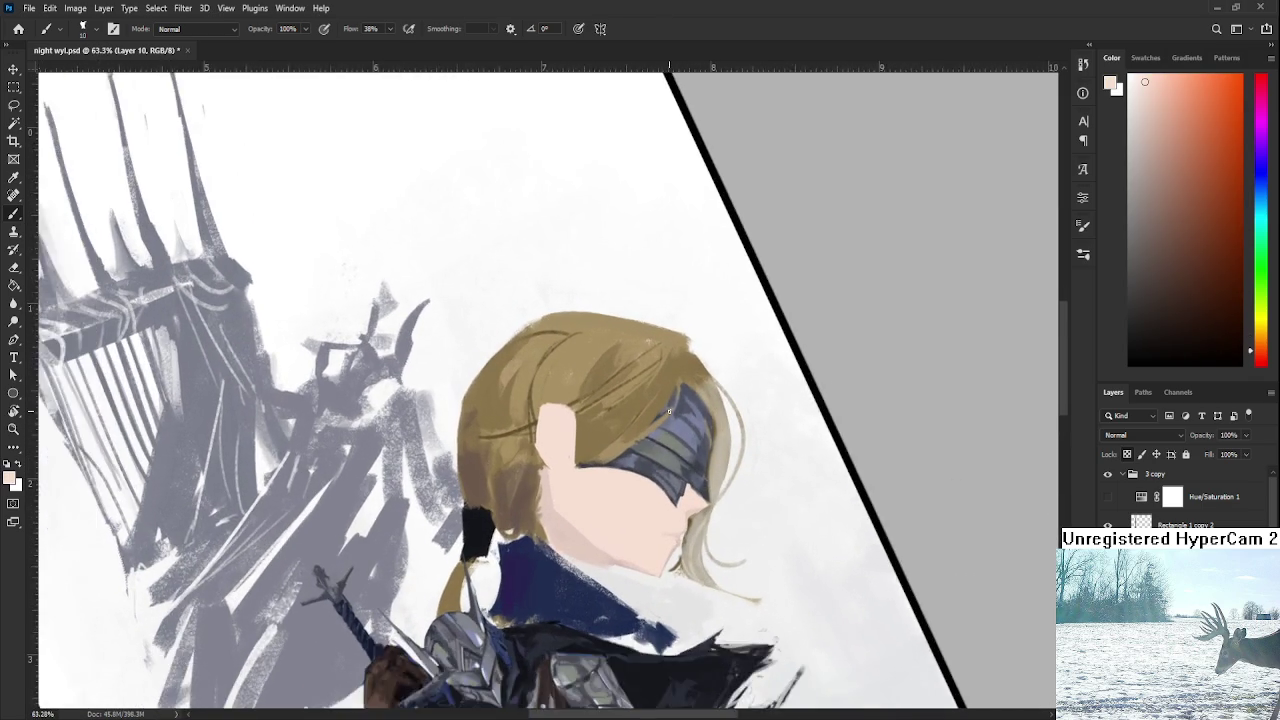
scroll(640, 460, up, 3)
drag(640, 470, 634, 514)
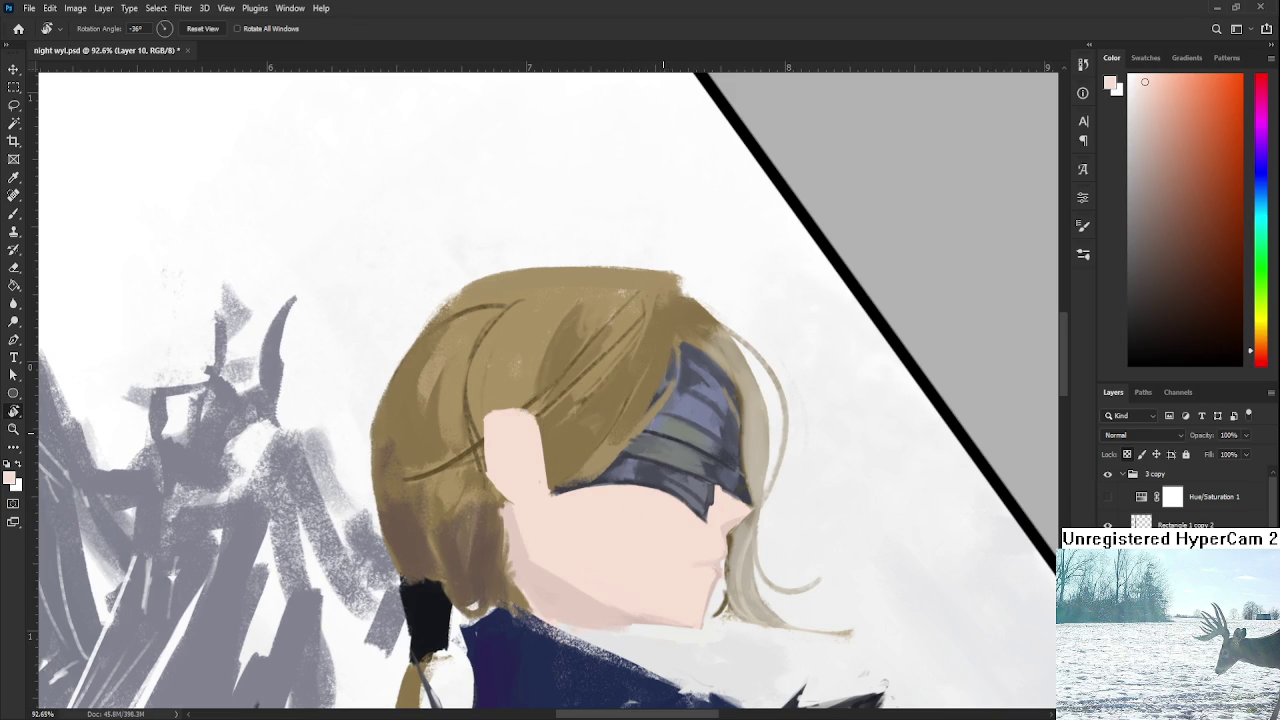
Back on the Brush, sample skin and hair tan and paint hair over the ear's left edge.
scroll(658, 462, down, 1)
scroll(668, 425, down, 3)
scroll(668, 425, down, 1)
scroll(668, 425, up, 3)
scroll(668, 425, up, 1)
key(b)
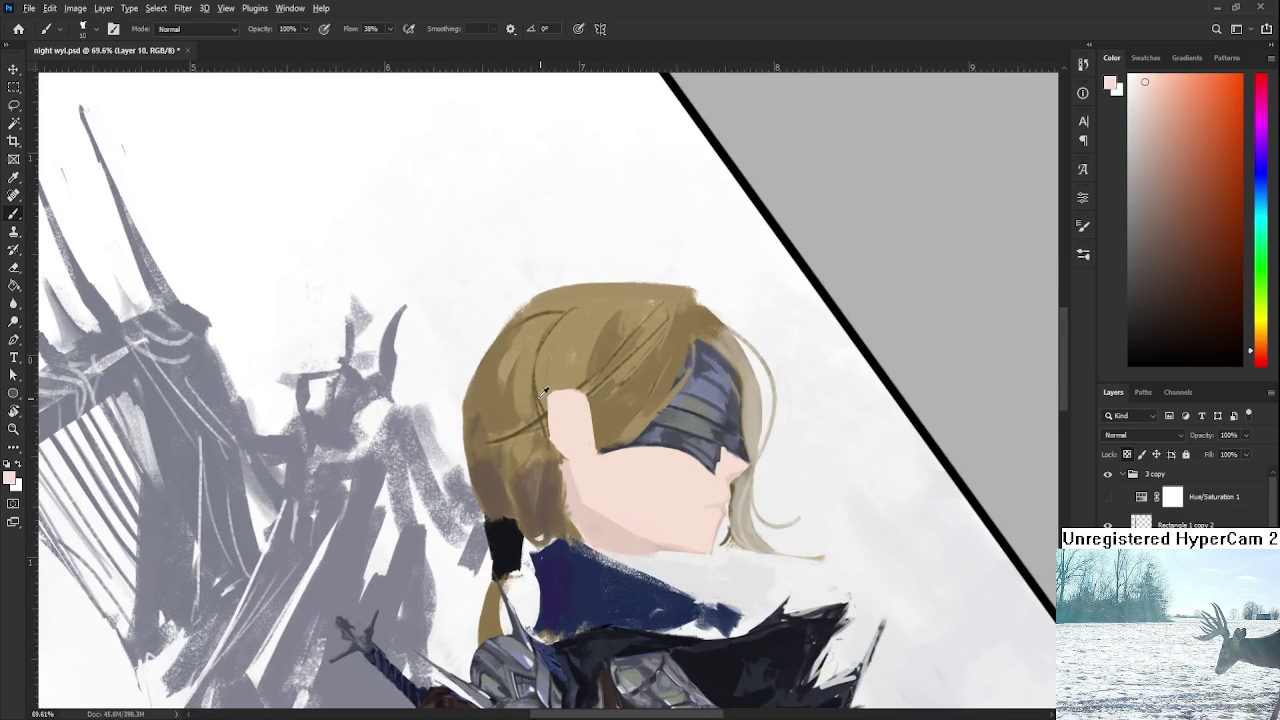
drag(577, 398, 548, 398)
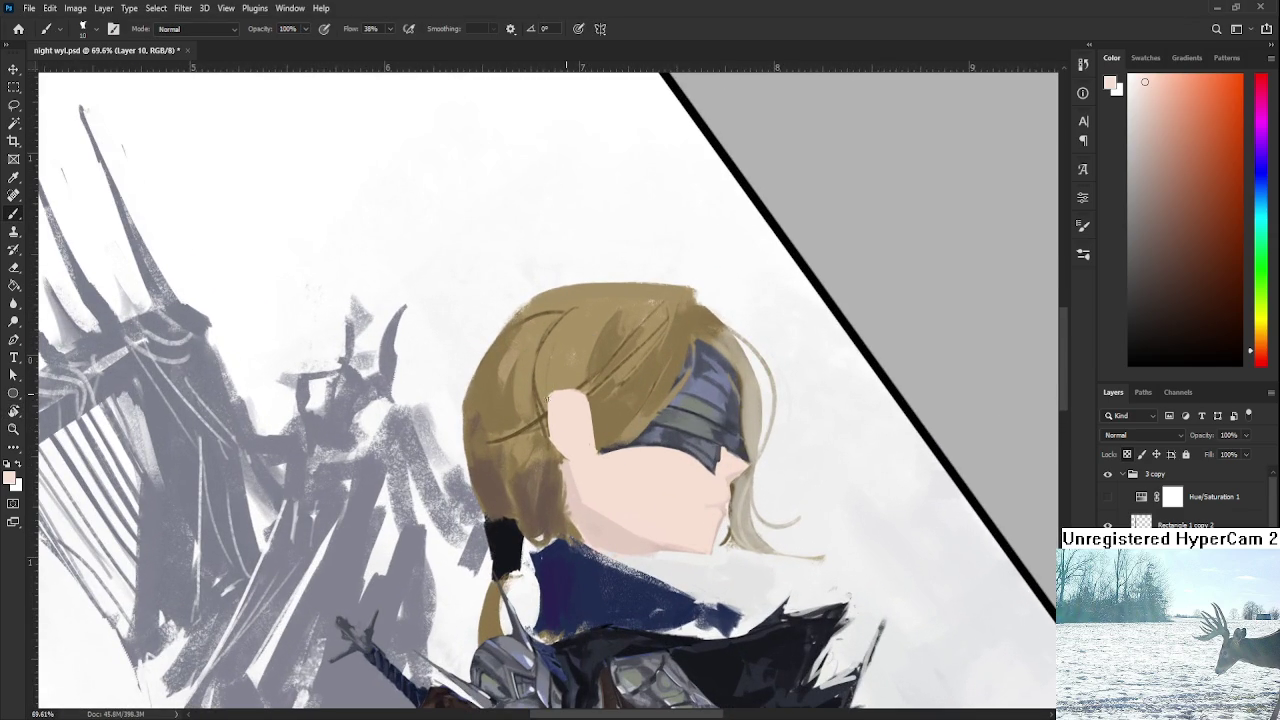
alt+click(558, 400)
alt+click(548, 400)
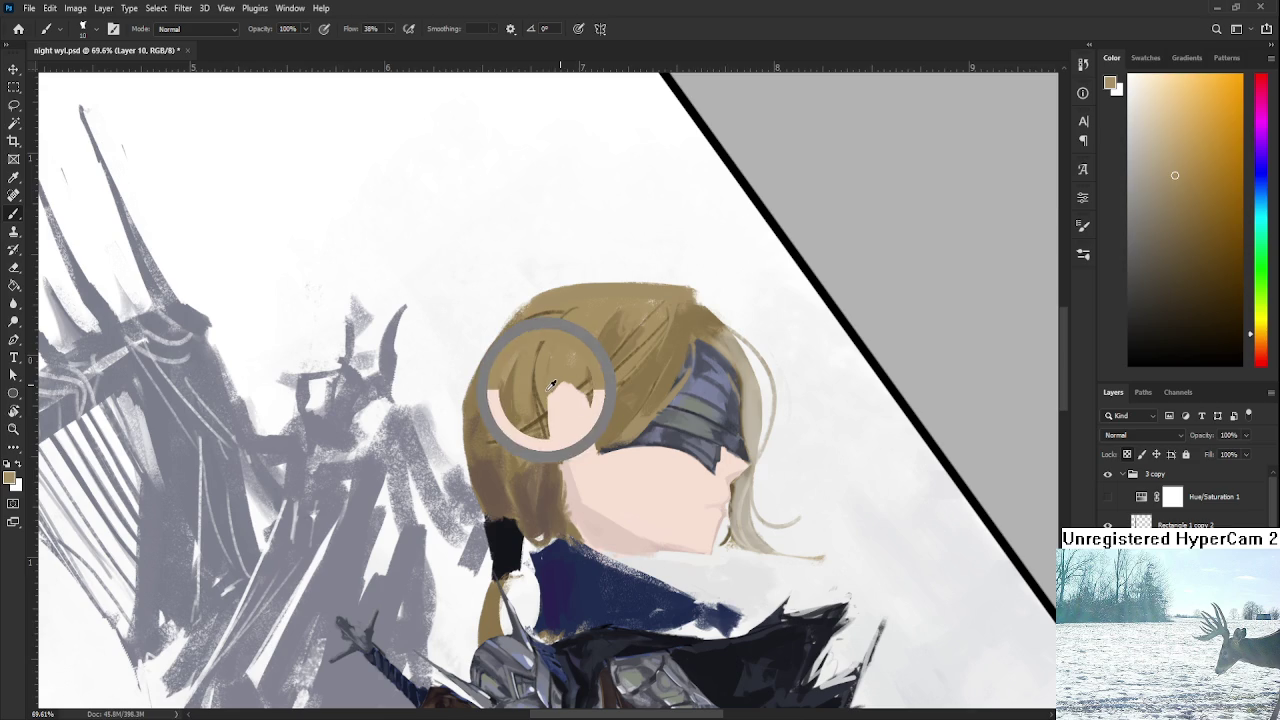
drag(552, 388, 544, 432)
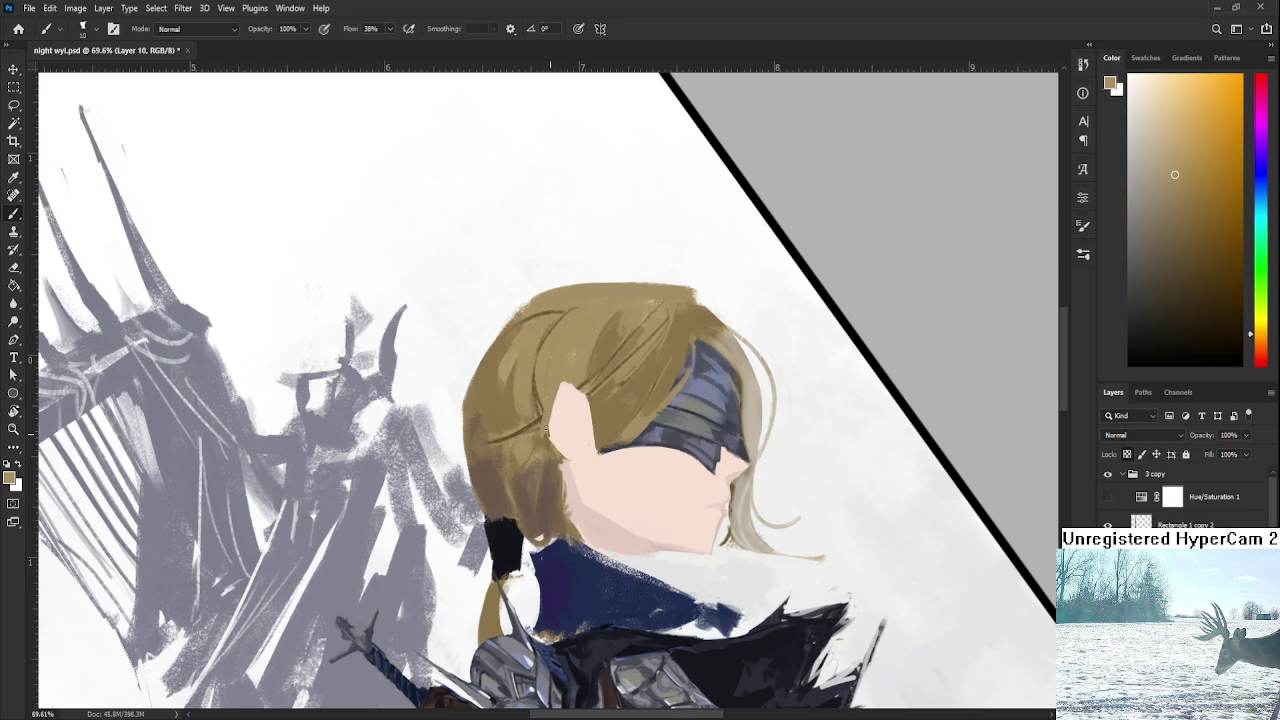
Paint a thin tan hair strand along the ear's right edge and touch it up.
alt+click(547, 430)
alt+click(592, 400)
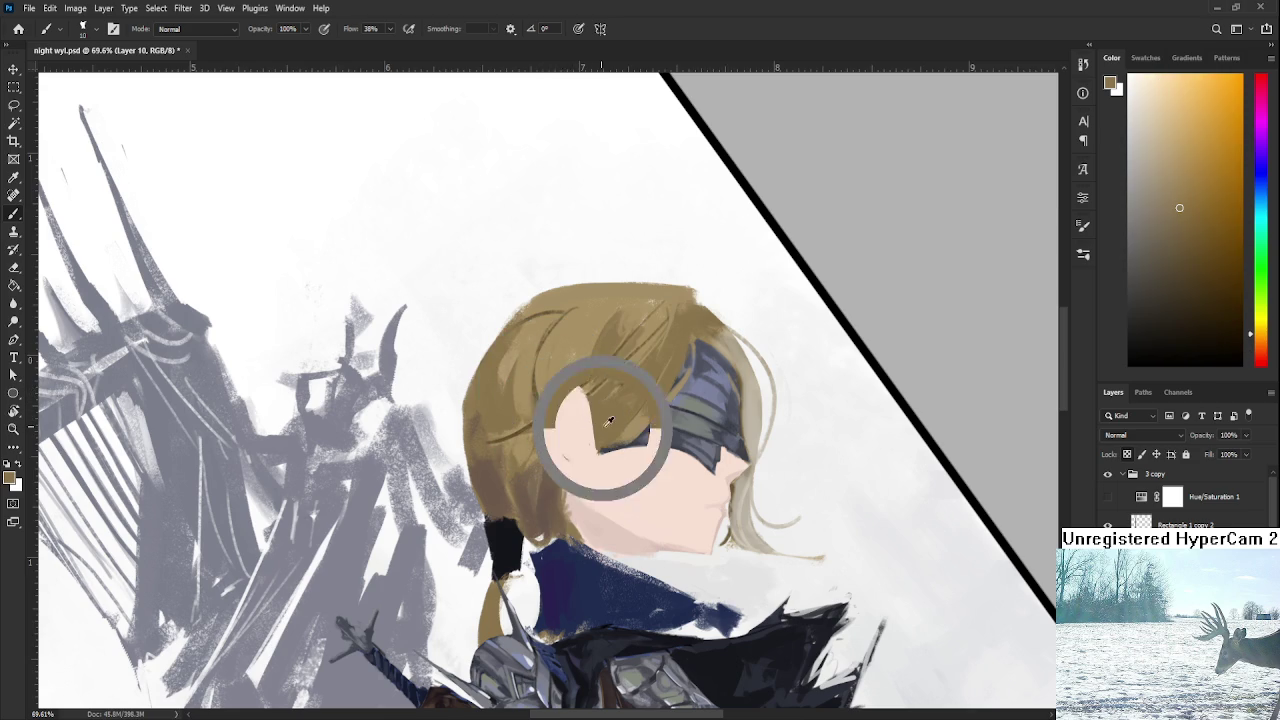
alt+click(600, 410)
drag(589, 384, 591, 434)
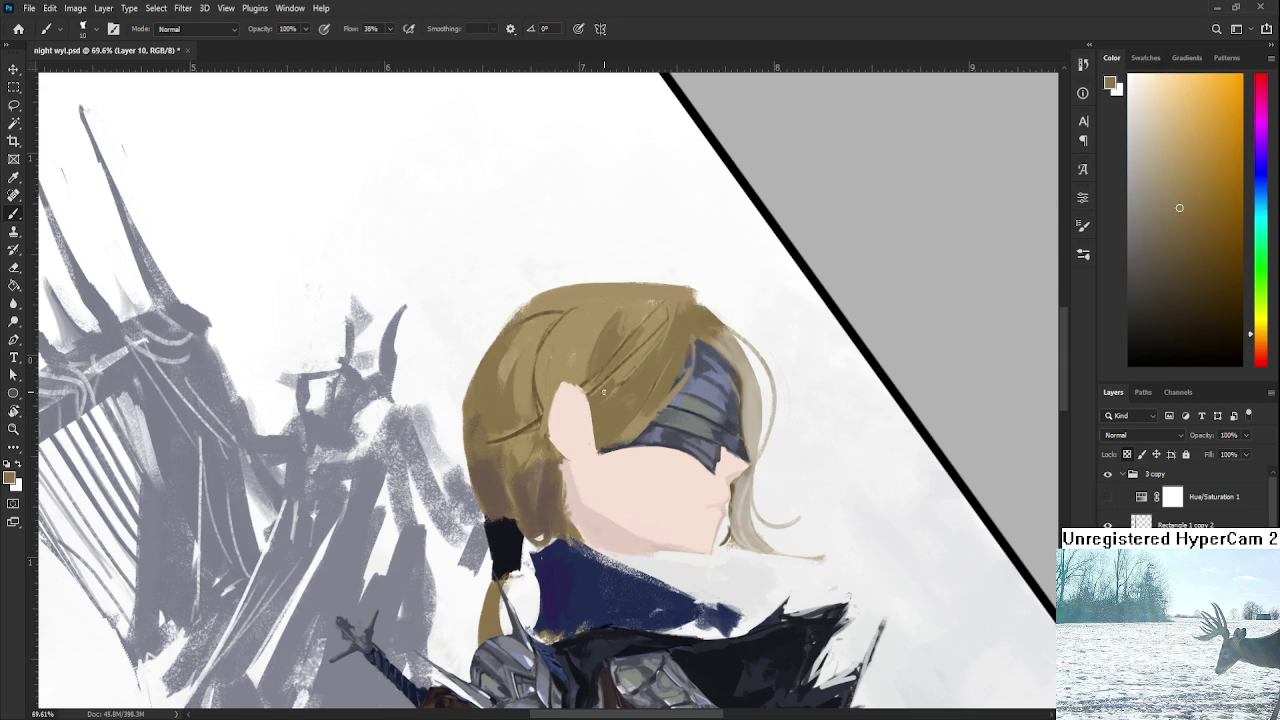
alt+click(586, 338)
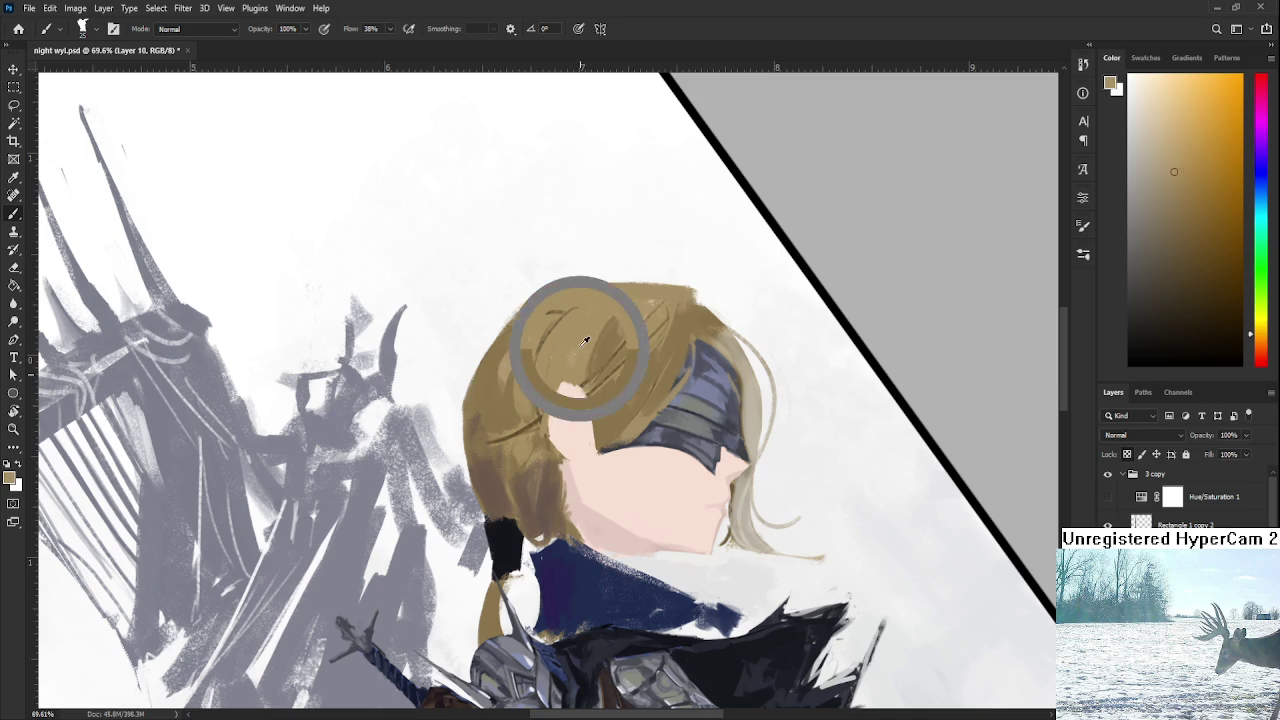
drag(586, 366, 592, 430)
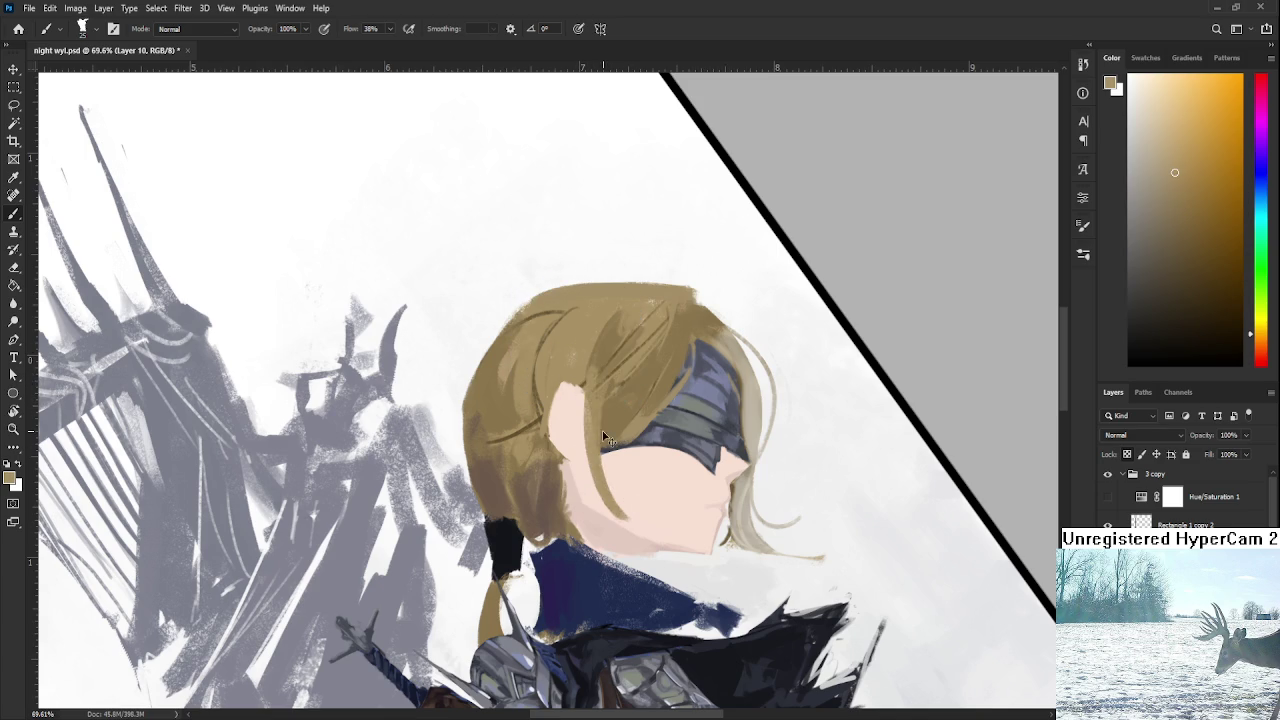
Paint a tan stroke along the cheek edge, keeping it after undo/redo, then rotate the view upright.
alt+click(614, 480)
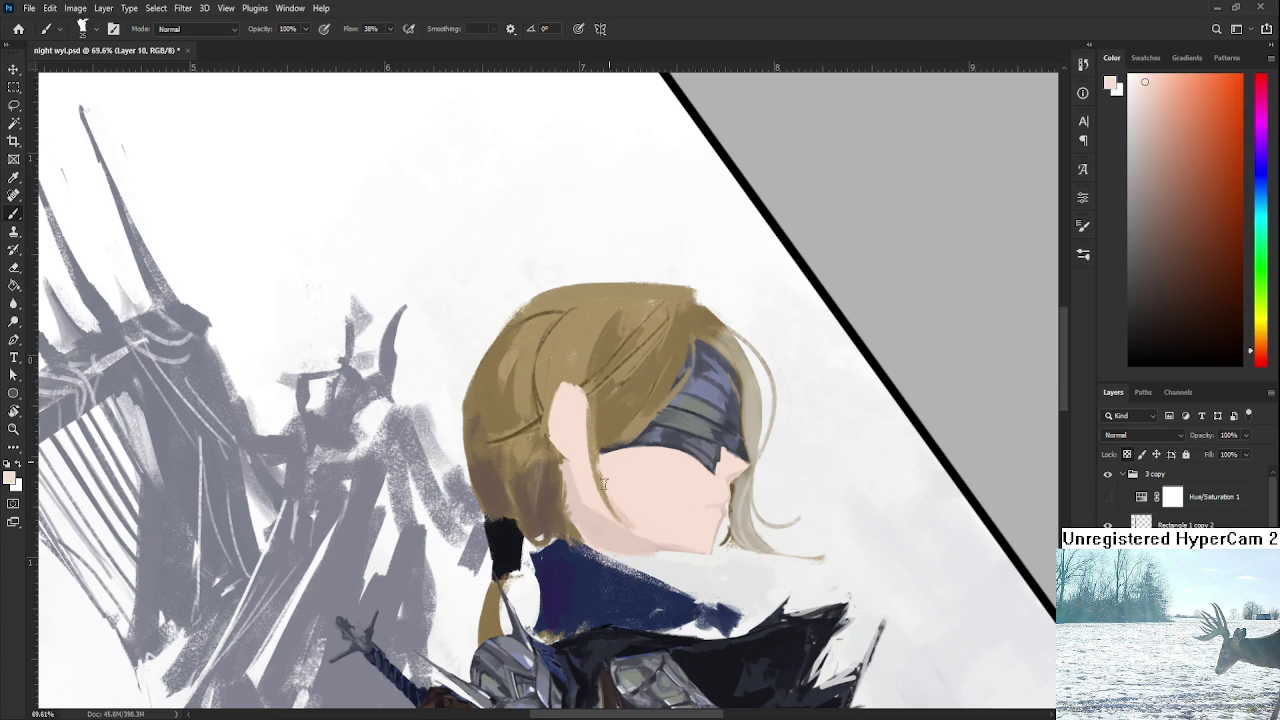
alt+click(608, 402)
drag(590, 432, 572, 508)
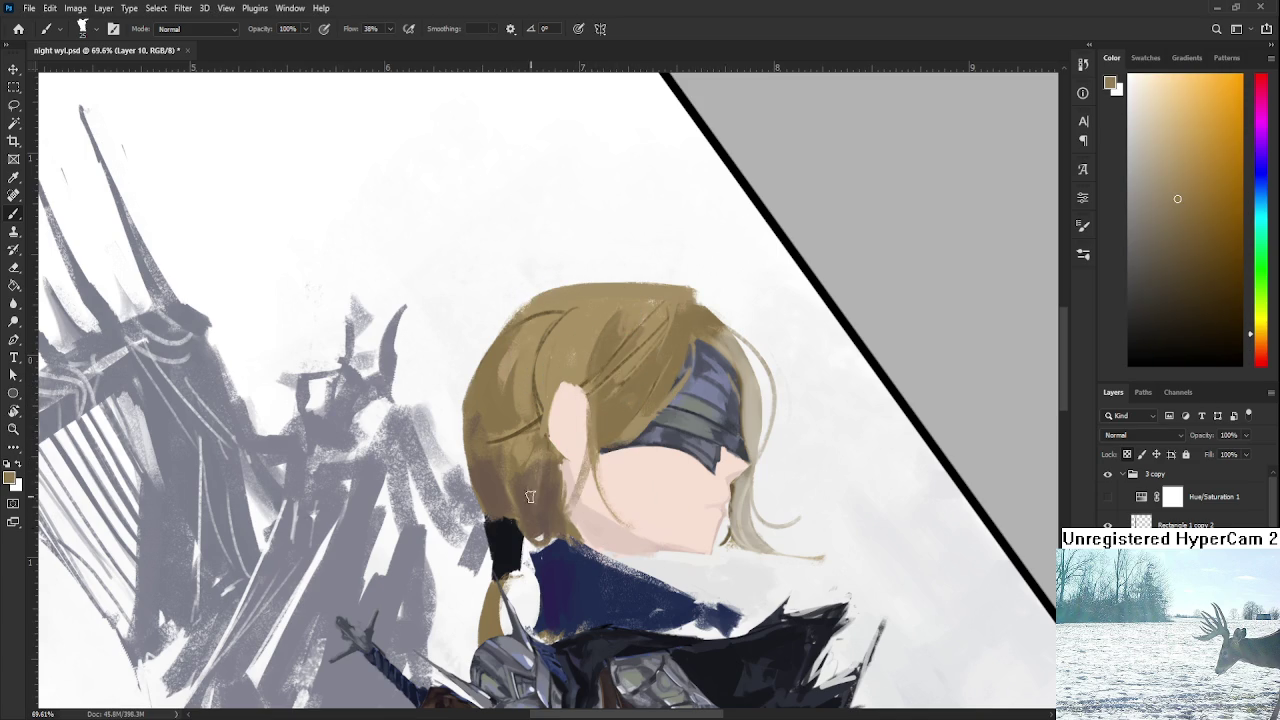
key(ctrl+z)
key(ctrl+shift+z)
key(r)
drag(594, 373, 672, 423)
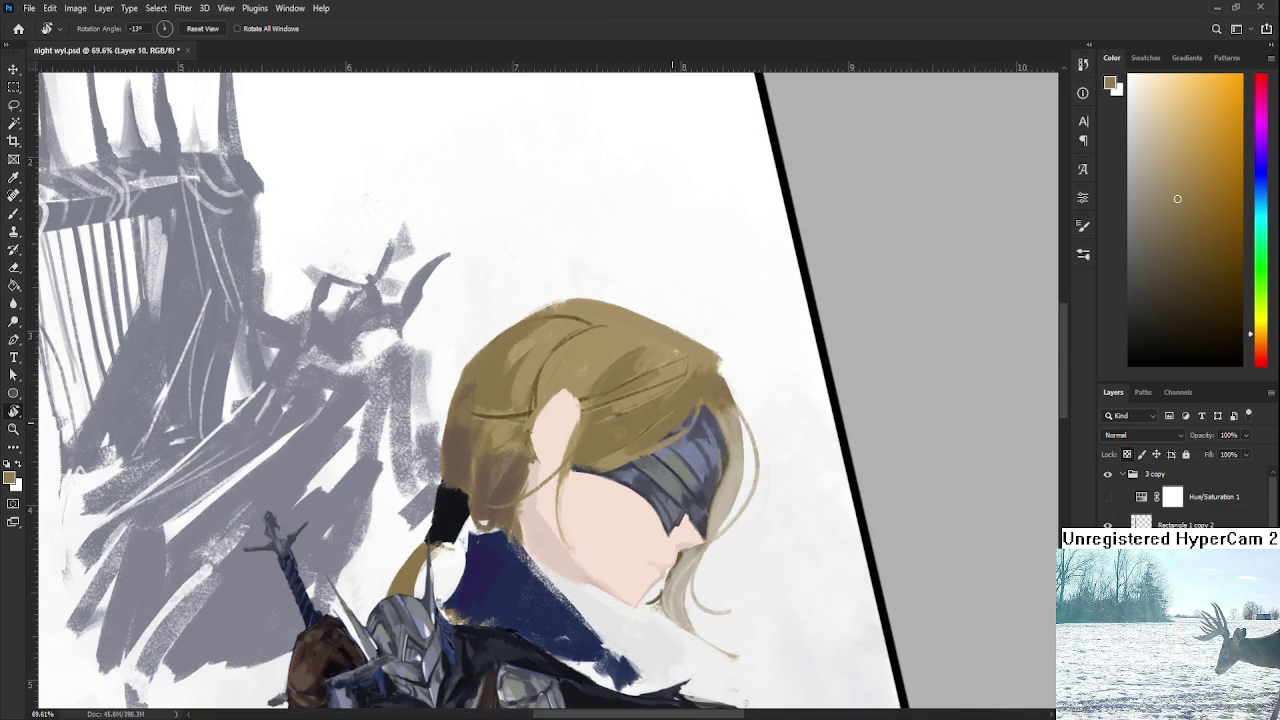
scroll(670, 423, down, 3)
scroll(670, 423, down, 2)
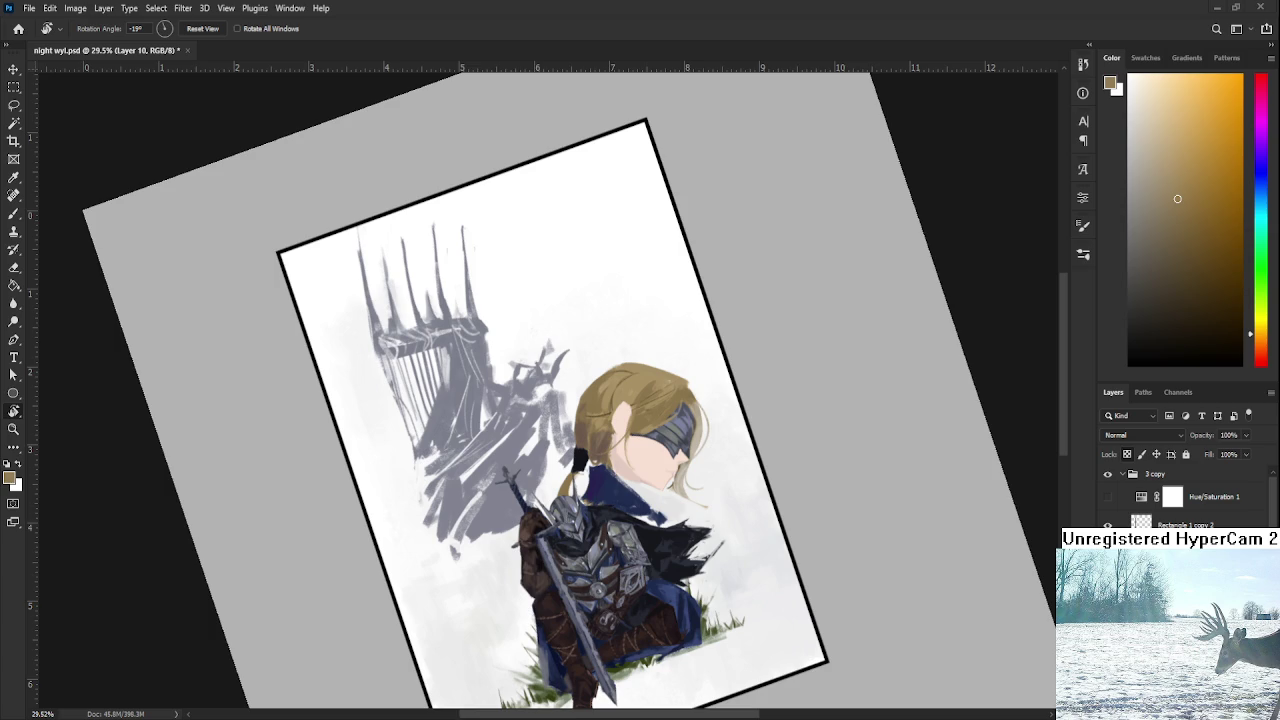
scroll(690, 484, up, 2)
scroll(690, 484, up, 2)
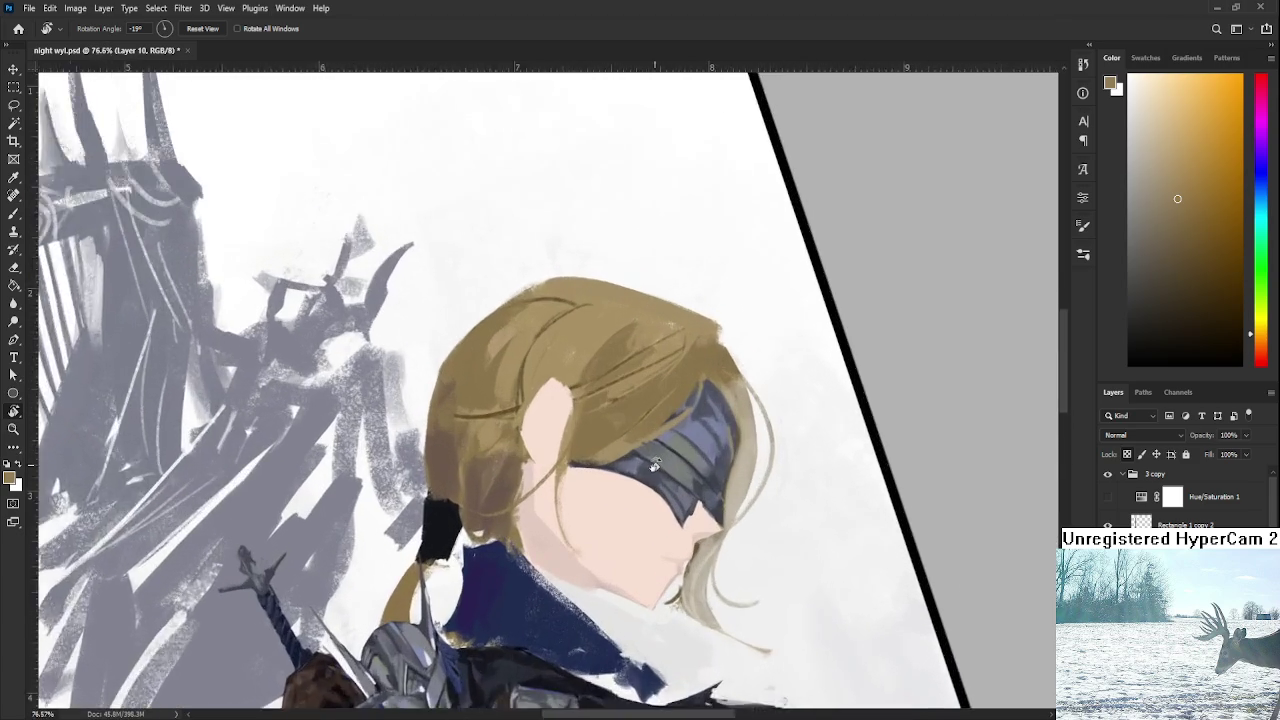
scroll(690, 484, up, 1)
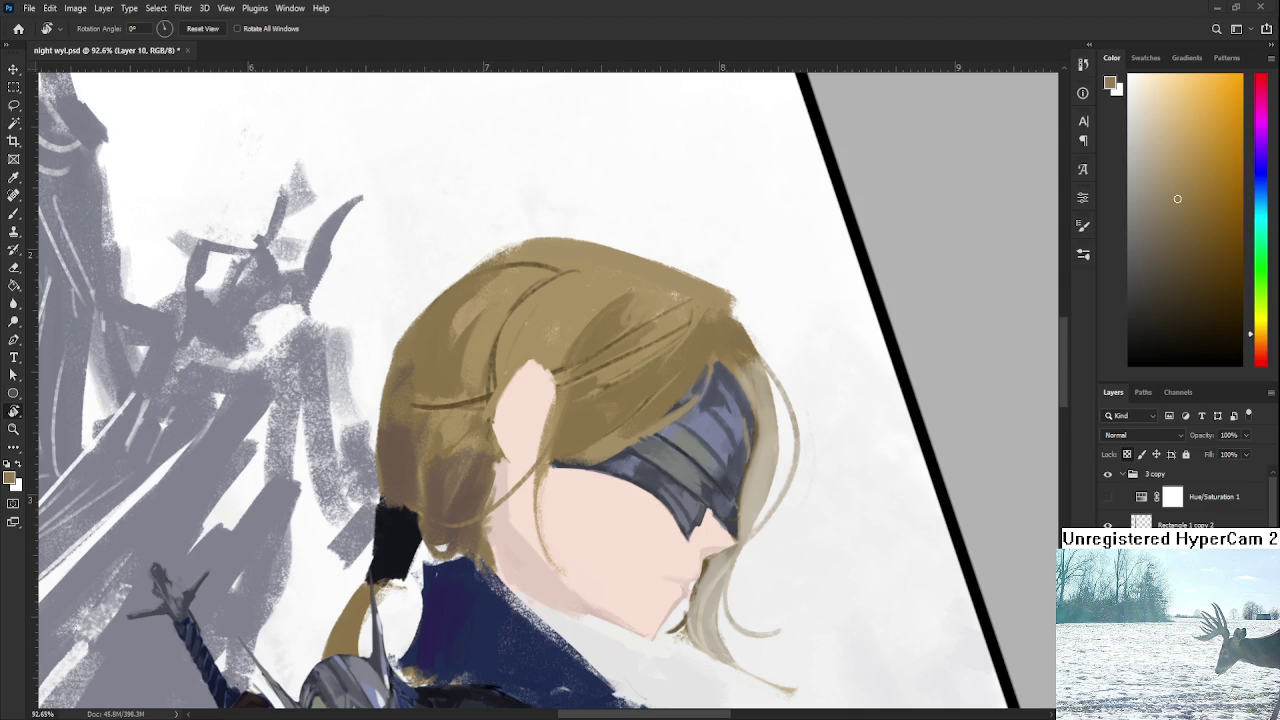
Glance at the reference artwork, then return to the main painting with the Brush.
key(ctrl+Tab)
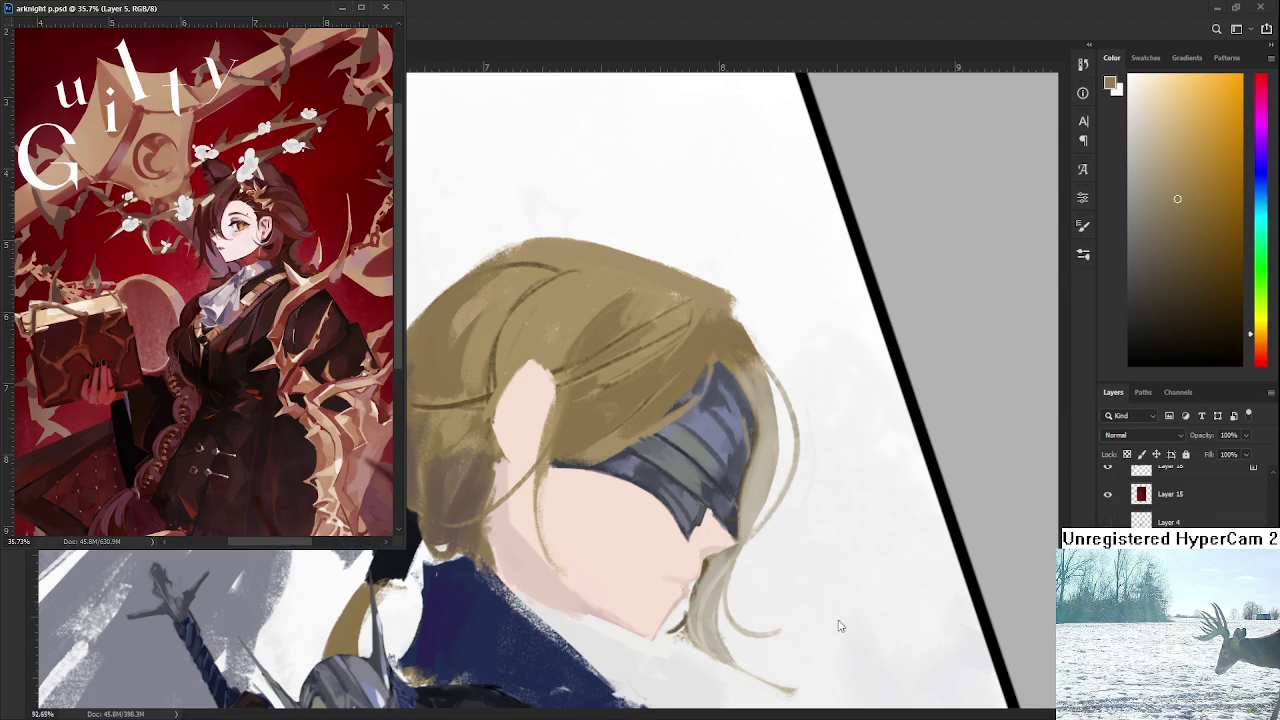
ctrl+click(837, 623)
alt+scroll(625, 445, down, 3)
alt+scroll(625, 445, up, 2)
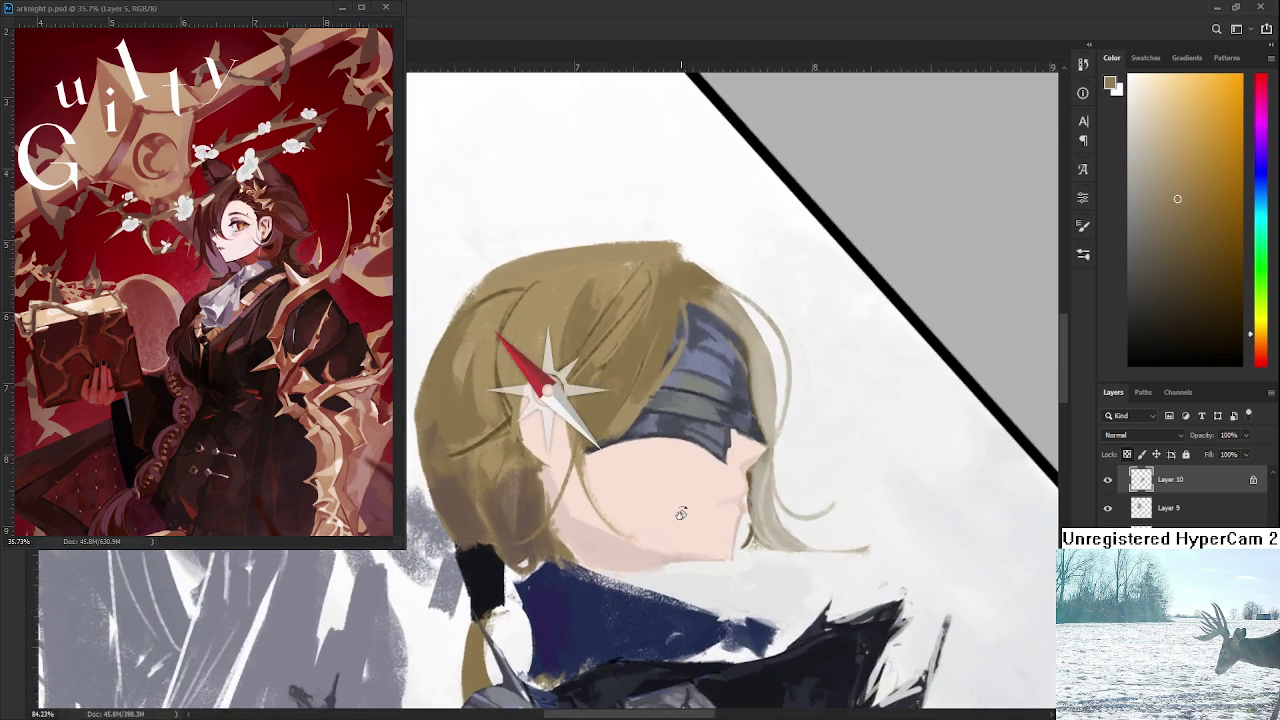
alt+scroll(625, 440, up, 1)
alt+scroll(634, 420, up, 1)
key(b)
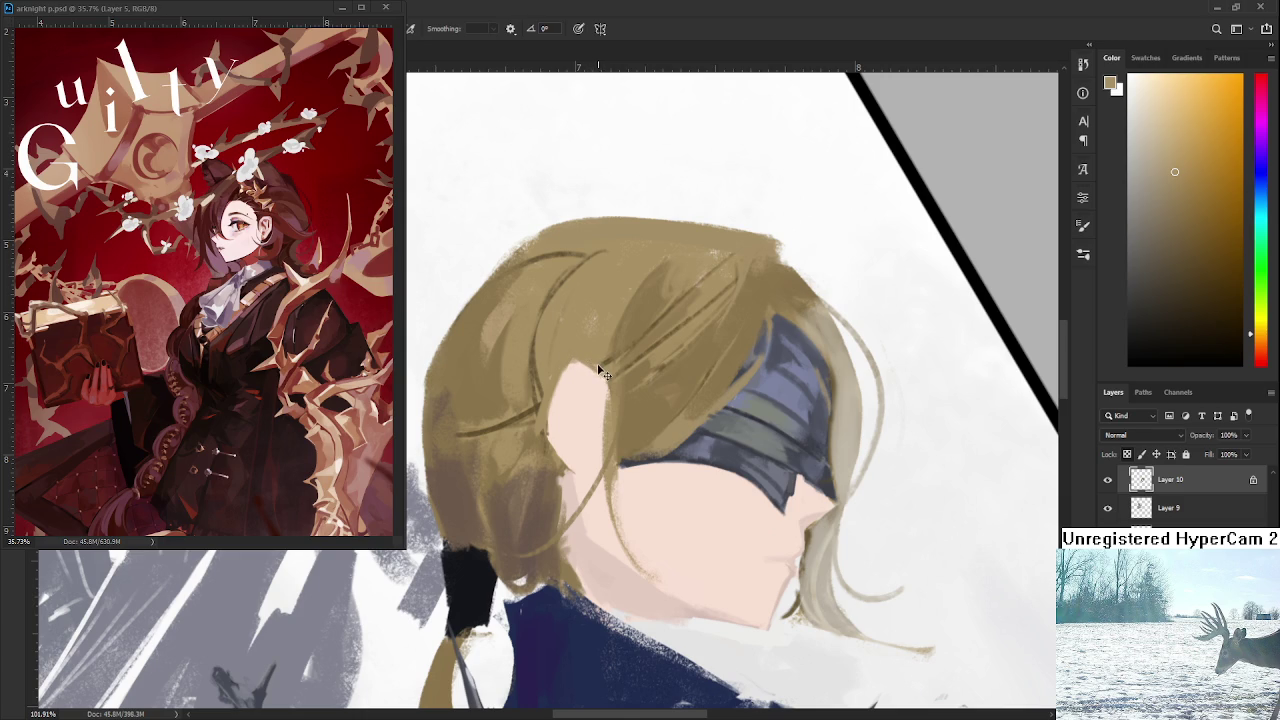
Sample skin and tan hair tones, then paint light strands over the blindfold's lower edge.
alt+click(579, 356)
alt+click(570, 363)
alt+click(603, 376)
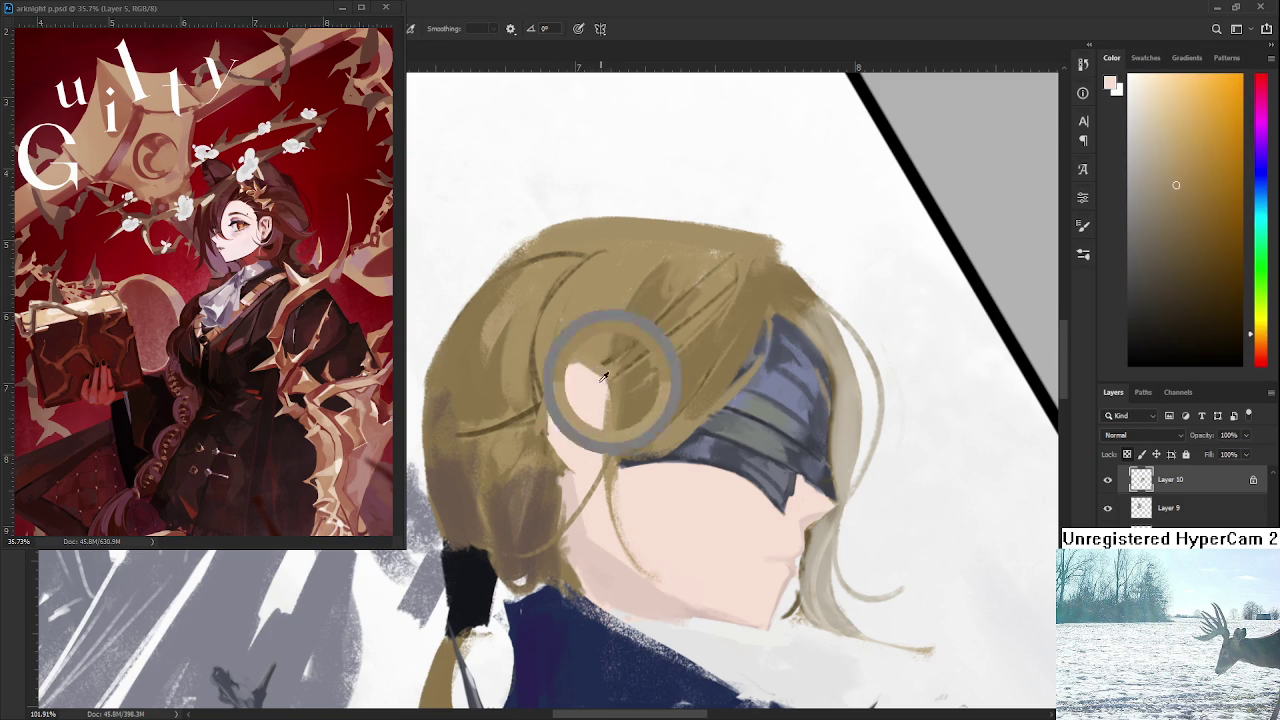
alt+click(587, 376)
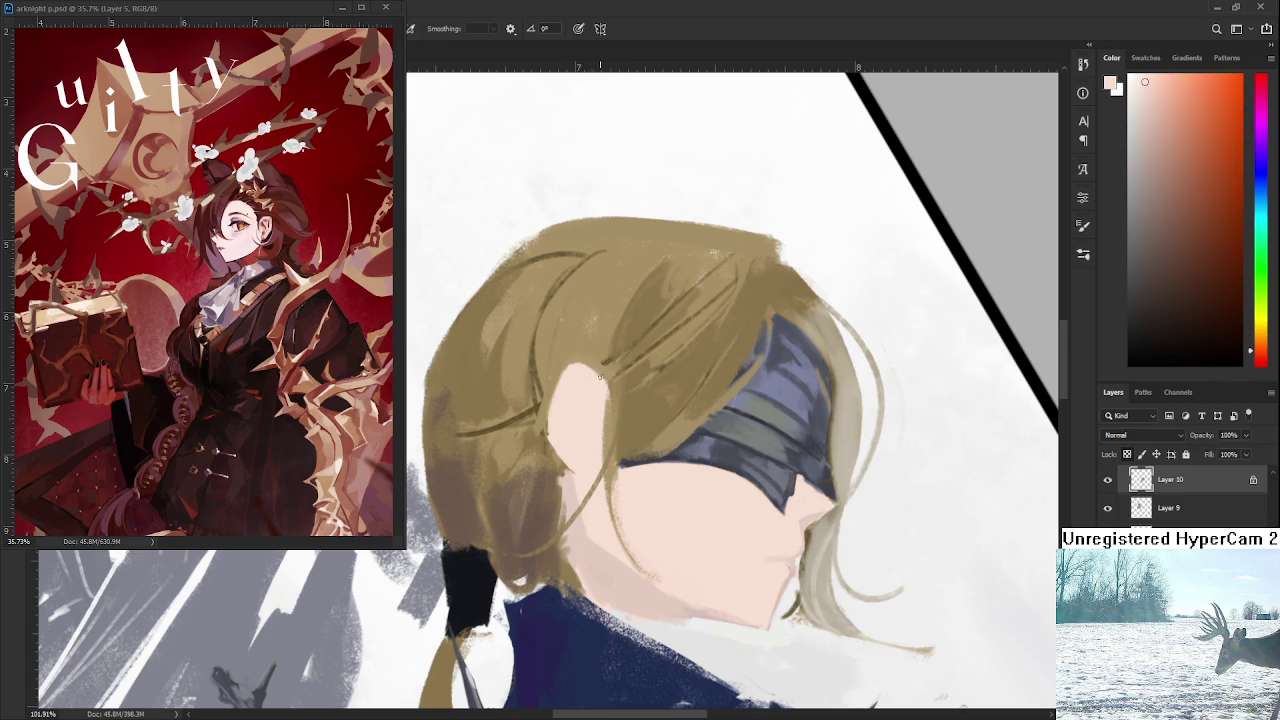
alt+click(577, 357)
alt+click(605, 362)
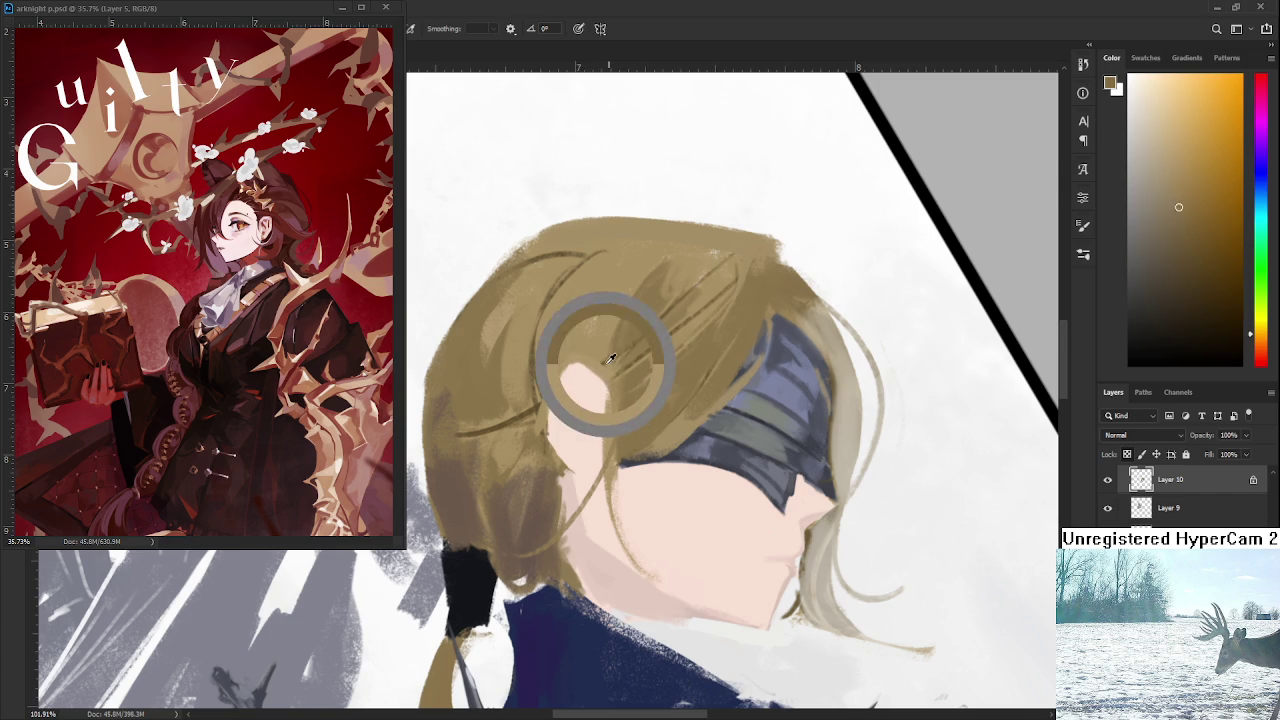
alt+click(603, 363)
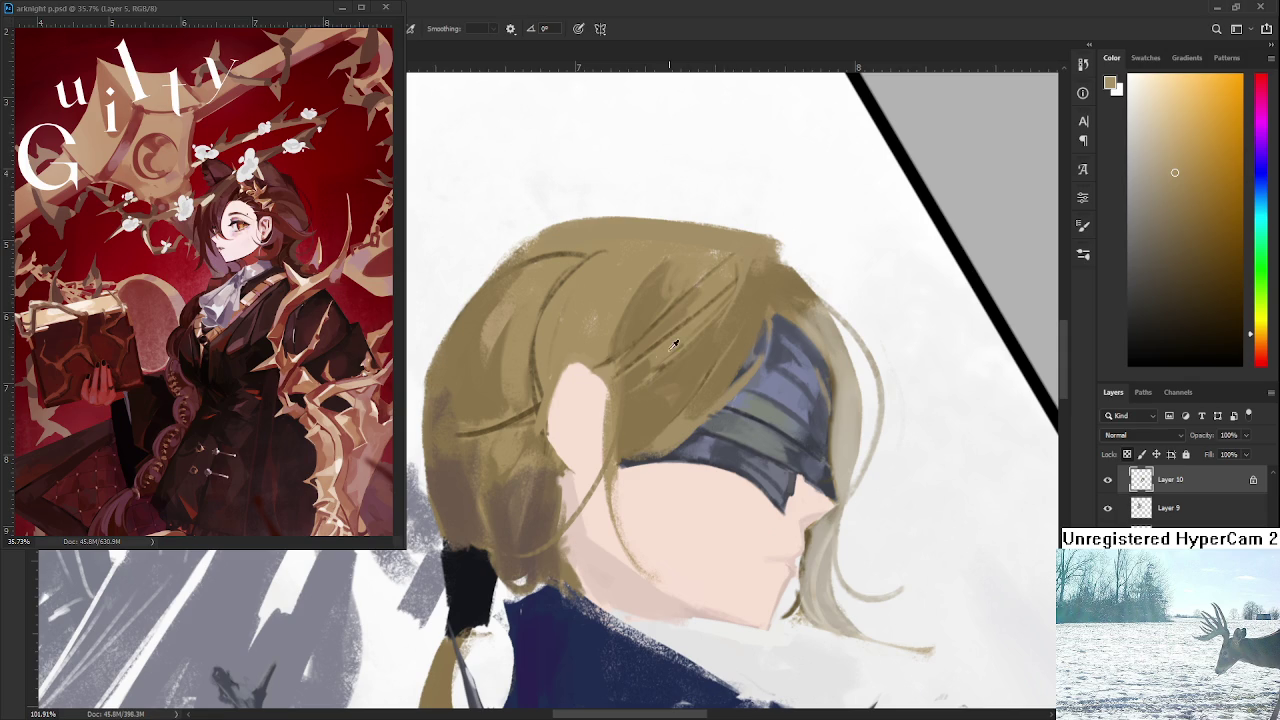
alt+click(625, 416)
drag(617, 455, 680, 478)
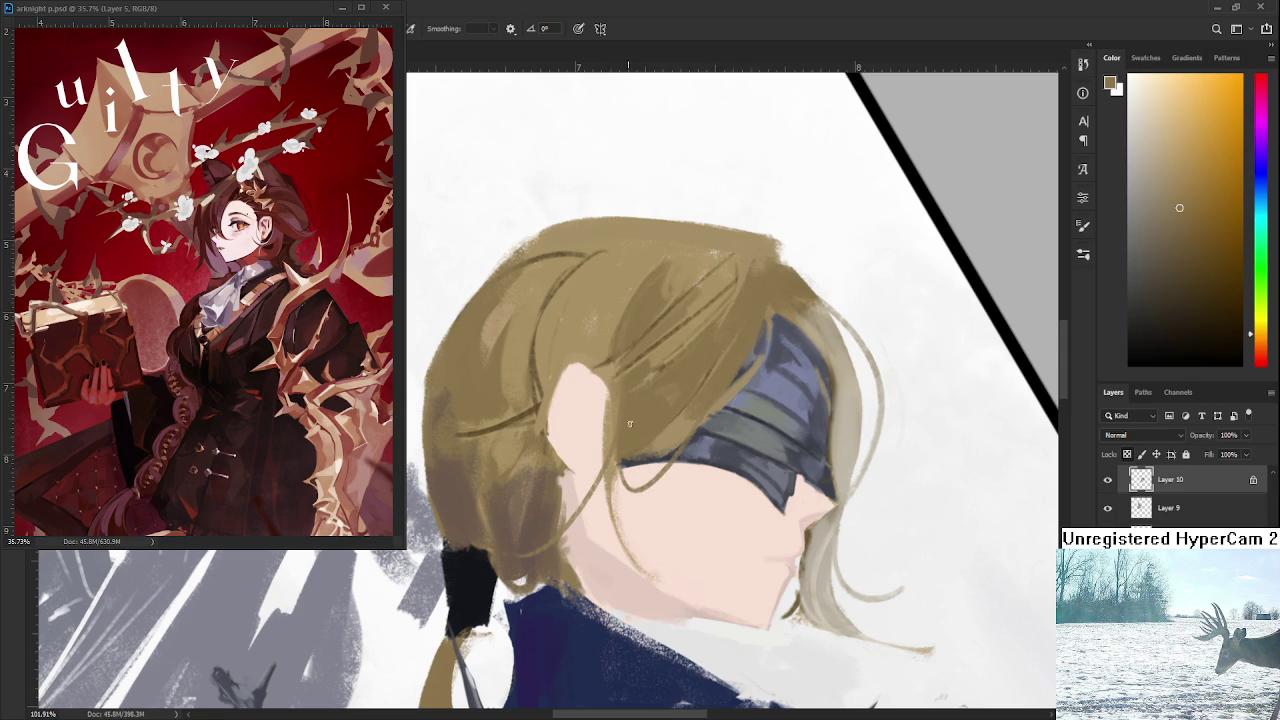
Zoom out and straighten the tilted canvas view upright.
scroll(753, 340, down, 1)
scroll(750, 340, down, 3)
scroll(746, 339, down, 2)
scroll(742, 338, down, 2)
key(r)
drag(783, 420, 737, 534)
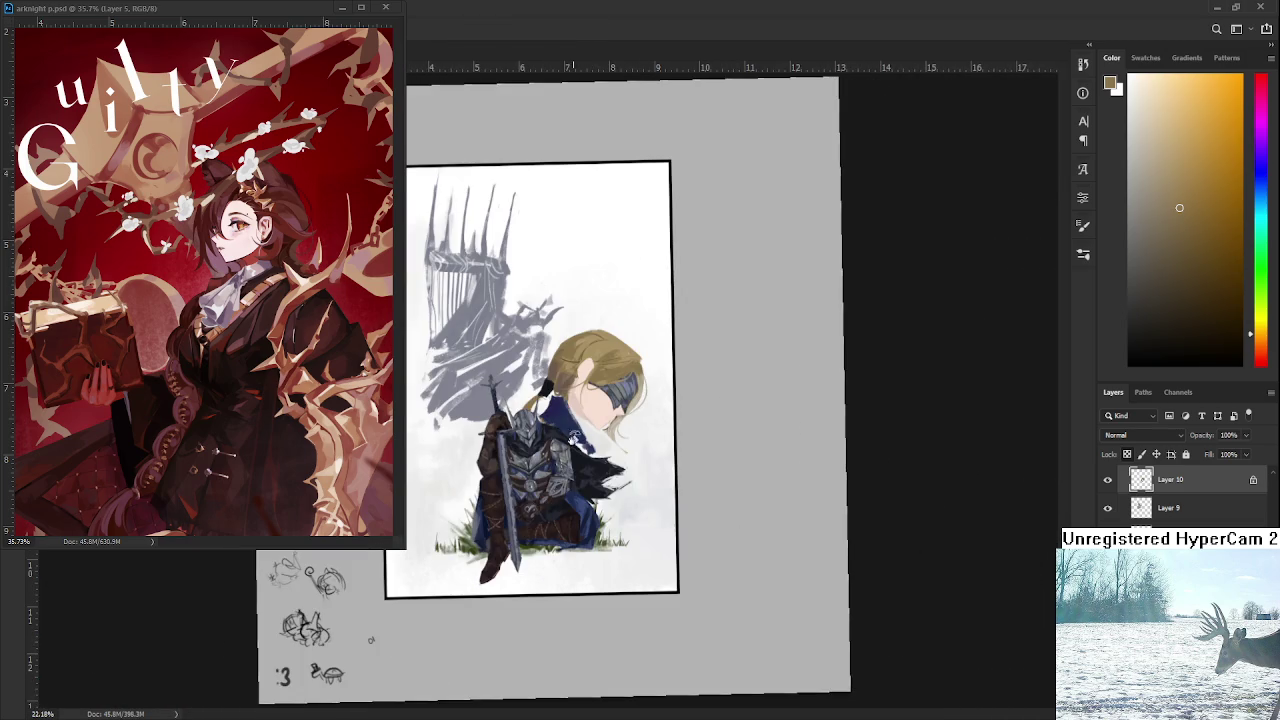
Rotate the blonde figure's head layer about 13° counter-clockwise.
scroll(572, 437, up, 2)
scroll(640, 455, up, 2)
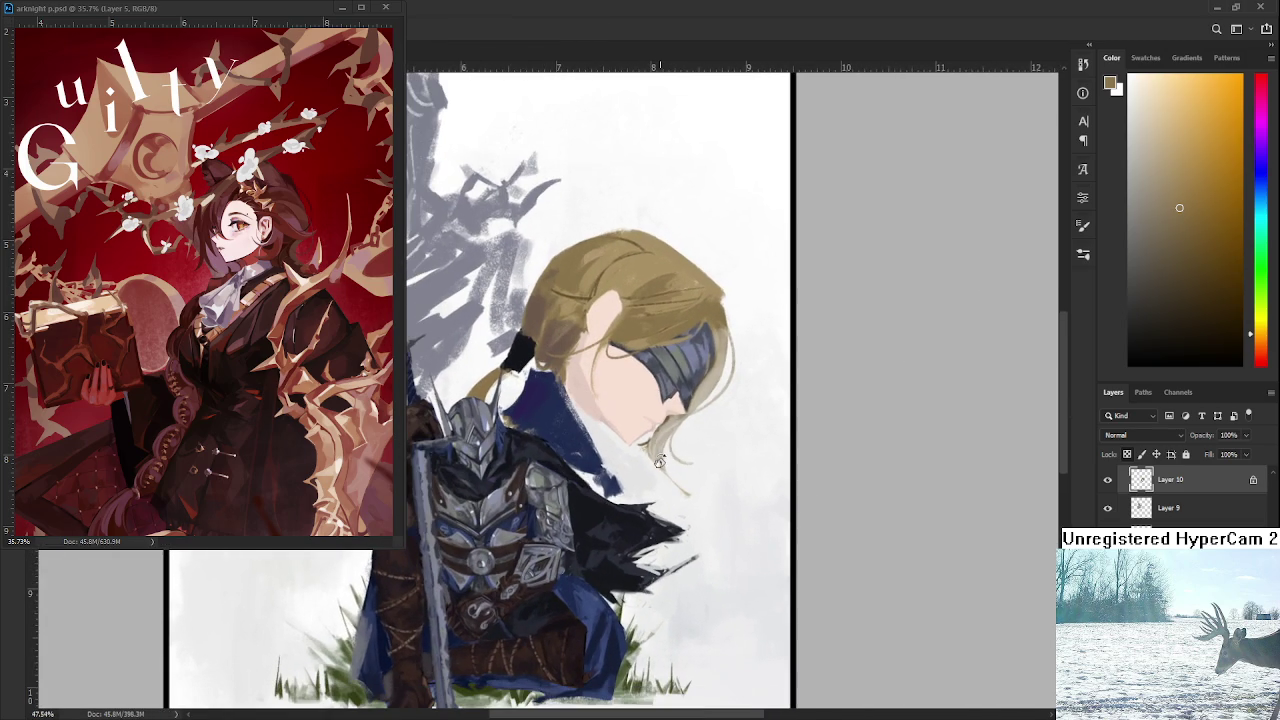
key(ctrl+t)
drag(757, 491, 789, 466)
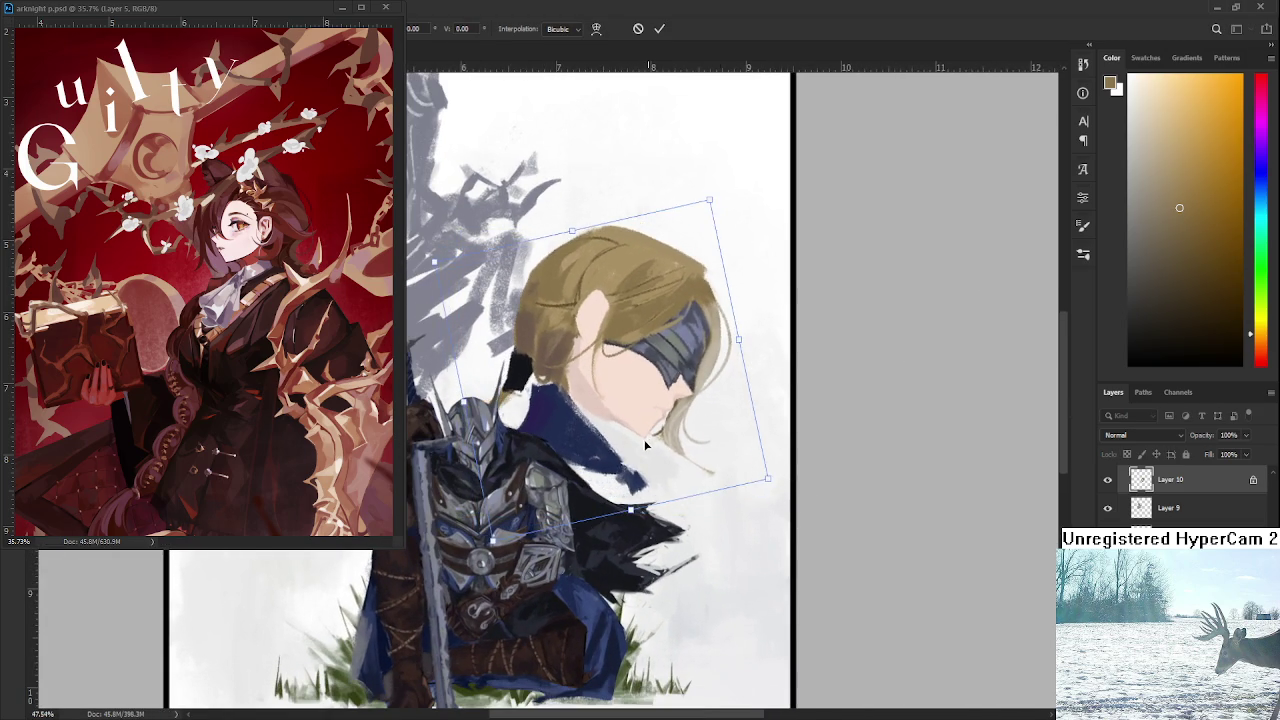
key(Return)
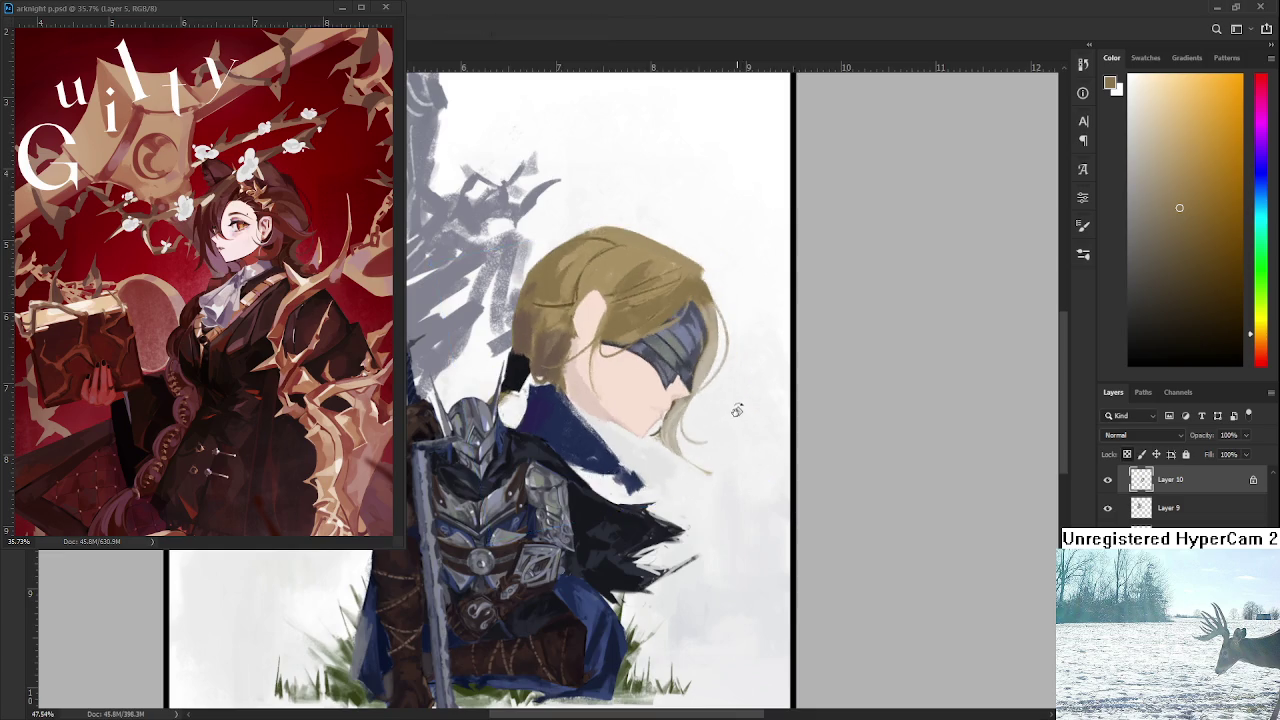
Turn the view around the face and sample its skin tone with the brush.
scroll(737, 410, down, 3)
scroll(737, 410, down, 2)
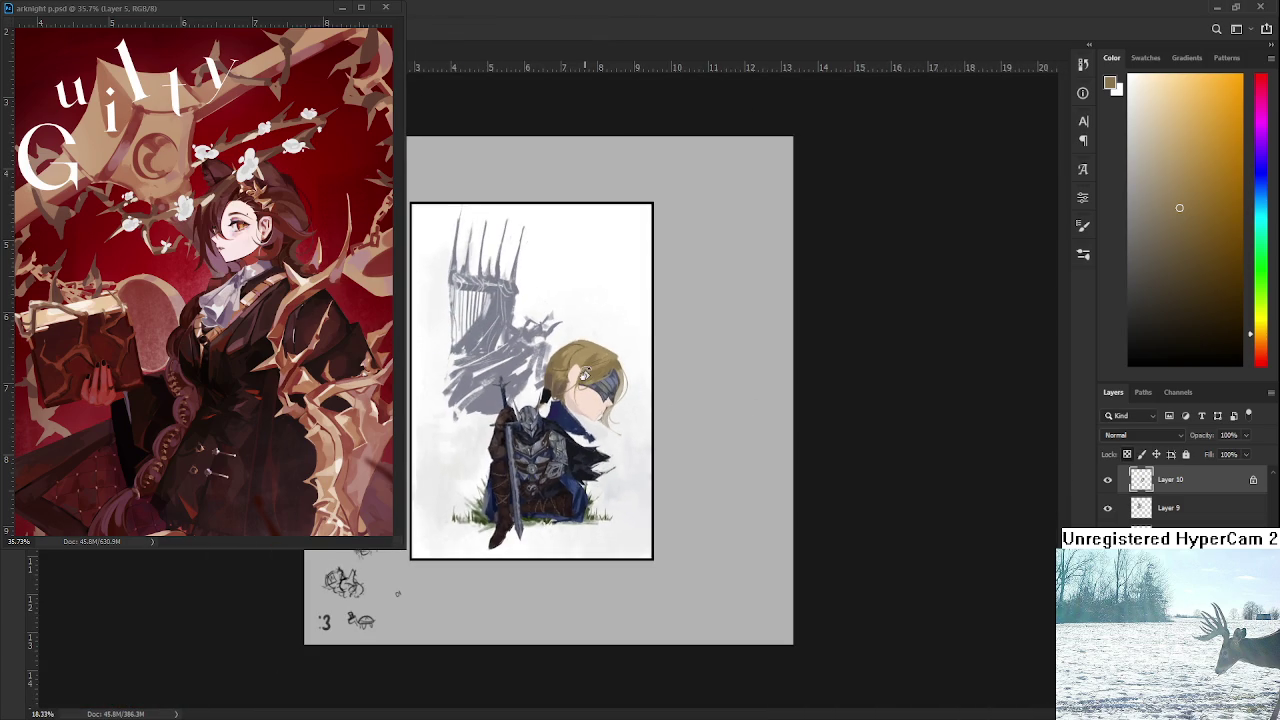
scroll(585, 373, up, 2)
scroll(590, 380, up, 3)
scroll(610, 430, up, 2)
scroll(640, 500, up, 2)
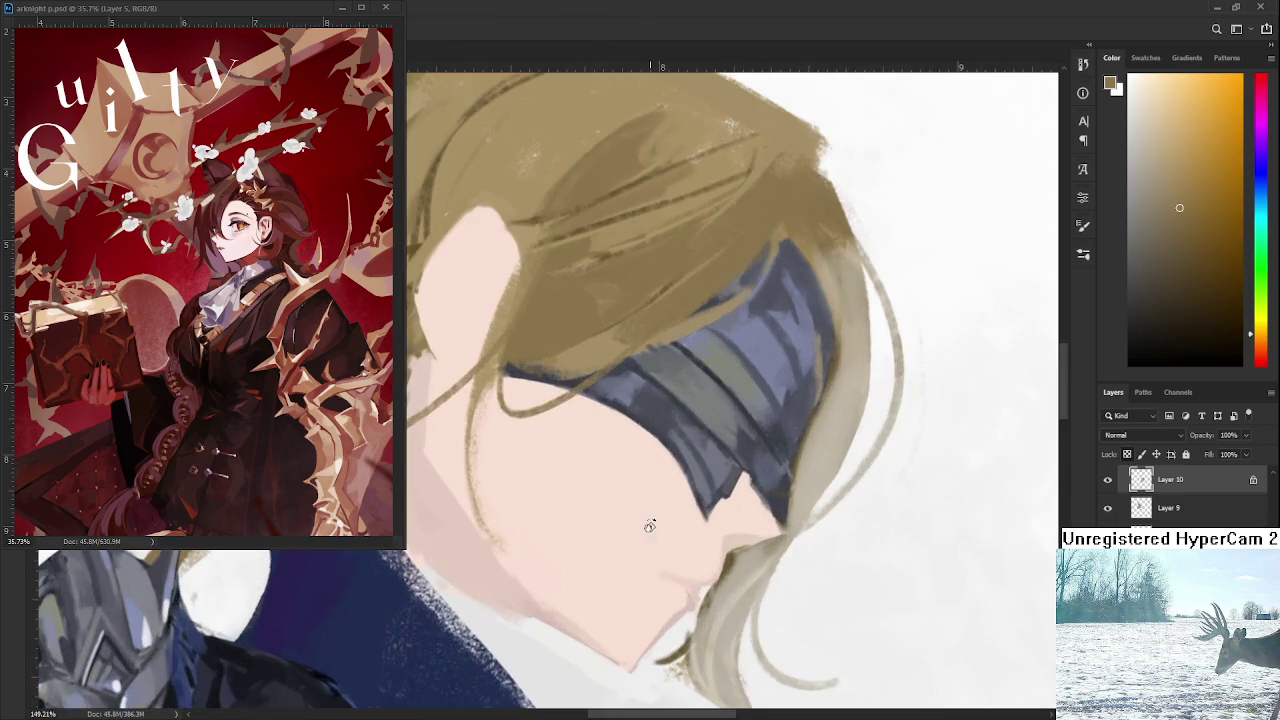
drag(650, 525, 722, 462)
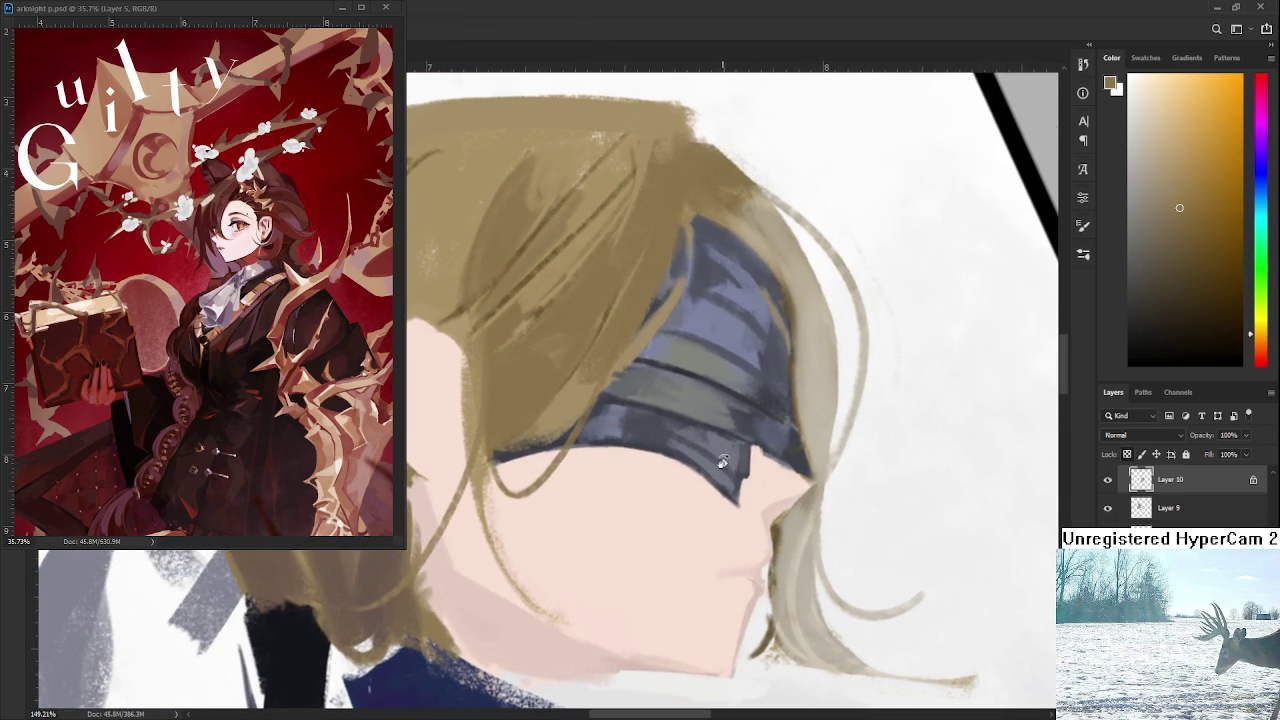
drag(618, 448, 626, 452)
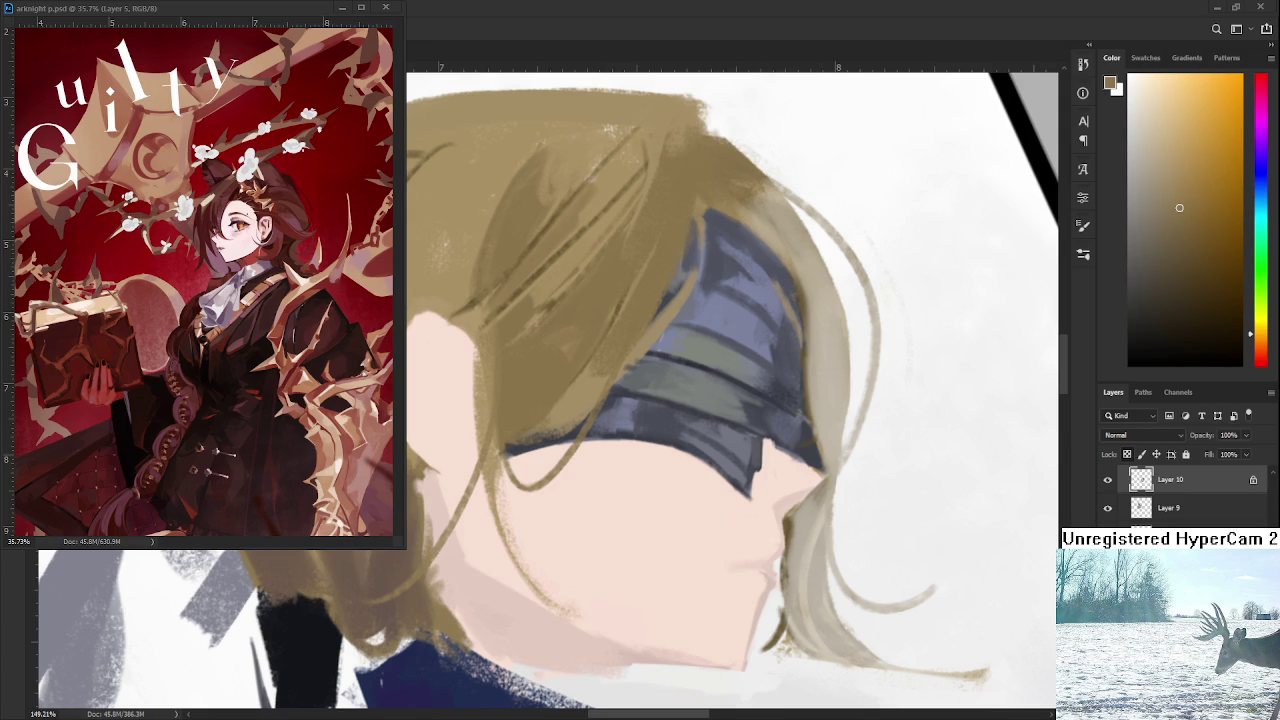
scroll(520, 384, down, 3)
key(b)
alt+click(495, 530)
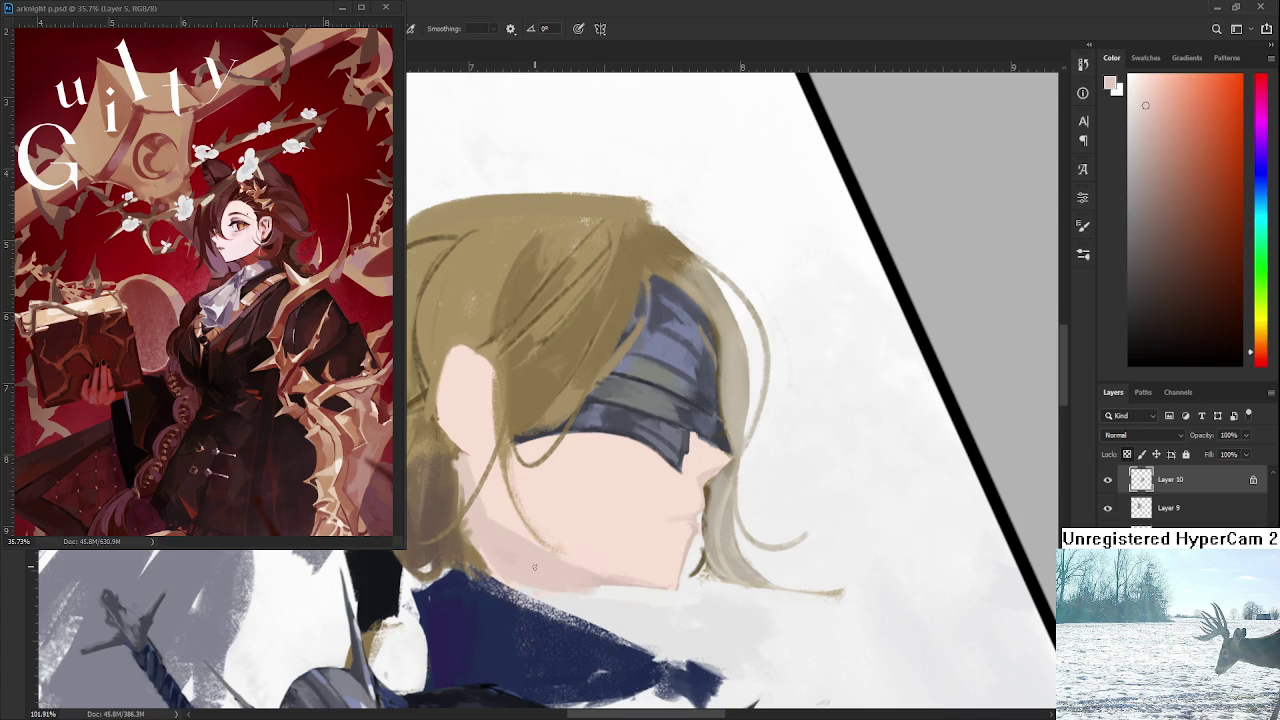
Choose progressively darker browns and paint a brown stroke on the hair beside the face.
click(1157, 122)
click(1157, 132)
click(1150, 189)
drag(463, 480, 468, 495)
scroll(470, 478, down, 2)
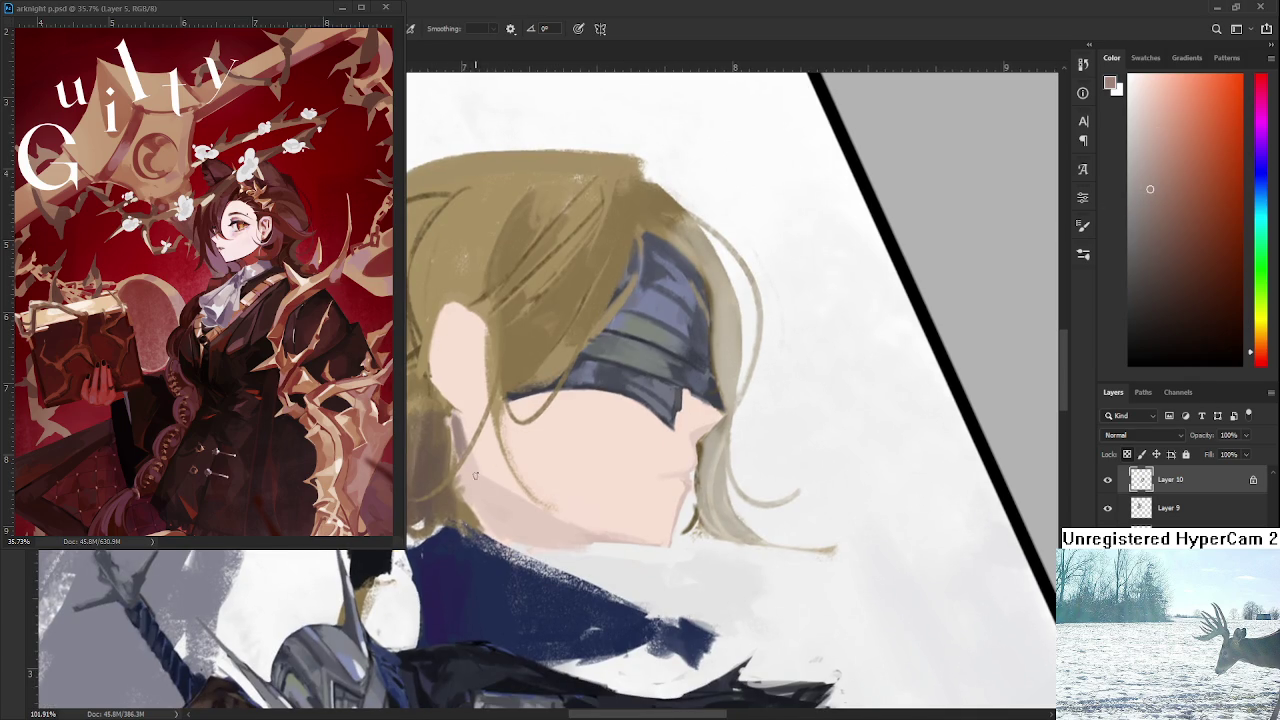
Sample greyish pinks and darken the hair edge next to the ear.
alt+click(465, 418)
alt+click(462, 424)
drag(473, 461, 473, 474)
alt+click(485, 497)
alt+click(468, 475)
drag(458, 480, 463, 502)
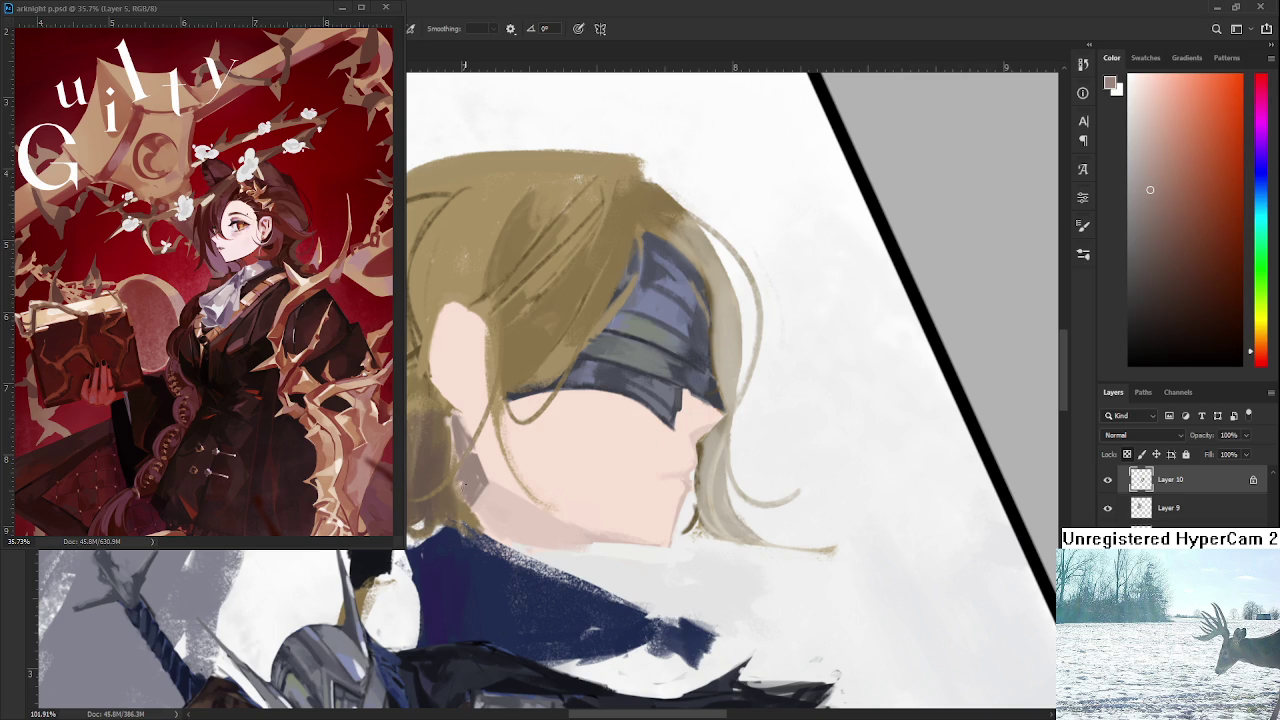
Sample colours along the ear and jaw edge and recentre the view on the ear.
alt+click(485, 458)
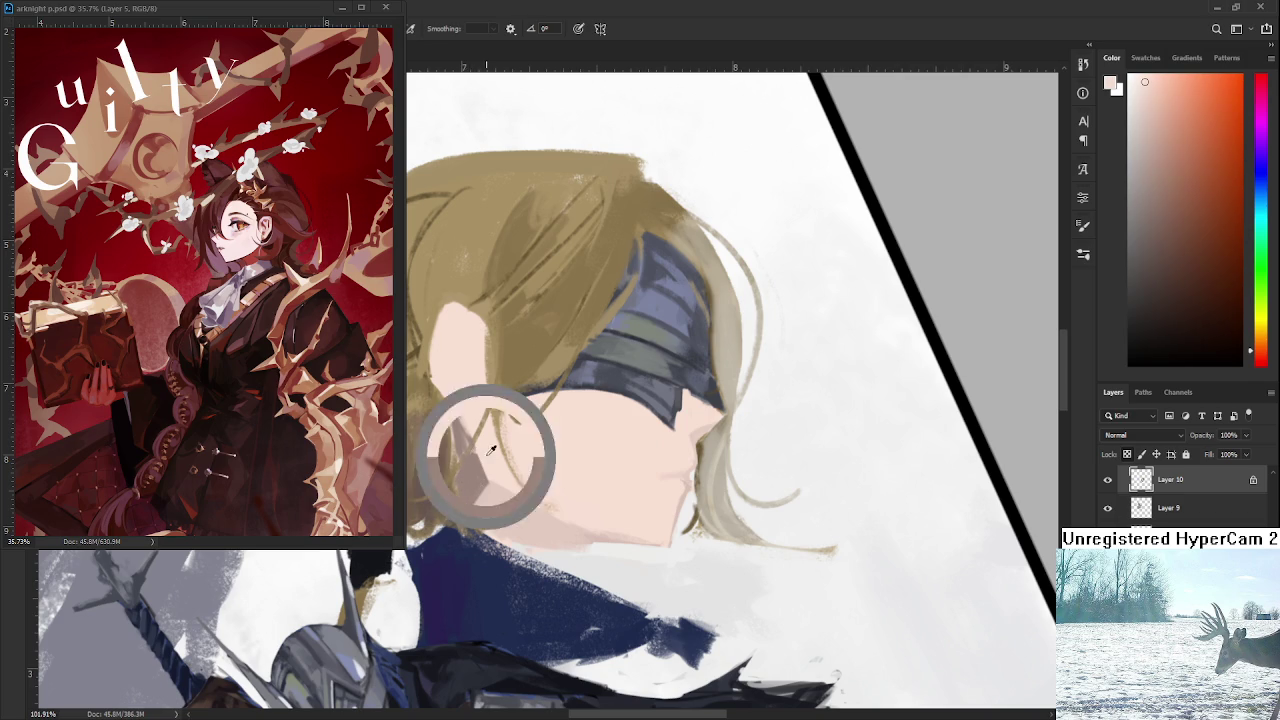
alt+click(476, 482)
mouse_move(489, 490)
mouse_down()
mouse_move(485, 446)
mouse_move(486, 482)
mouse_move(511, 467)
mouse_move(486, 480)
mouse_move(566, 484)
mouse_move(486, 490)
mouse_move(592, 504)
mouse_up()
alt+click(469, 435)
Rotate the view and paint a darker edge along the jawline.
key(r)
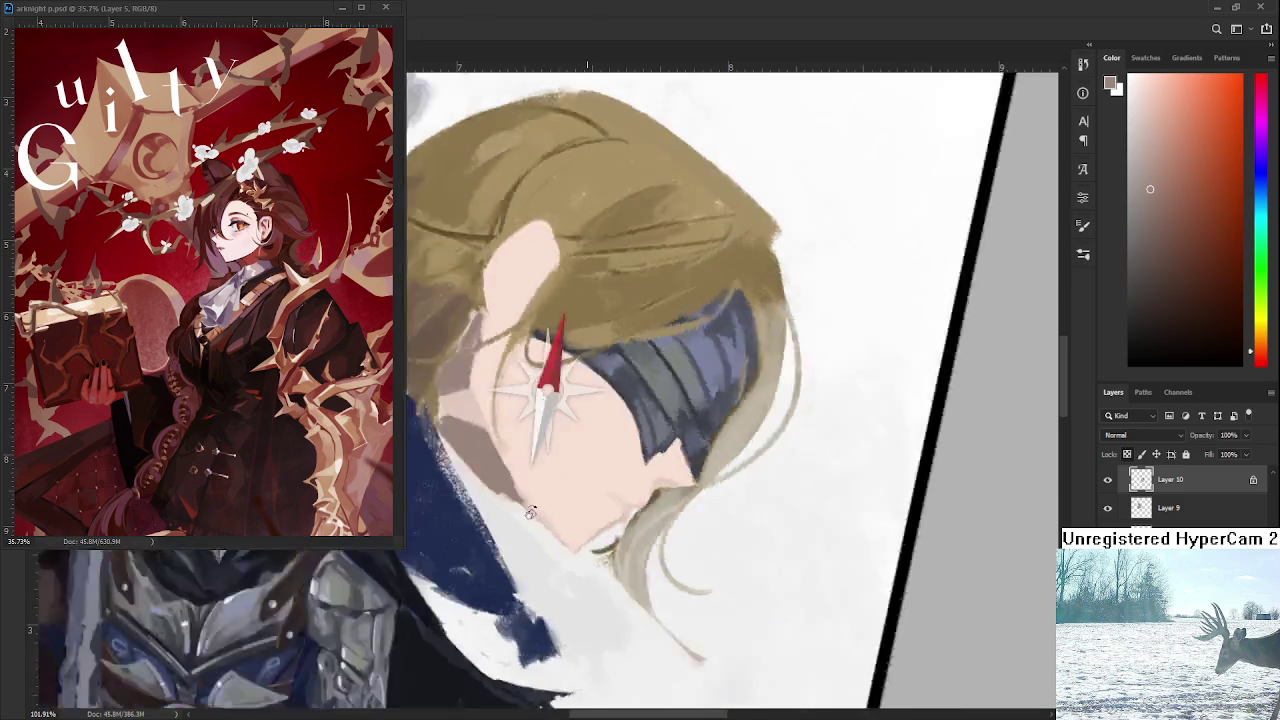
drag(597, 441, 487, 440)
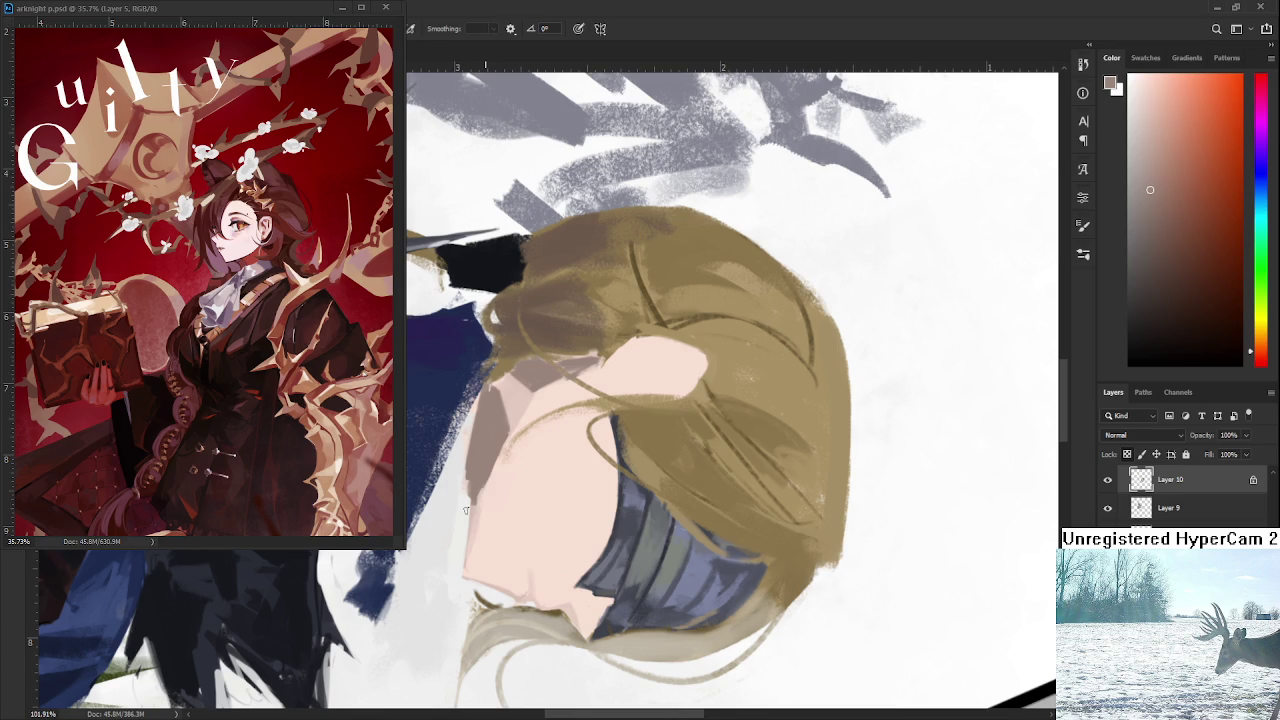
drag(474, 504, 470, 556)
key(r)
drag(490, 469, 760, 420)
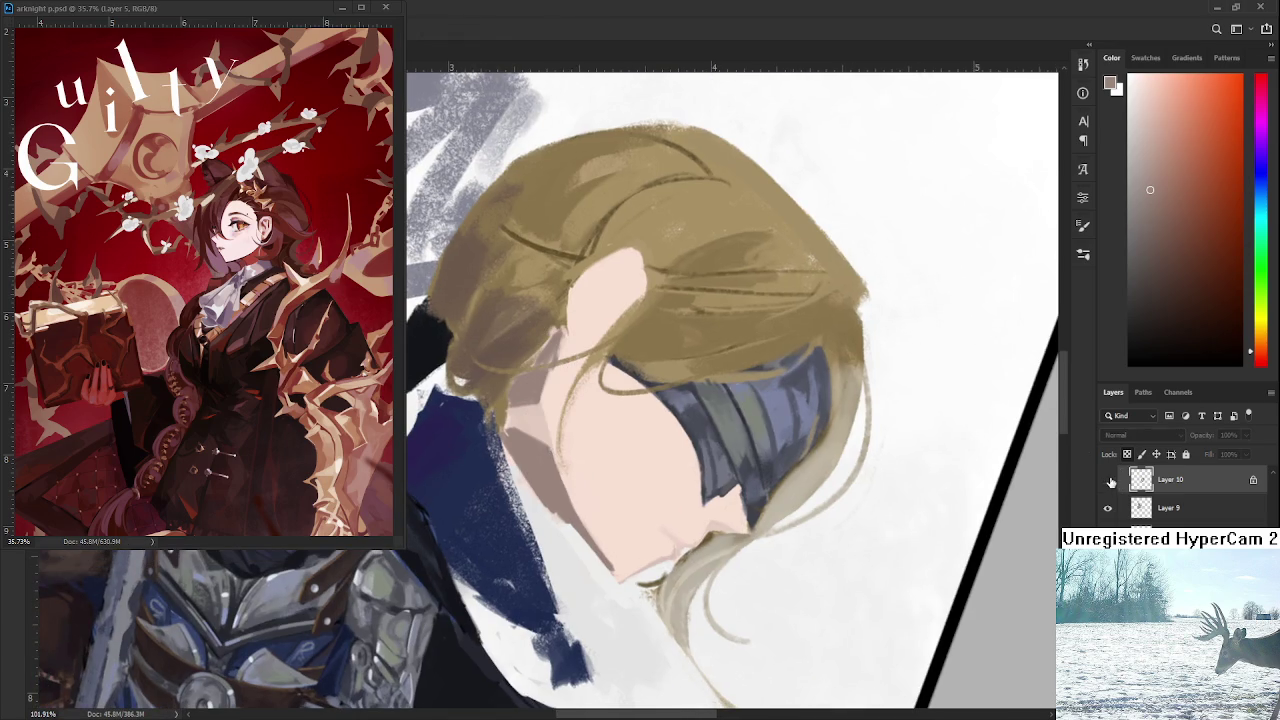
Unlock Layer 10 and paint light off-white strokes along the jaw edge.
click(1127, 454)
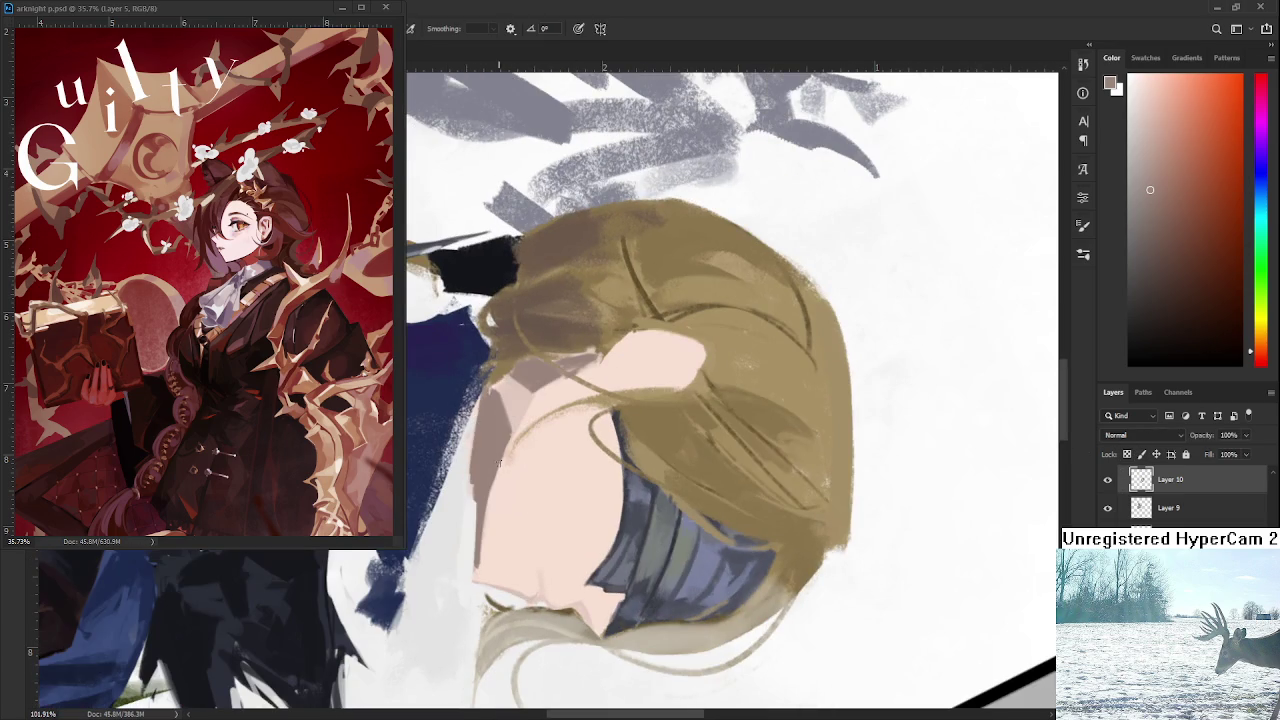
alt+click(466, 473)
drag(468, 480, 470, 428)
mouse_move(472, 504)
mouse_down()
mouse_move(484, 400)
mouse_move(475, 510)
mouse_up()
Soften the dark jaw line with light skin-pink strokes, then turn the view toward upright.
alt+click(489, 453)
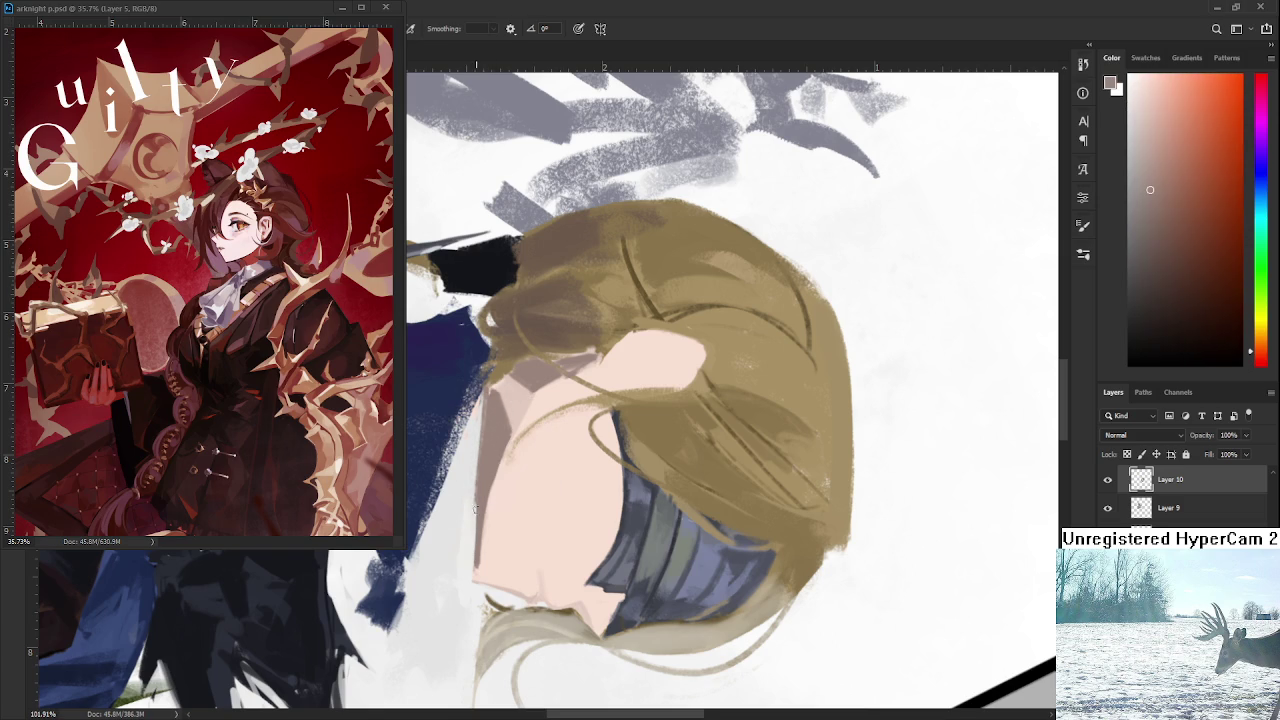
alt+click(504, 485)
drag(504, 455, 478, 560)
key(r)
mouse_move(507, 450)
mouse_down()
mouse_move(601, 498)
mouse_move(552, 497)
mouse_move(559, 458)
mouse_up()
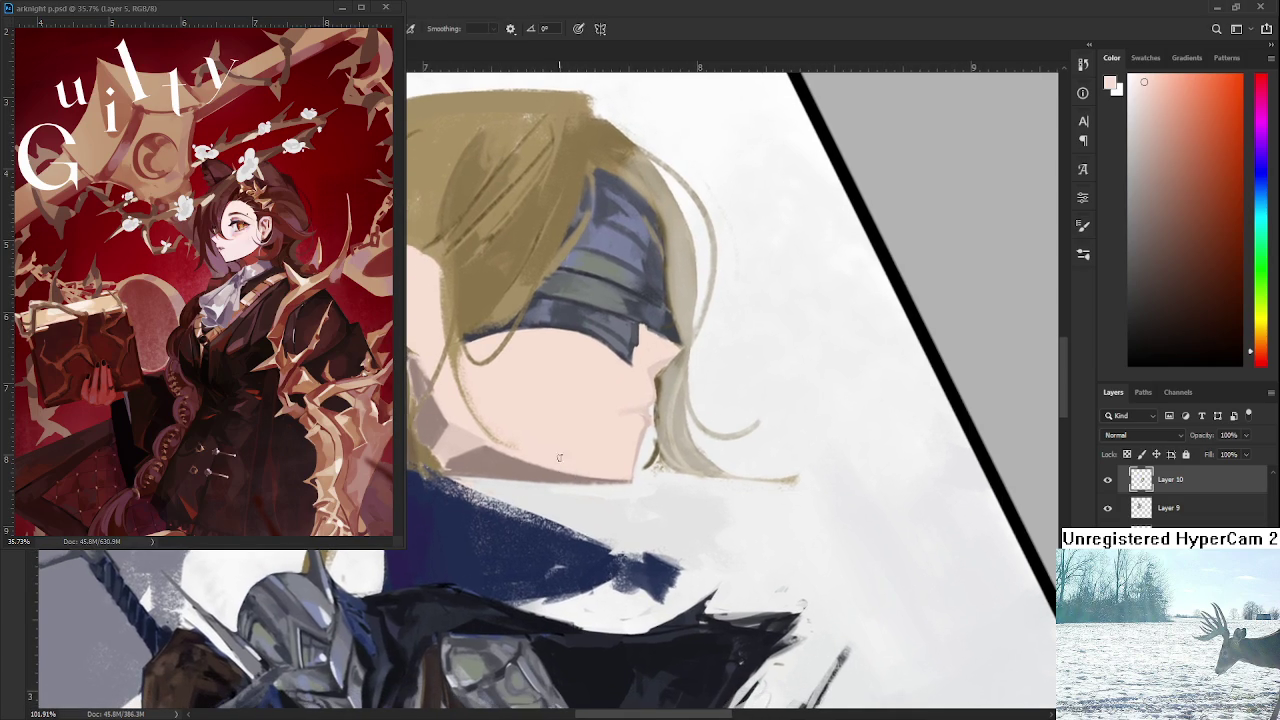
Briefly switch to the eraser, then pick a light grey-white paint colour and tilt the view slightly.
key(e)
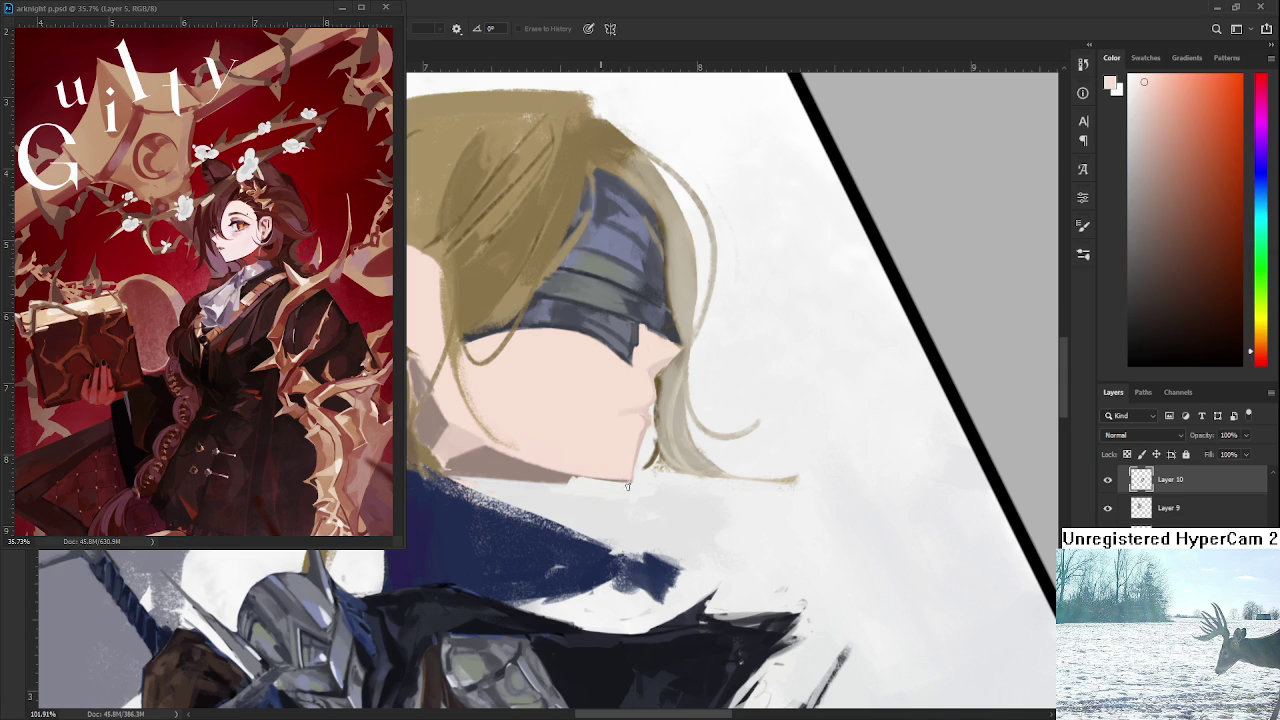
key(b)
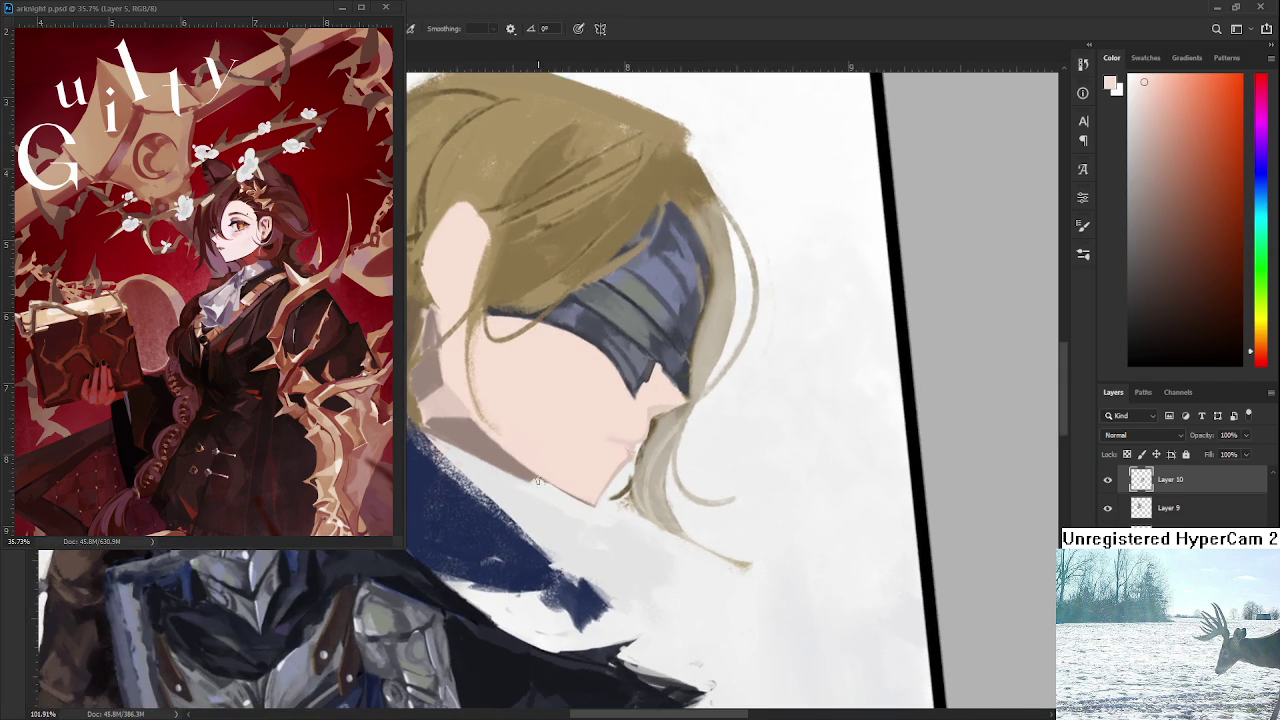
alt+click(540, 490)
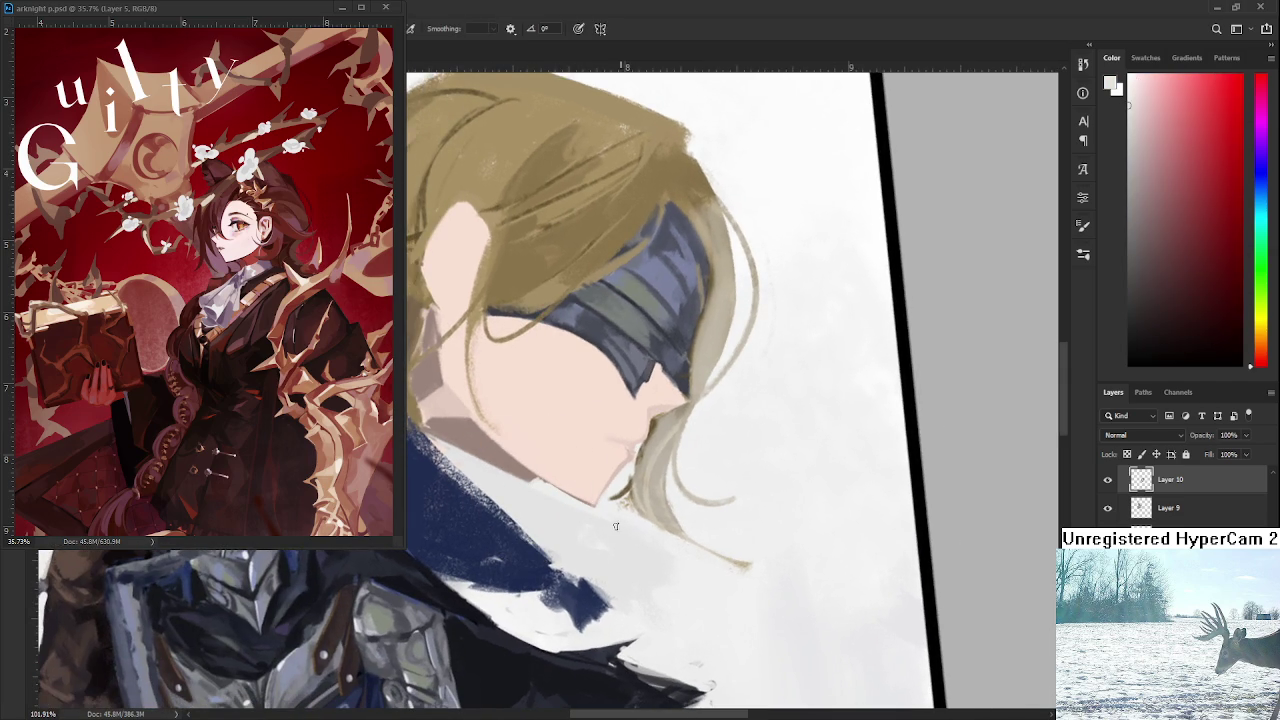
key(r)
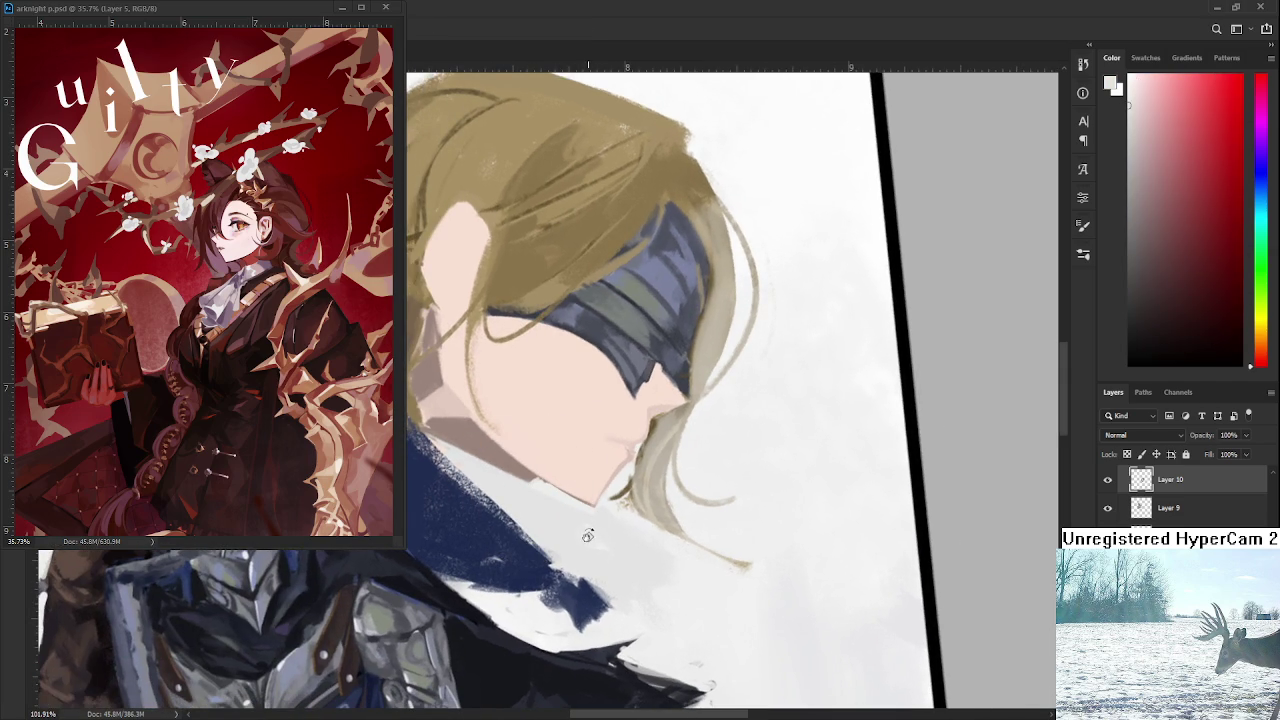
drag(588, 536, 598, 530)
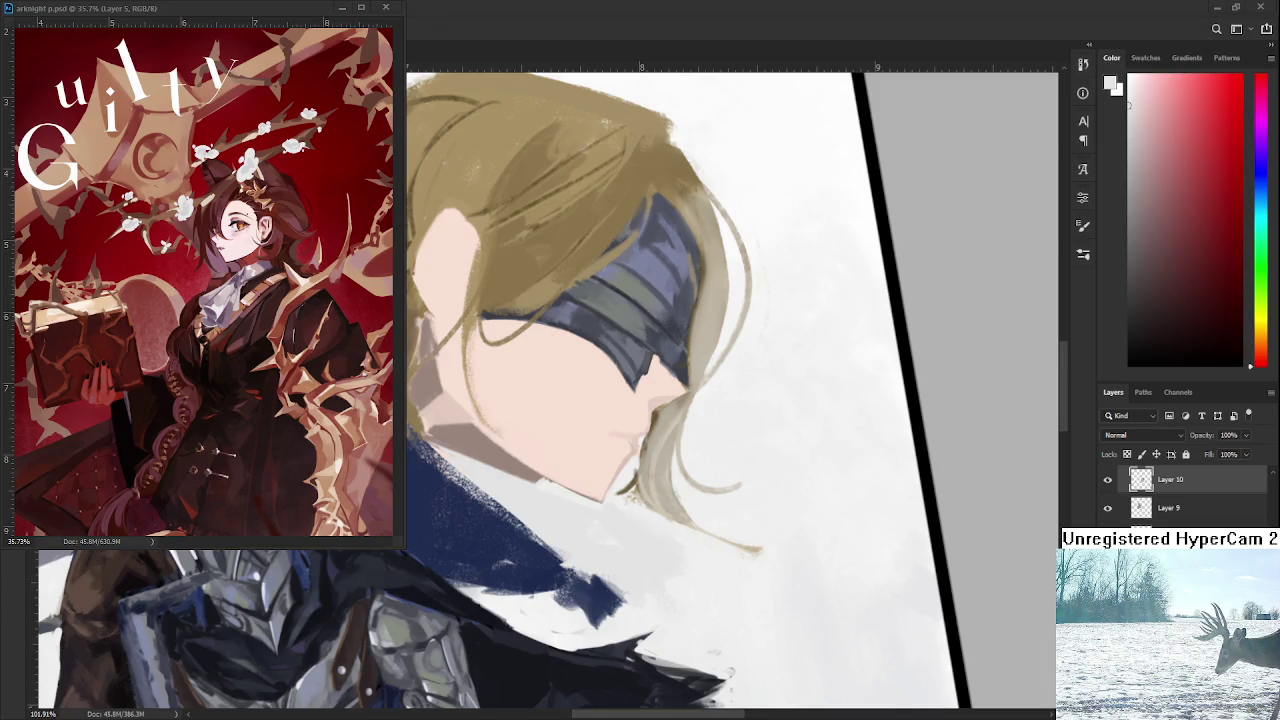
Sample skin tones from the neck and sketch a thin outline of the ear.
scroll(557, 343, down, 2)
scroll(557, 343, down, 2)
scroll(557, 343, down, 2)
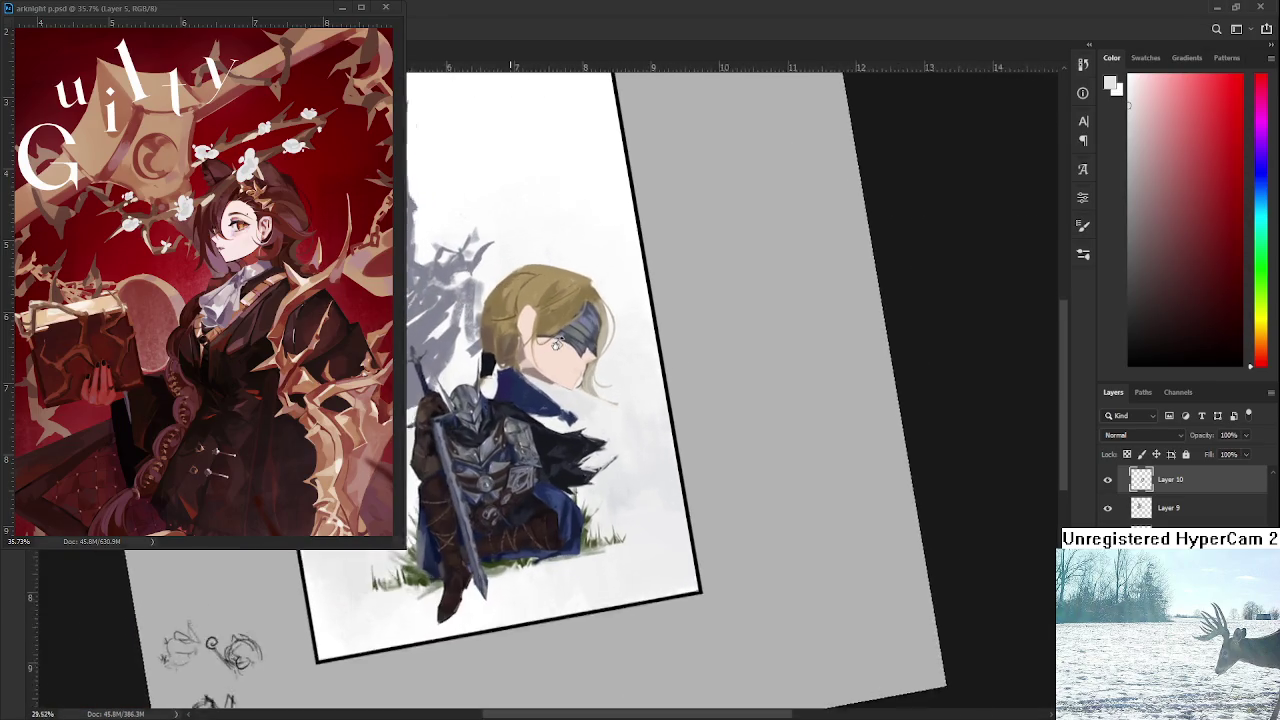
scroll(557, 343, up, 3)
scroll(545, 420, up, 3)
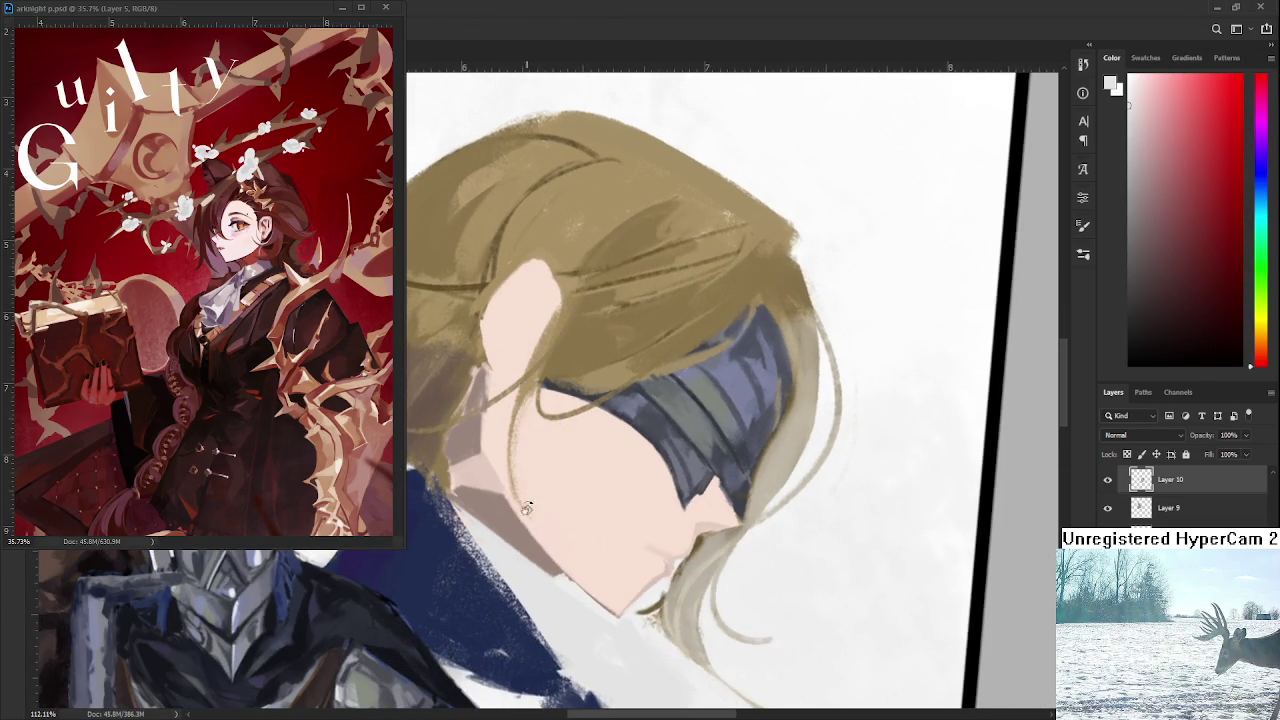
alt+click(478, 456)
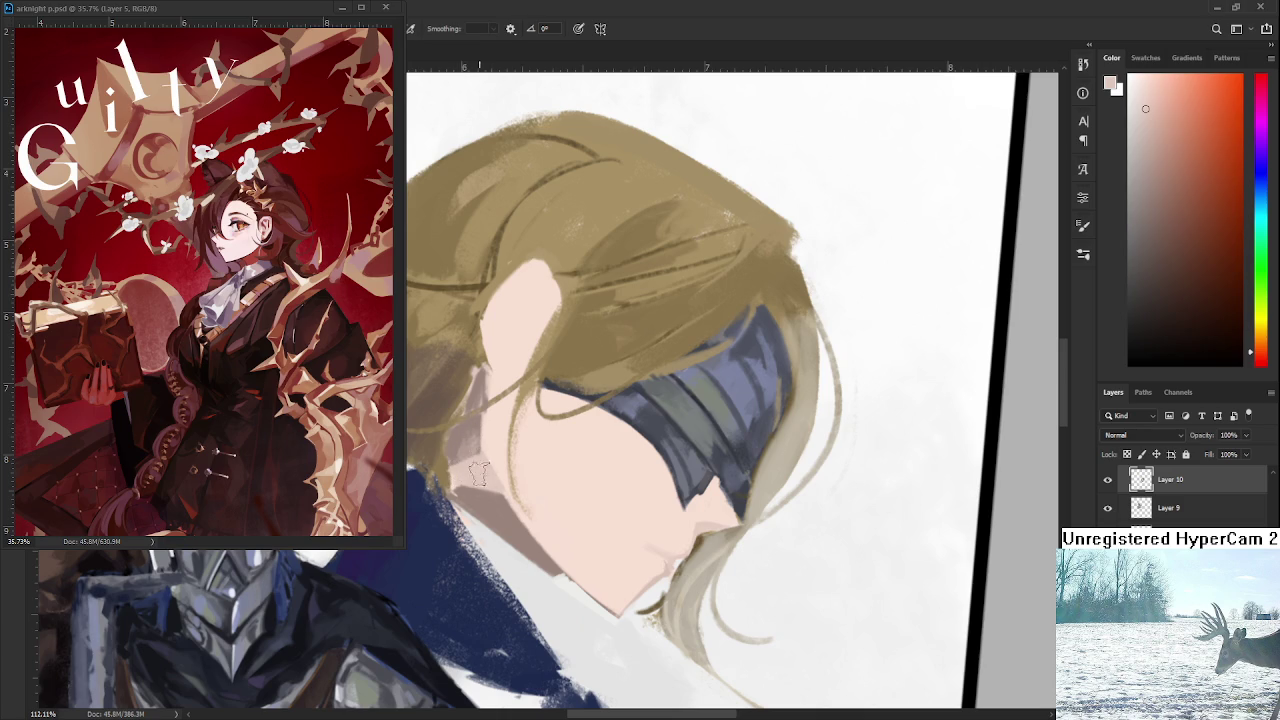
alt+click(503, 521)
alt+click(488, 500)
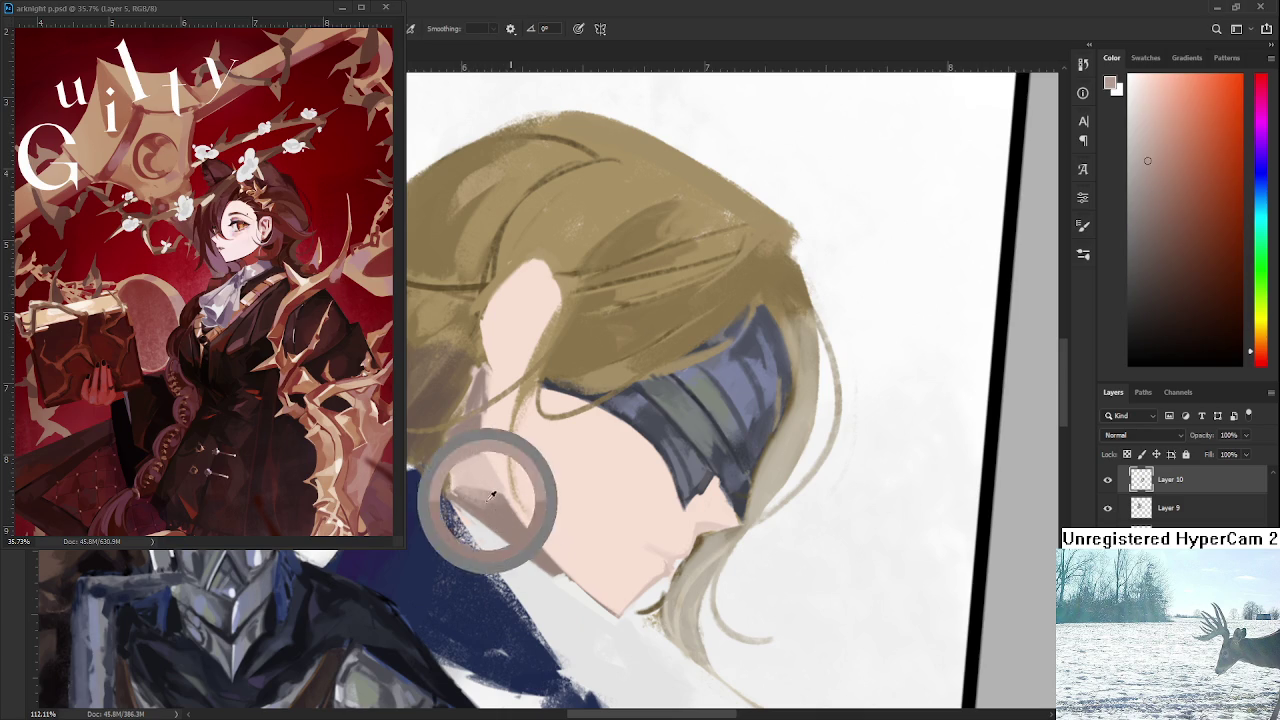
alt+click(491, 503)
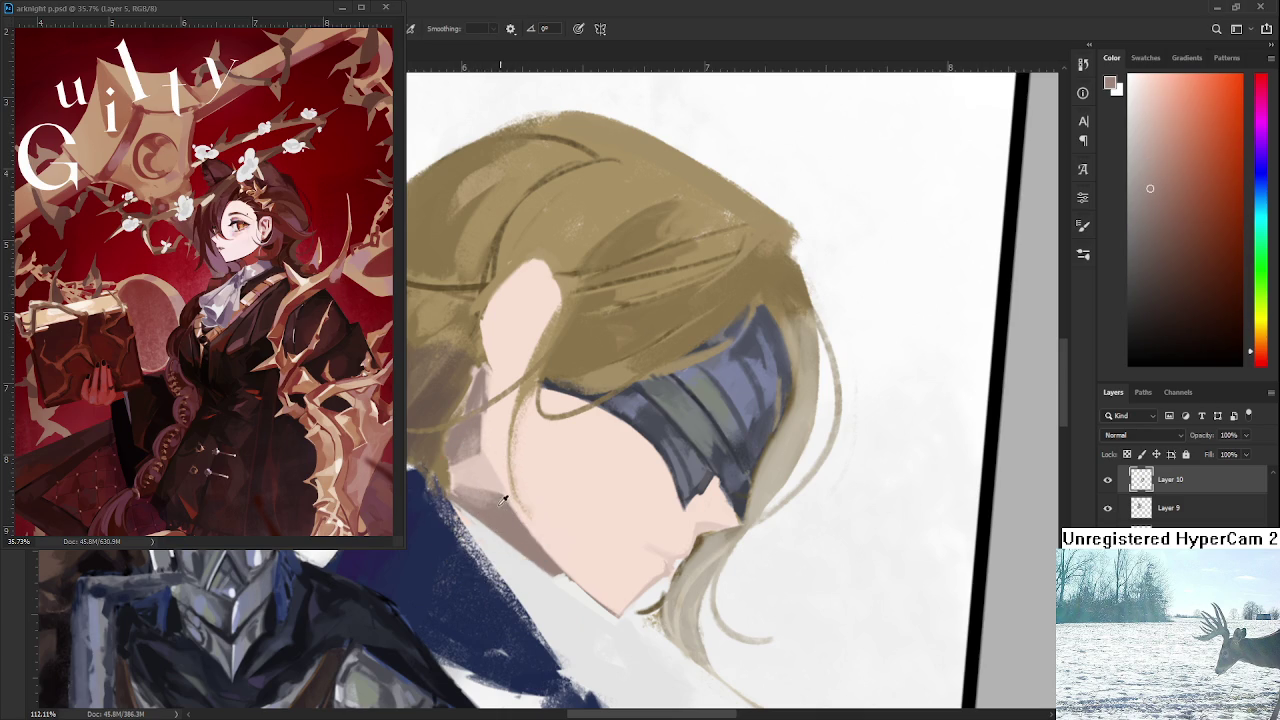
scroll(503, 500, up, 4)
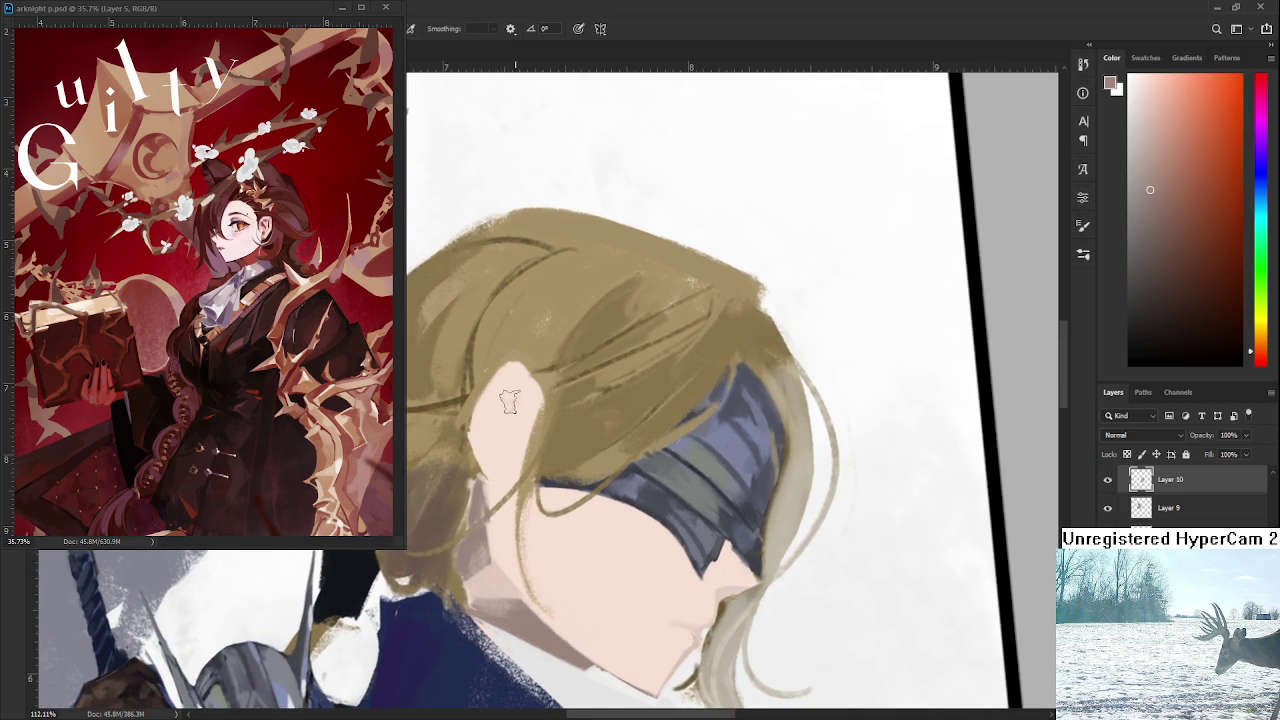
mouse_move(504, 396)
mouse_down()
mouse_move(495, 470)
mouse_move(514, 462)
mouse_up()
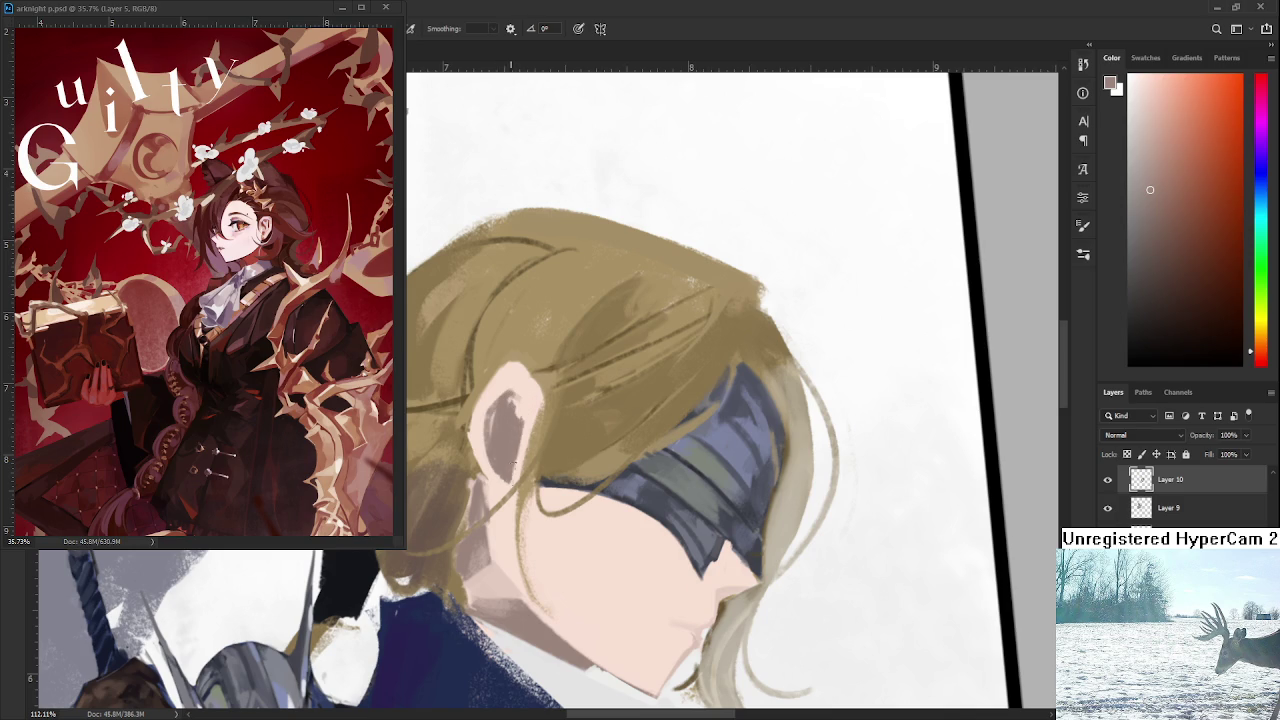
Paint light pinkish skin on the upper ear and add mauve shading inside it.
alt+click(522, 387)
mouse_move(492, 393)
mouse_down()
mouse_move(488, 430)
mouse_move(508, 392)
mouse_move(517, 405)
mouse_move(495, 425)
mouse_move(522, 418)
mouse_move(510, 381)
mouse_up()
alt+click(500, 434)
alt+click(520, 398)
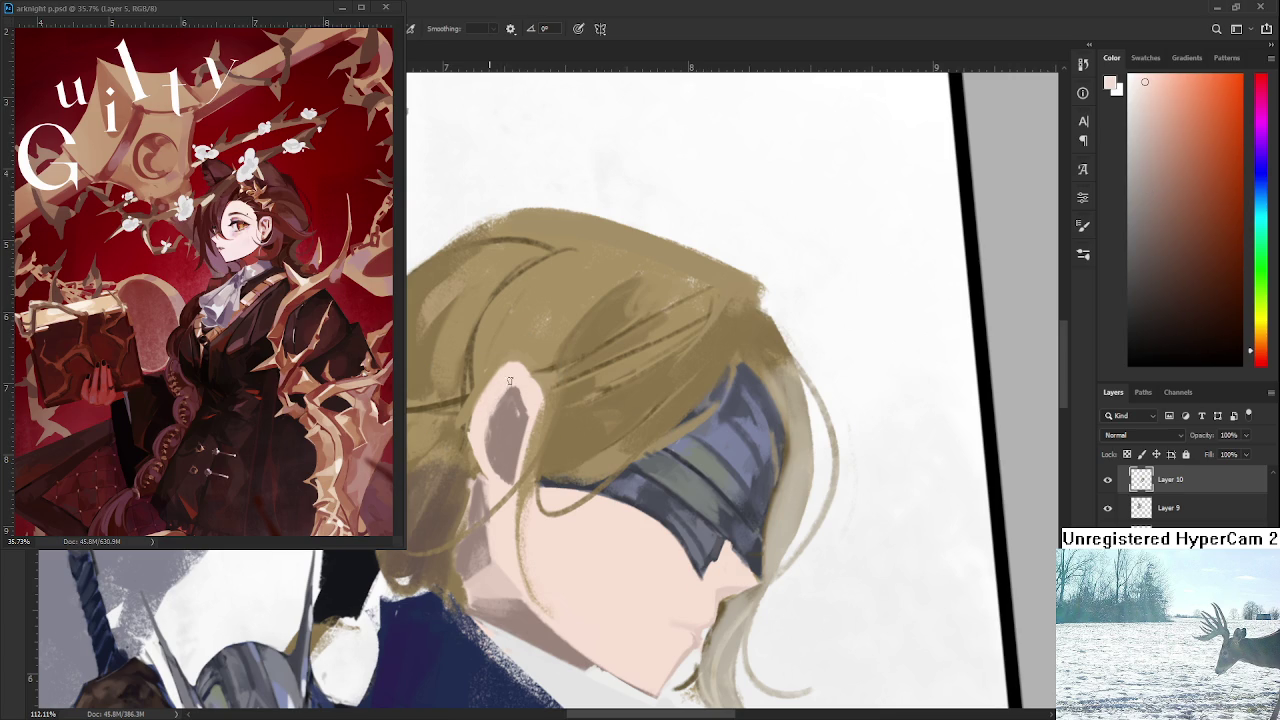
Resample neck tones and repaint the ear interior with cleaner strokes and dark mauve shading.
alt+click(500, 536)
drag(505, 400, 510, 445)
drag(500, 395, 506, 474)
alt+click(492, 573)
alt+click(504, 430)
mouse_move(510, 418)
mouse_down()
mouse_move(506, 468)
mouse_move(500, 440)
mouse_up()
alt+click(507, 456)
alt+click(503, 434)
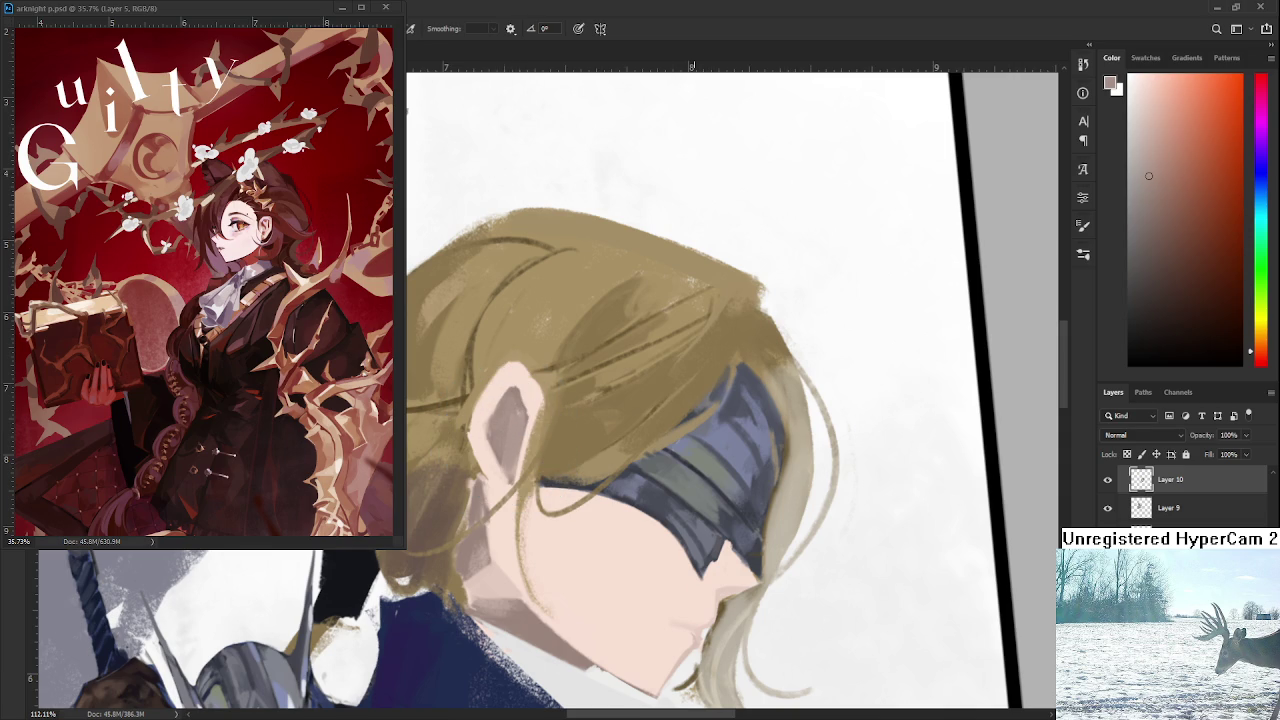
scroll(693, 387, down, 3)
Add light strokes and a greyish-pink shadow inside the ear.
scroll(690, 387, down, 2)
scroll(660, 388, up, 3)
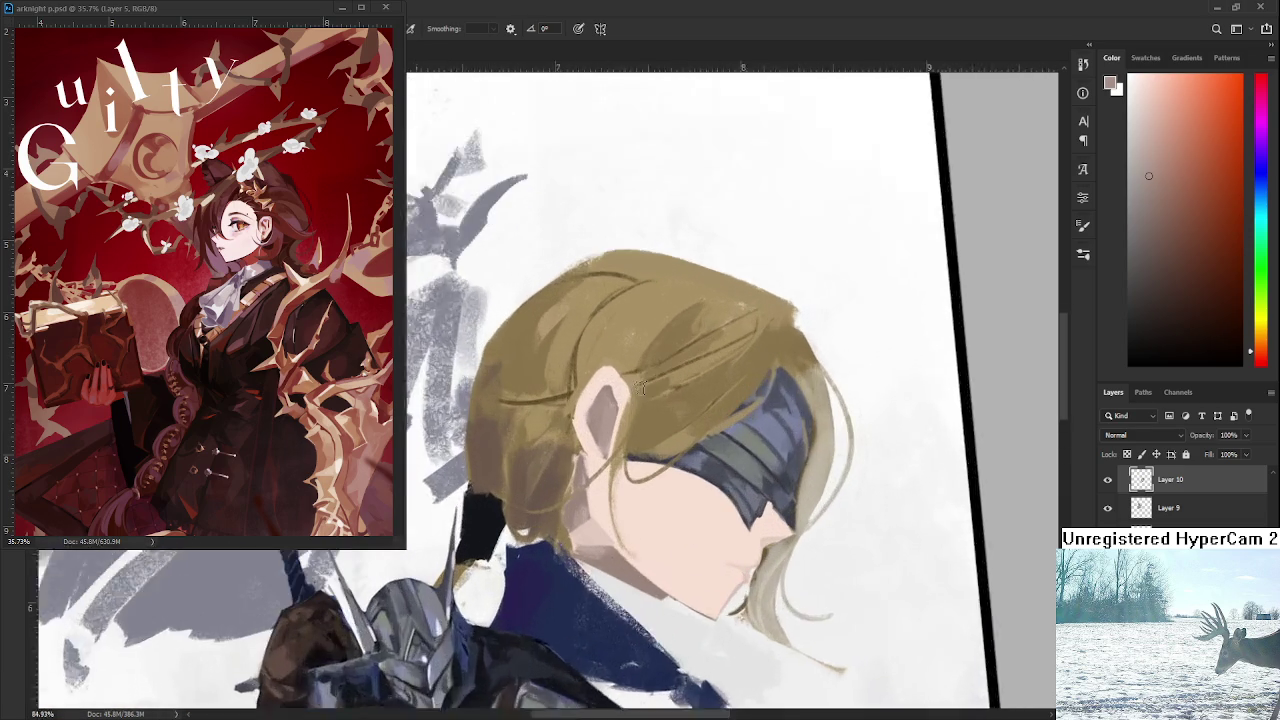
scroll(636, 388, up, 2)
mouse_move(544, 416)
mouse_down()
mouse_move(564, 434)
mouse_move(607, 436)
mouse_move(620, 484)
mouse_up()
alt+click(602, 400)
mouse_move(612, 424)
mouse_down()
mouse_move(610, 510)
mouse_move(612, 470)
mouse_move(573, 412)
mouse_move(543, 629)
mouse_up()
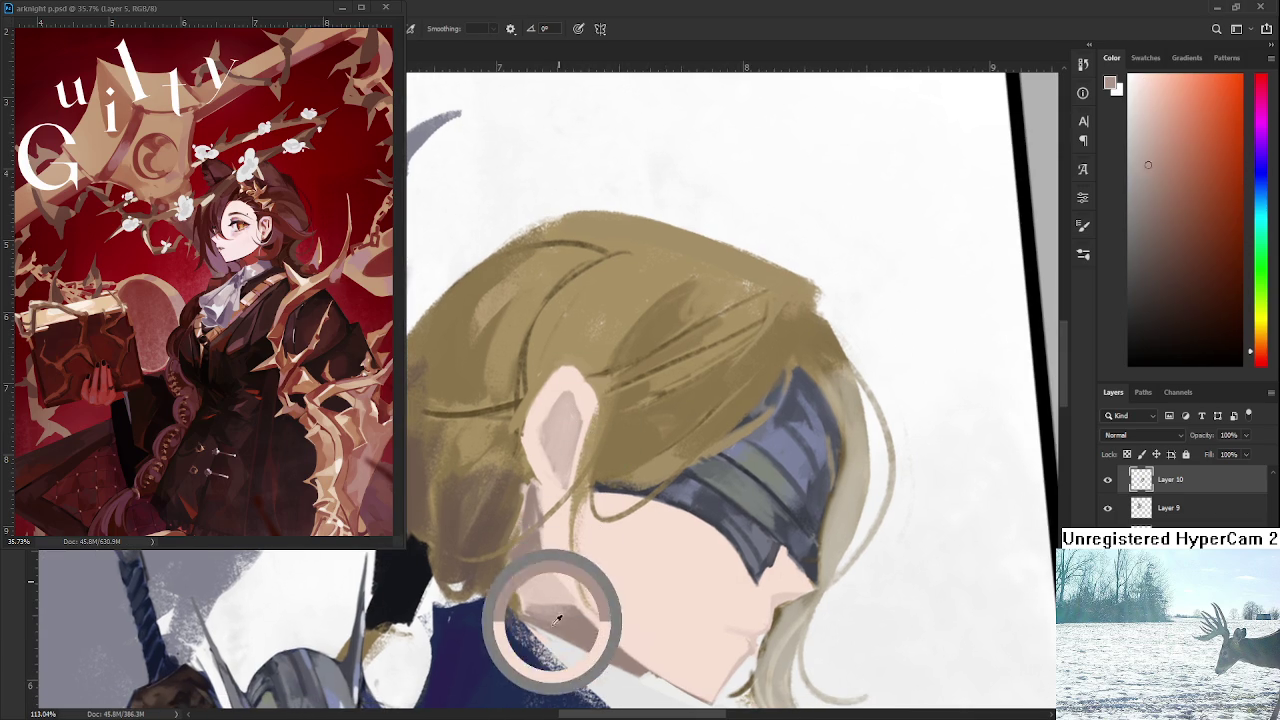
mouse_move(568, 398)
mouse_down()
mouse_move(578, 418)
mouse_move(567, 400)
mouse_move(555, 464)
mouse_move(566, 431)
mouse_move(508, 451)
mouse_up()
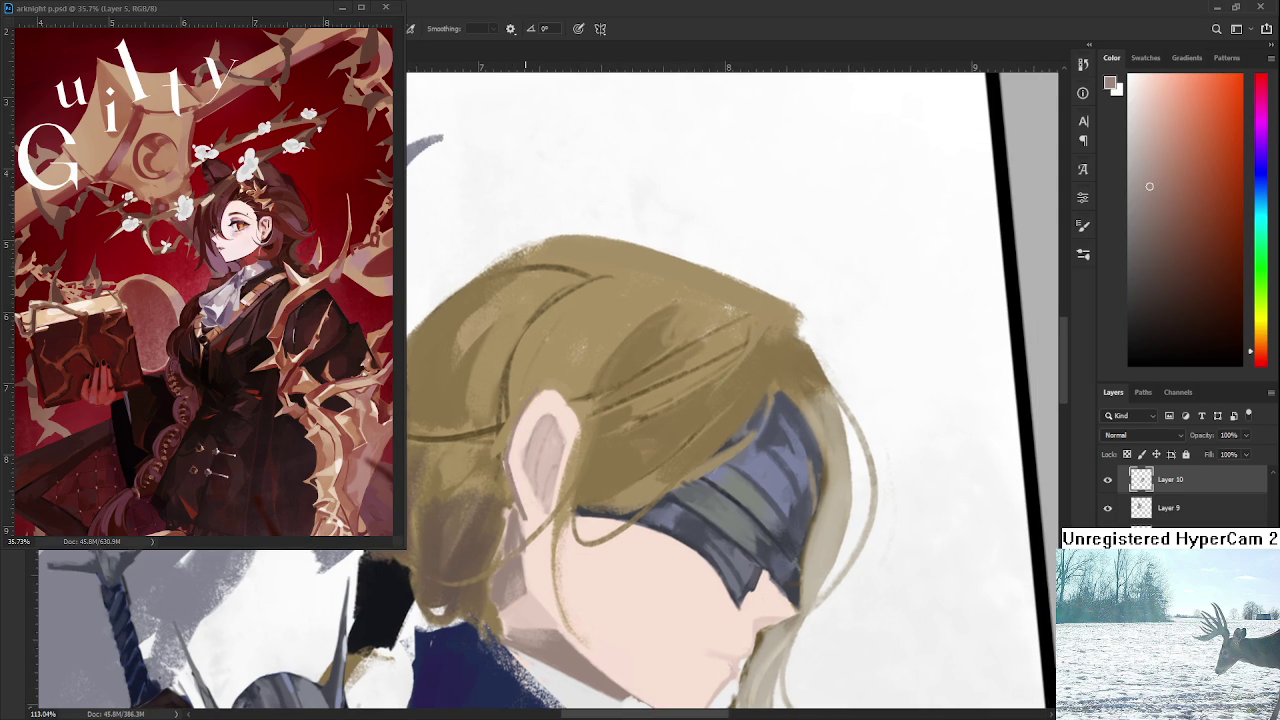
Darken the hair edge below the ear and line the ear's outline in dark brown.
click(1166, 259)
drag(506, 450, 520, 524)
drag(531, 396, 519, 429)
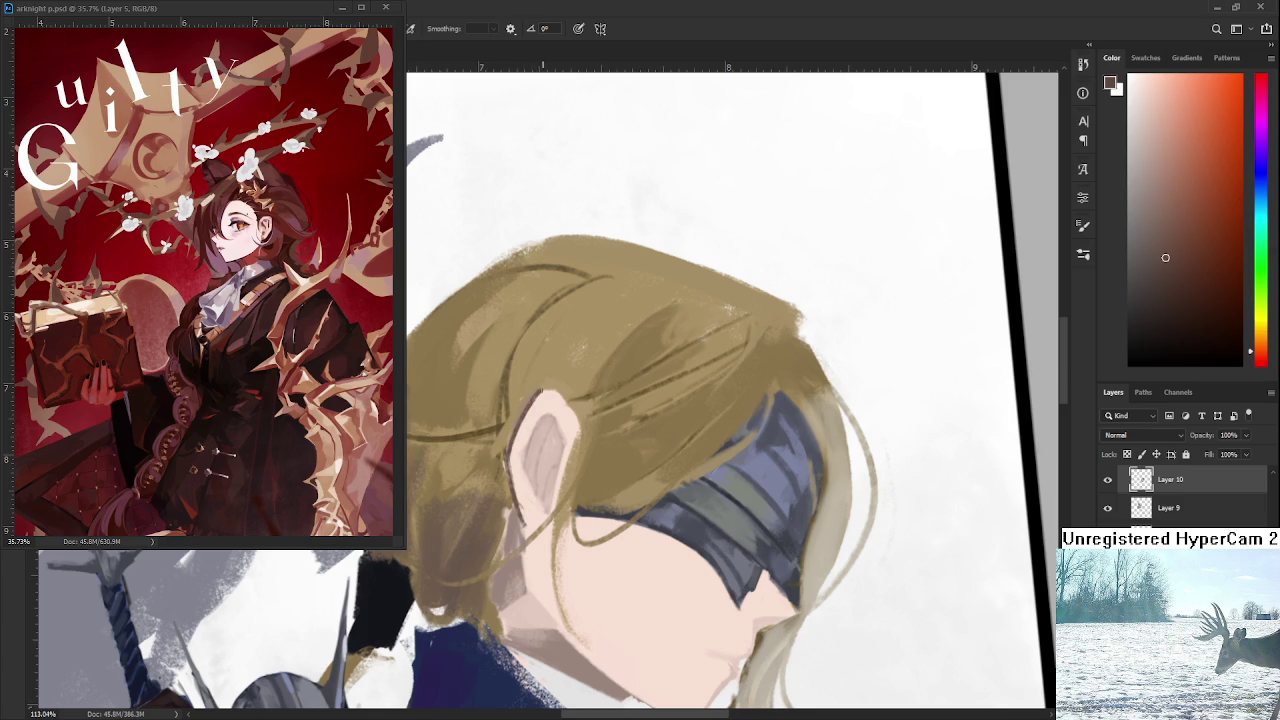
alt+click(532, 415)
alt+click(507, 456)
drag(507, 457, 517, 499)
drag(541, 390, 565, 400)
Shift and tilt the canvas view over the face, sampling its light skin pink.
mouse_move(578, 434)
mouse_down()
mouse_move(572, 373)
mouse_move(587, 322)
mouse_up()
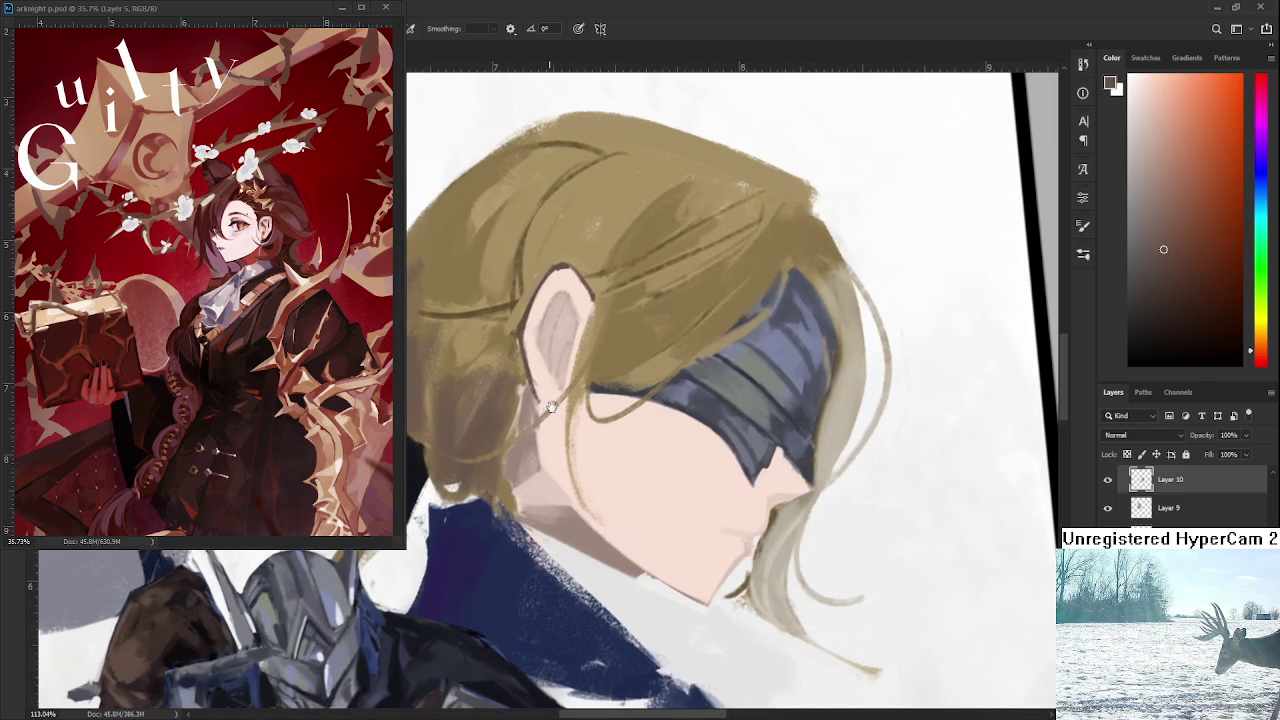
drag(550, 408, 562, 394)
alt+click(560, 378)
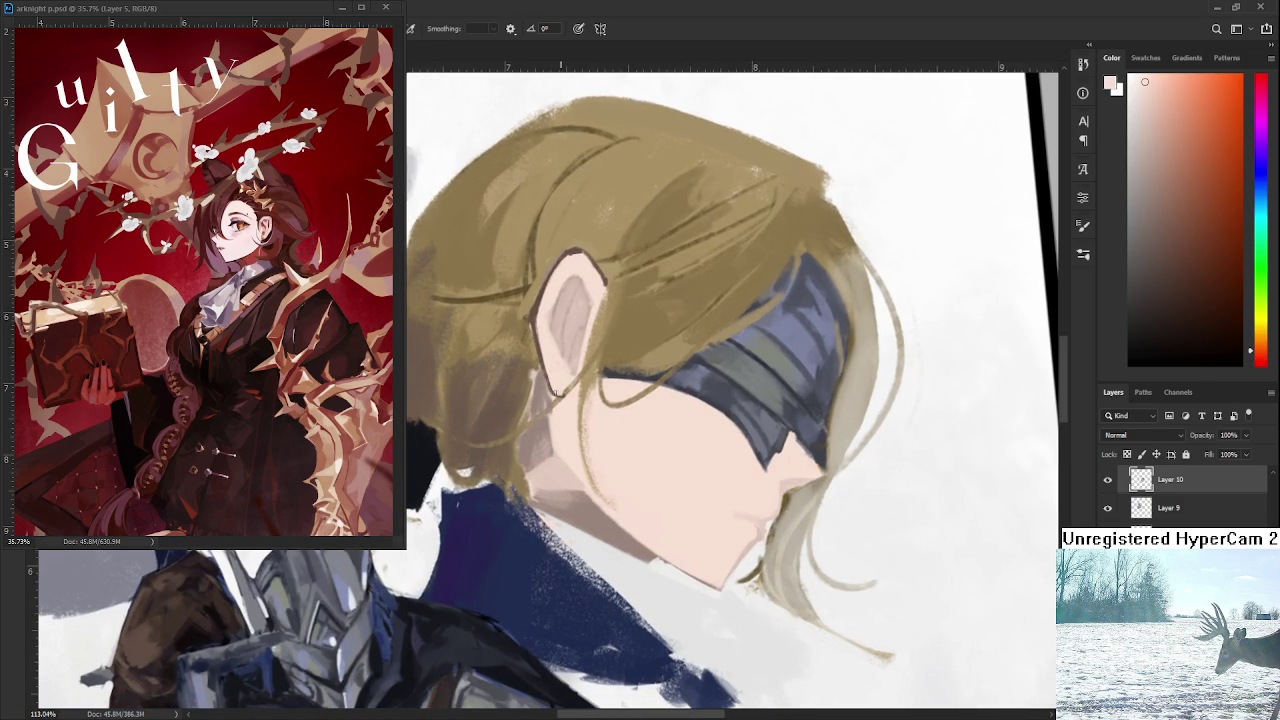
scroll(560, 400, down, 3)
drag(560, 400, 560, 400)
scroll(577, 381, up, 3)
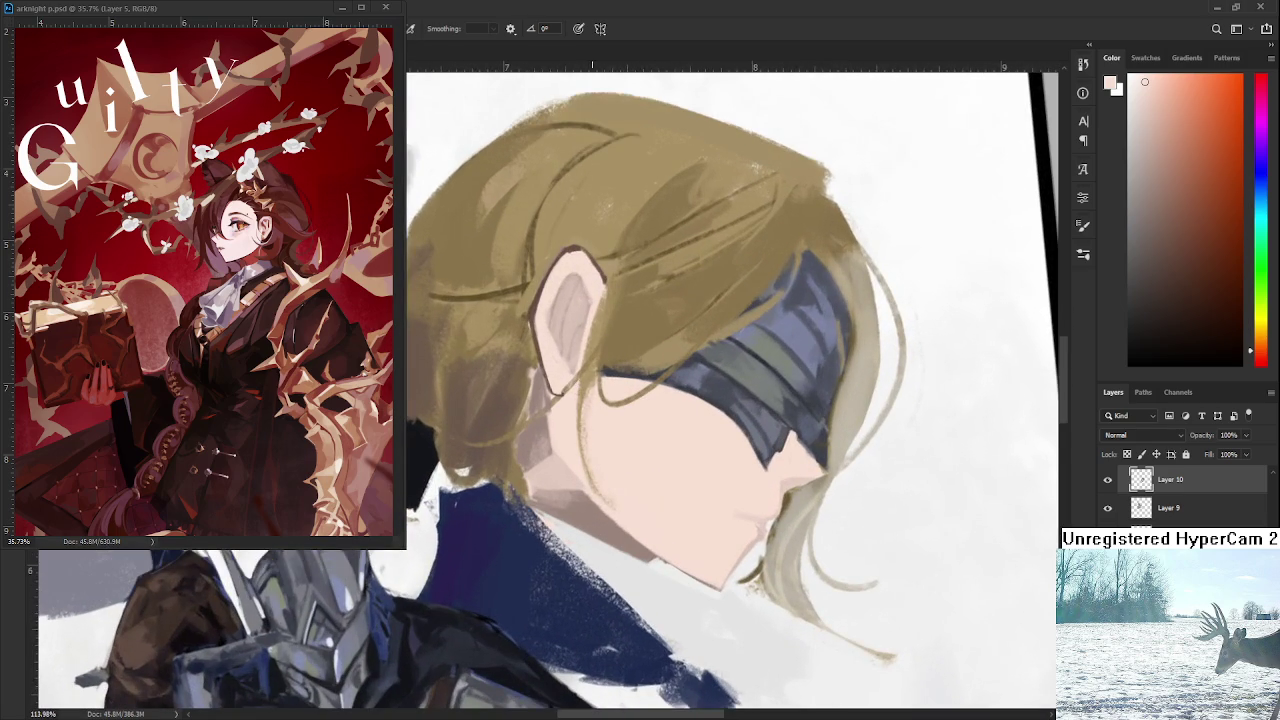
Sample the hair's dark brown and the pale skin tone near the ear.
alt+click(562, 262)
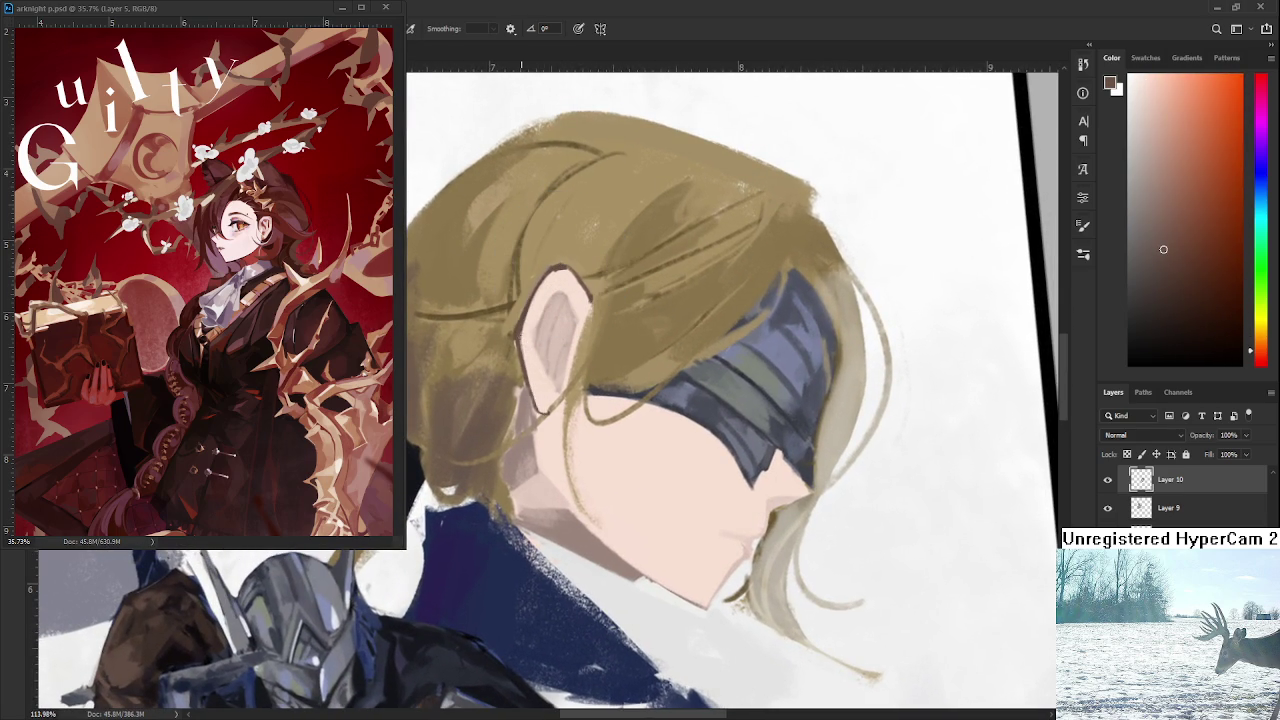
alt+click(528, 351)
scroll(730, 390, down, 3)
scroll(730, 390, down, 3)
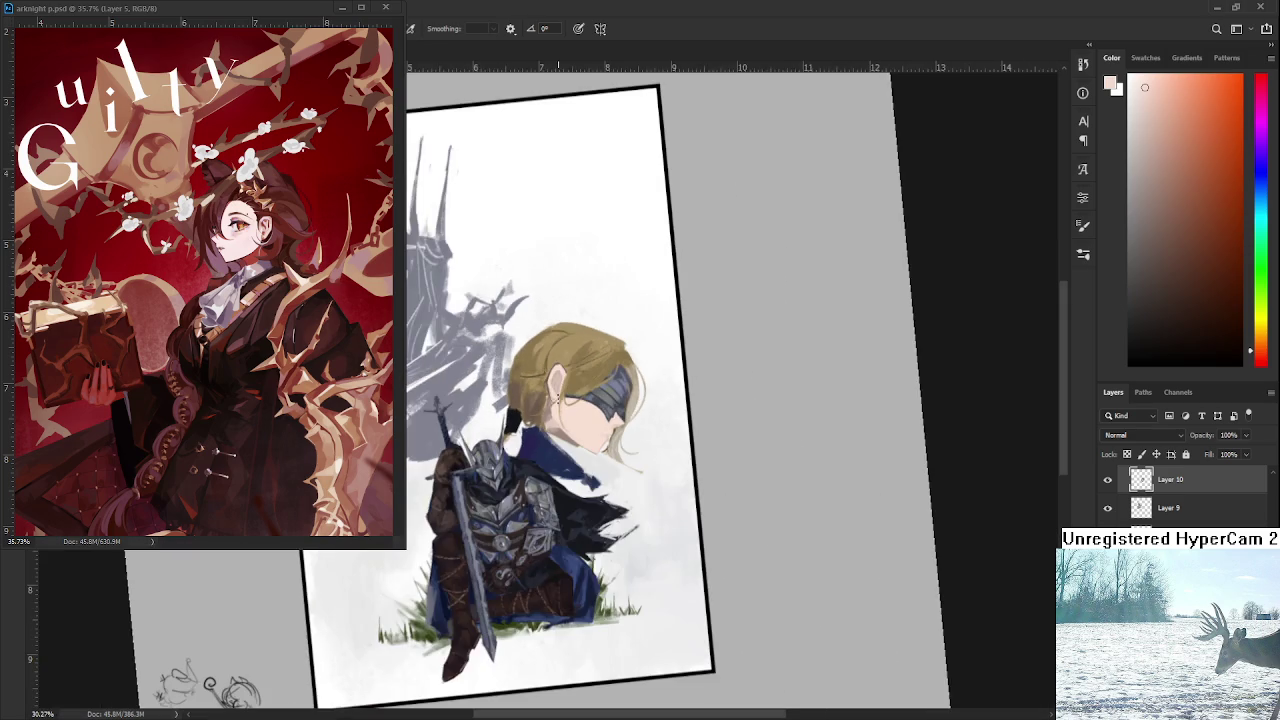
scroll(640, 383, up, 2)
scroll(640, 383, up, 2)
scroll(640, 383, down, 1)
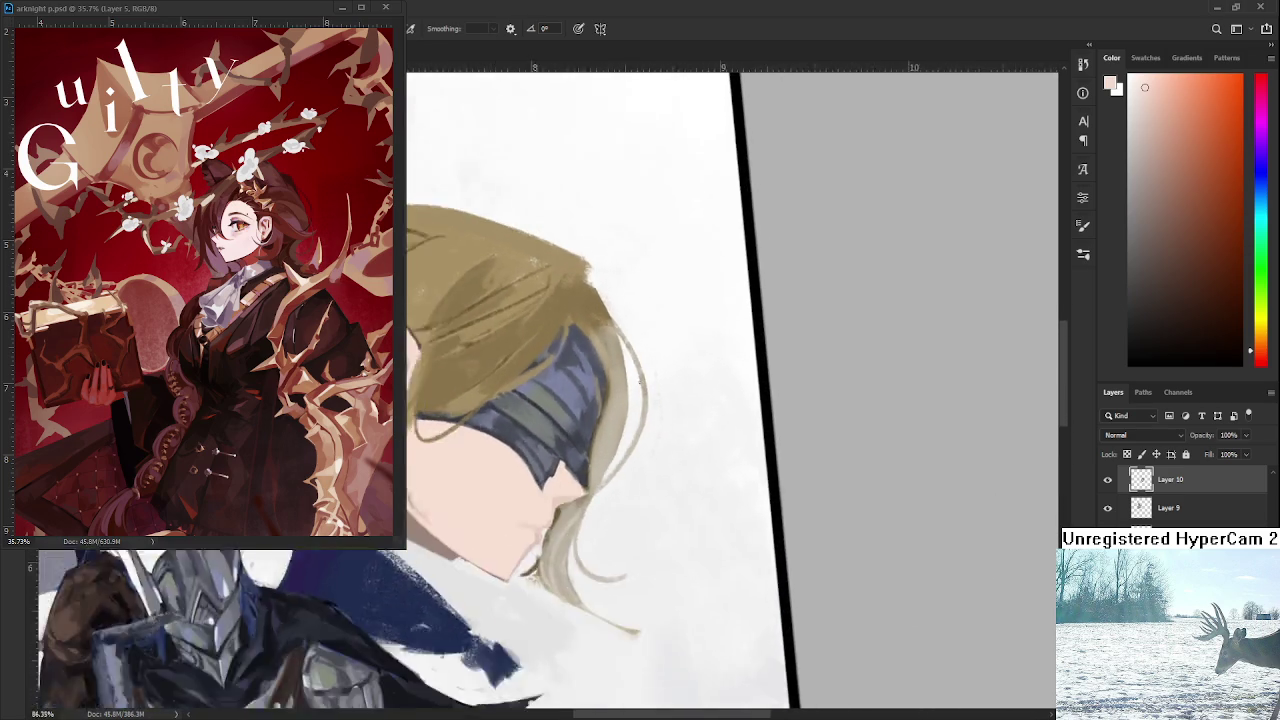
scroll(640, 383, down, 1)
scroll(640, 383, down, 2)
scroll(598, 396, up, 3)
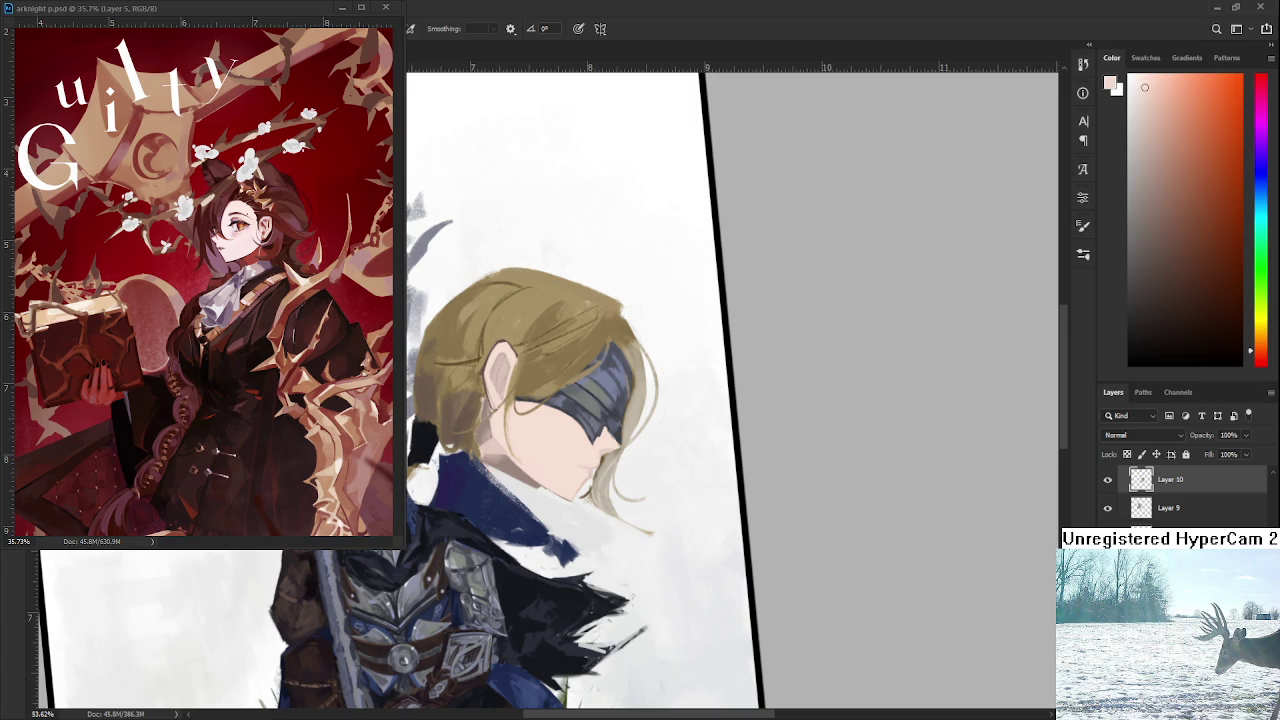
Sample a face skin tone and paint light skin along the knight's lower cheek and jaw.
scroll(556, 421, down, 1)
scroll(556, 421, down, 2)
scroll(556, 421, up, 3)
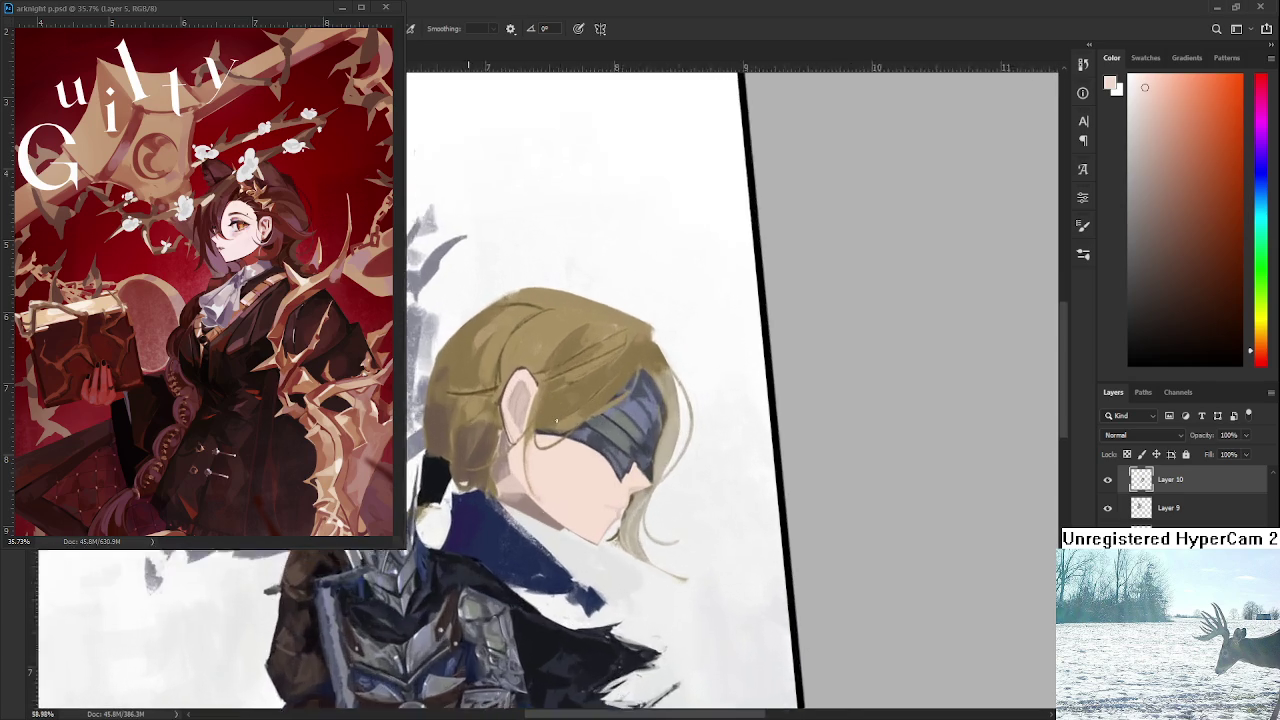
scroll(556, 421, up, 3)
scroll(580, 460, up, 1)
scroll(600, 490, up, 2)
scroll(600, 490, up, 1)
scroll(600, 490, down, 1)
alt+click(510, 445)
alt+click(516, 443)
mouse_move(516, 443)
mouse_down()
mouse_move(487, 570)
mouse_move(515, 625)
mouse_up()
drag(472, 535, 512, 628)
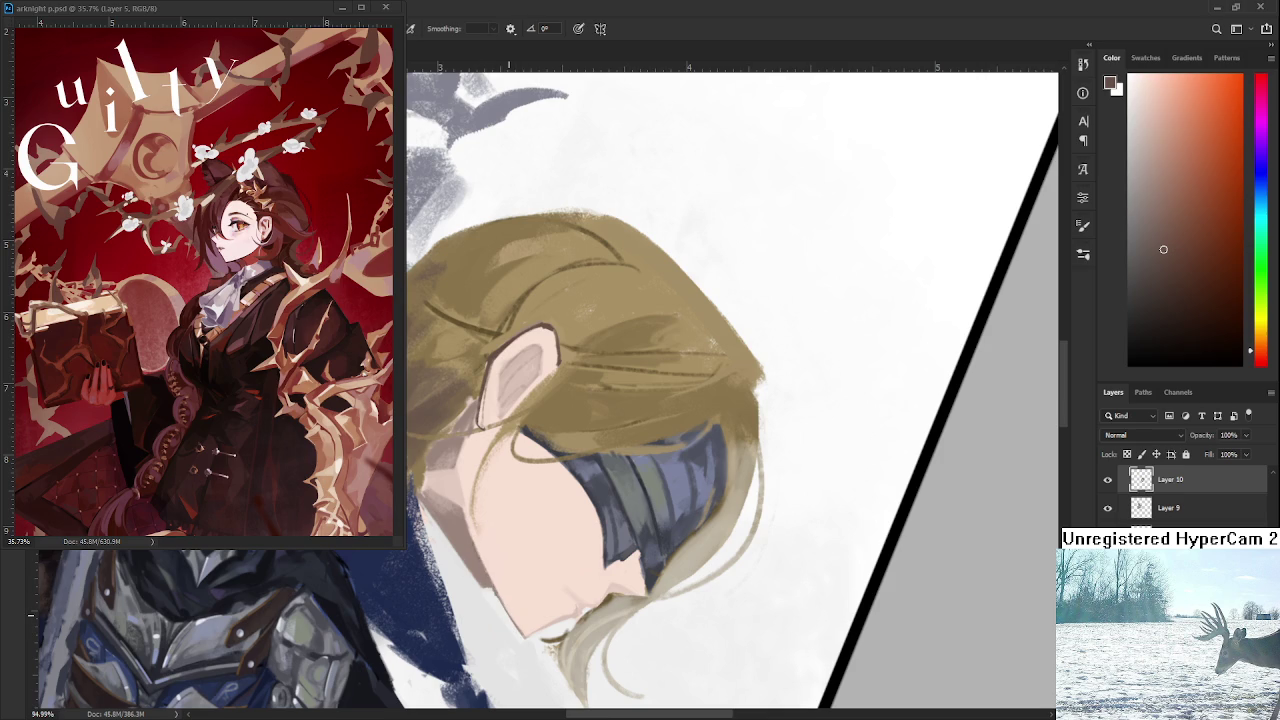
Frame the face and chin, and briefly erase to clean up the nose before resuming painting.
drag(590, 464, 640, 500)
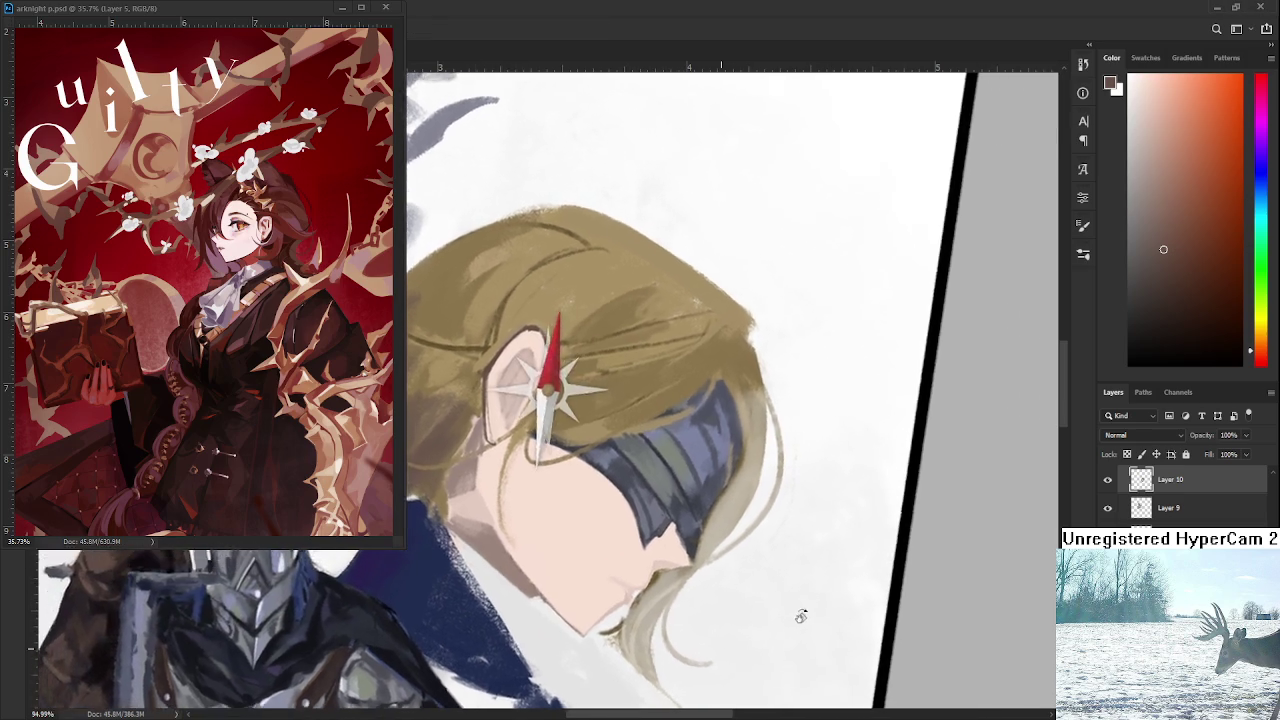
scroll(672, 541, up, 4)
mouse_move(672, 541)
mouse_down()
mouse_move(595, 452)
mouse_move(598, 466)
mouse_up()
key(e)
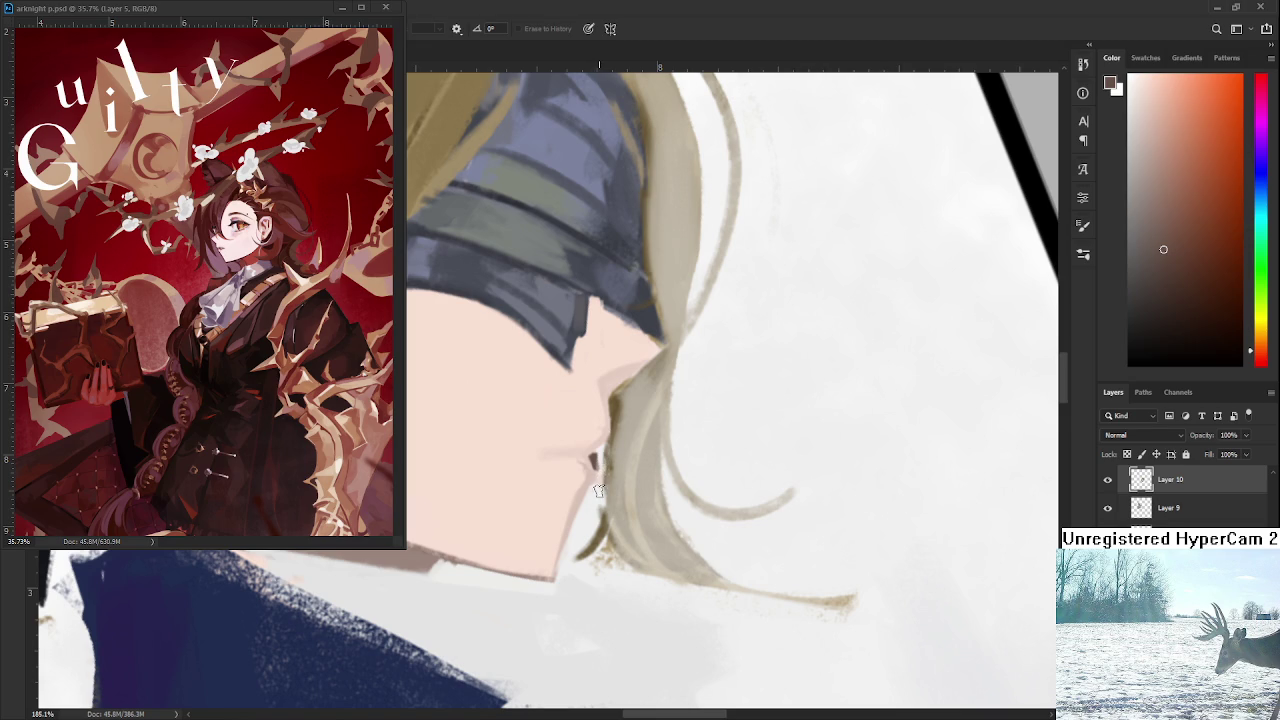
key(b)
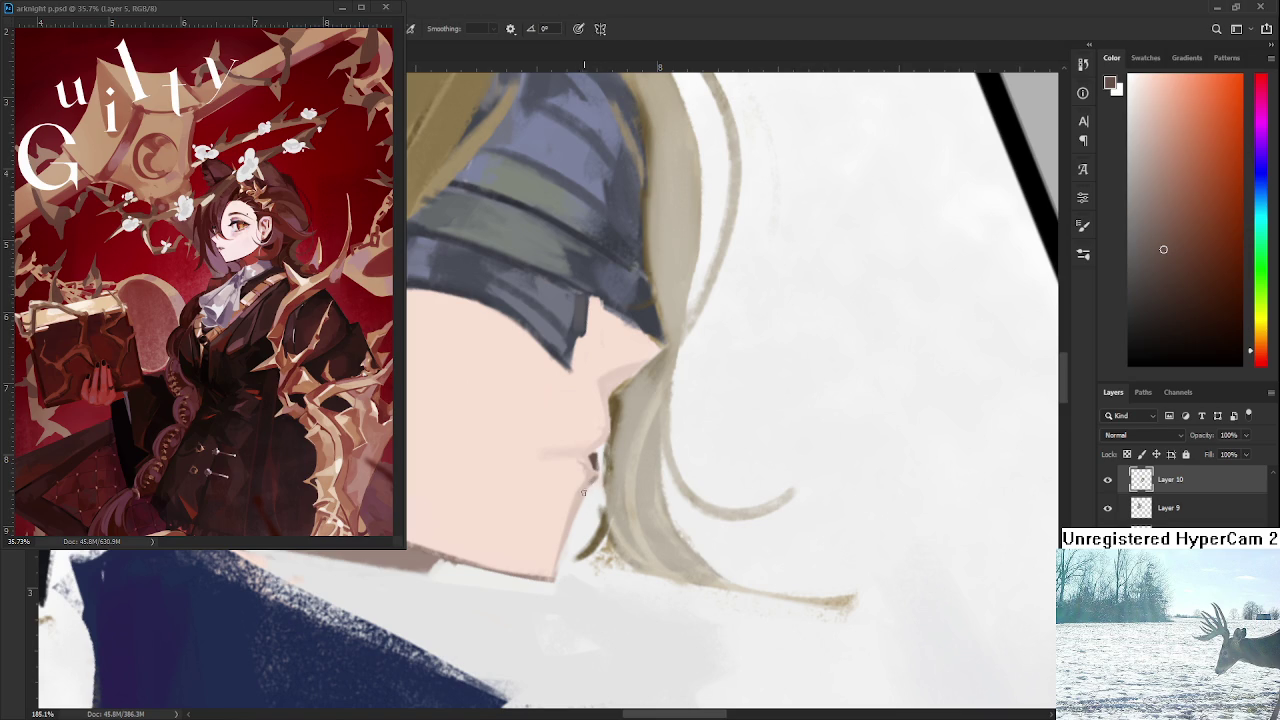
drag(590, 478, 582, 500)
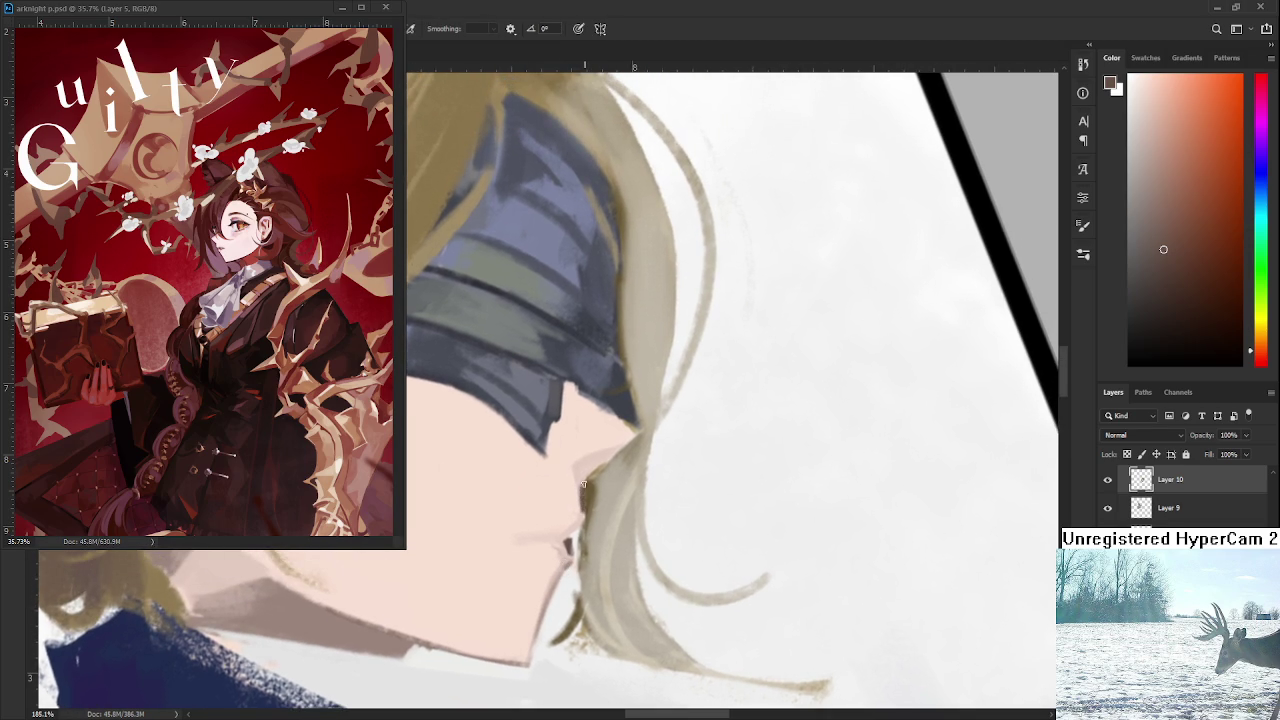
drag(614, 447, 604, 461)
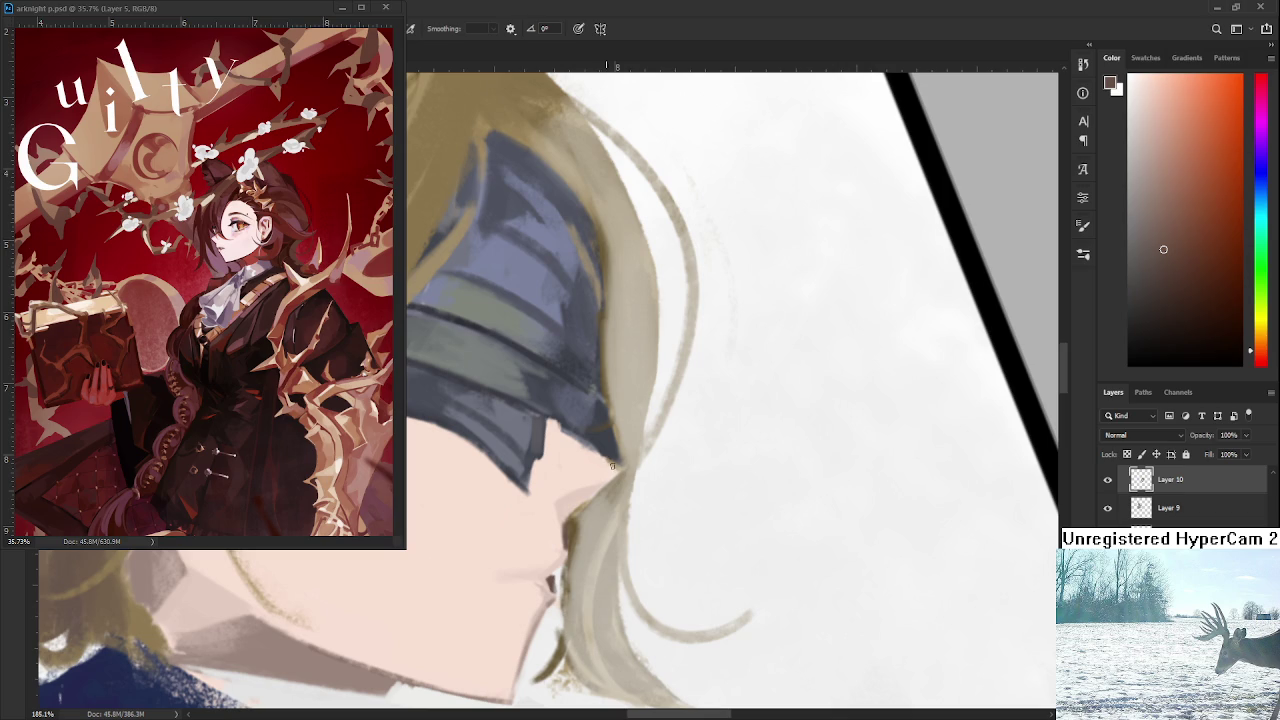
Try small dark lip strokes at the mouth, undo them, and resample lighter pinks.
alt+click(608, 461)
alt+click(557, 530)
drag(558, 527, 600, 500)
alt+click(620, 515)
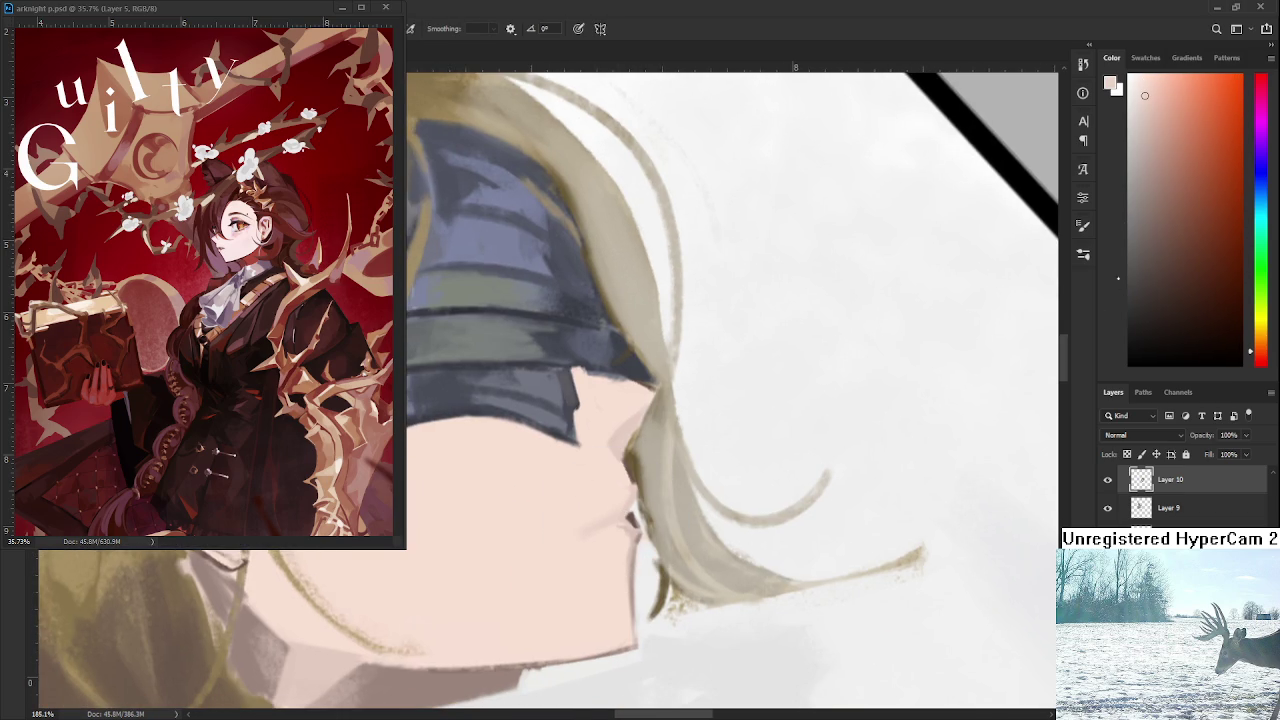
mouse_move(670, 515)
mouse_down()
mouse_move(650, 468)
mouse_move(614, 474)
mouse_move(646, 472)
mouse_up()
key(ctrl+z)
alt+click(617, 481)
alt+click(645, 470)
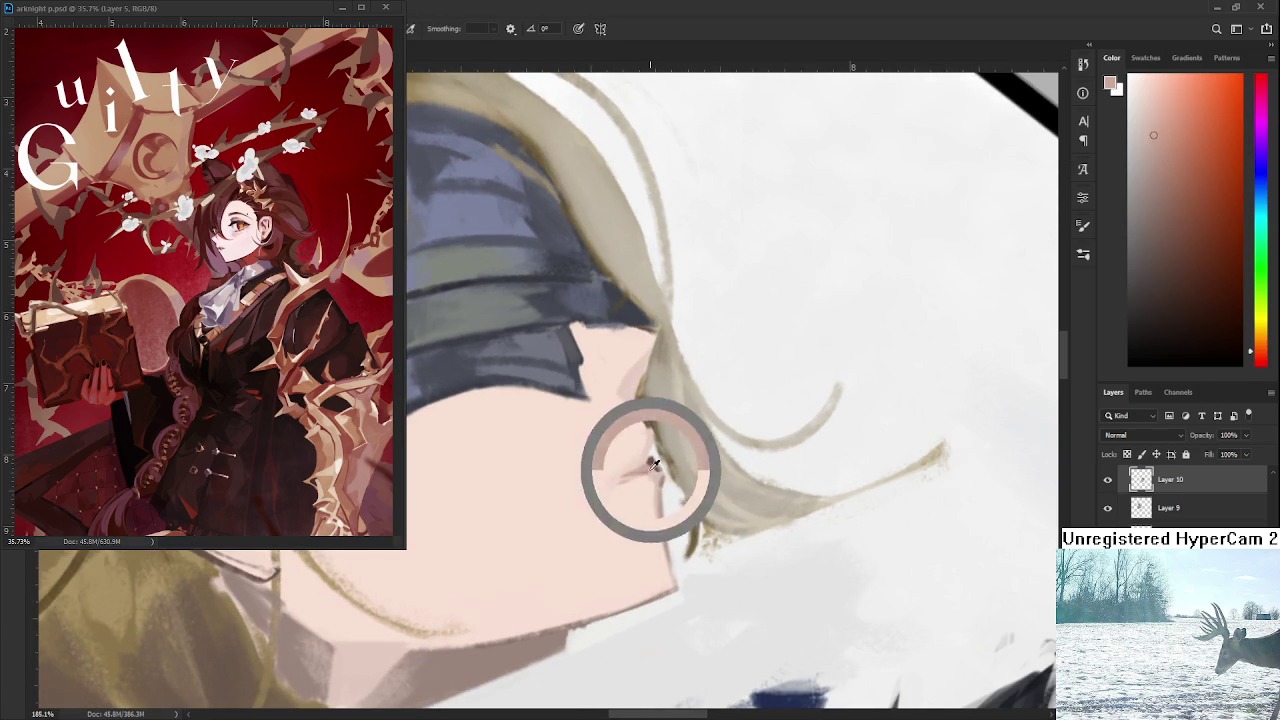
alt+click(632, 476)
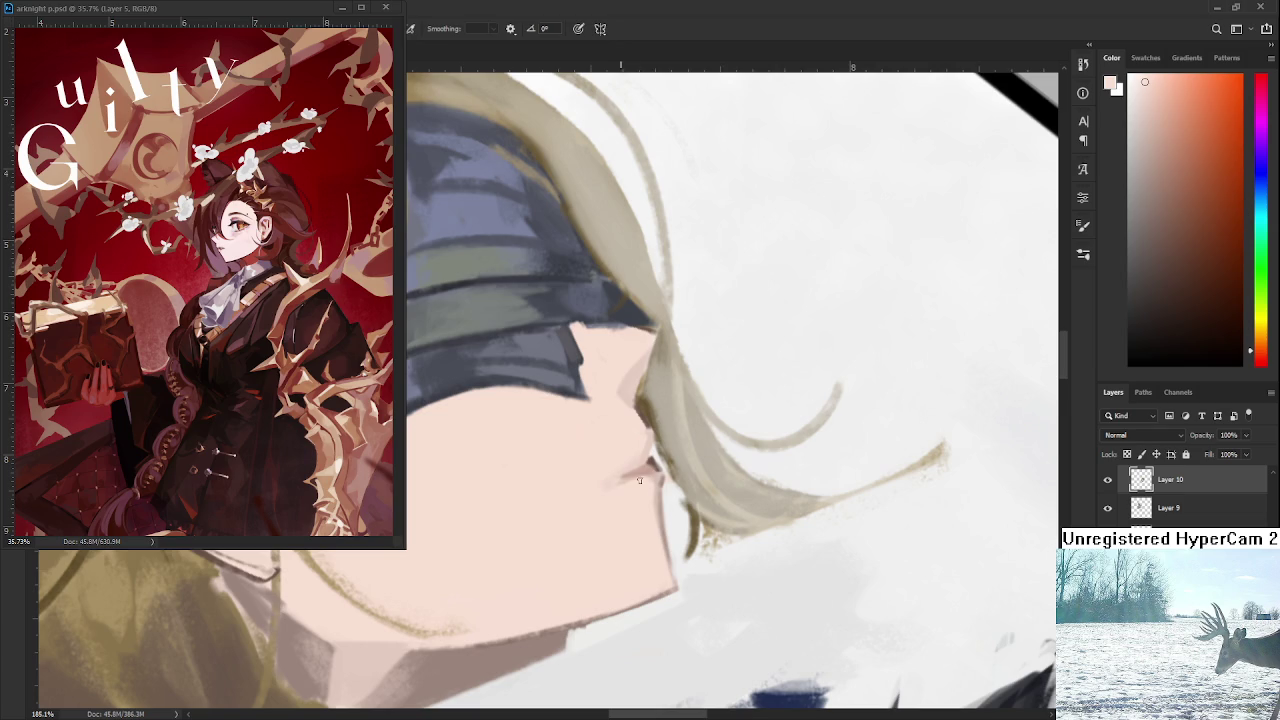
drag(632, 478, 537, 510)
scroll(729, 553, down, 5)
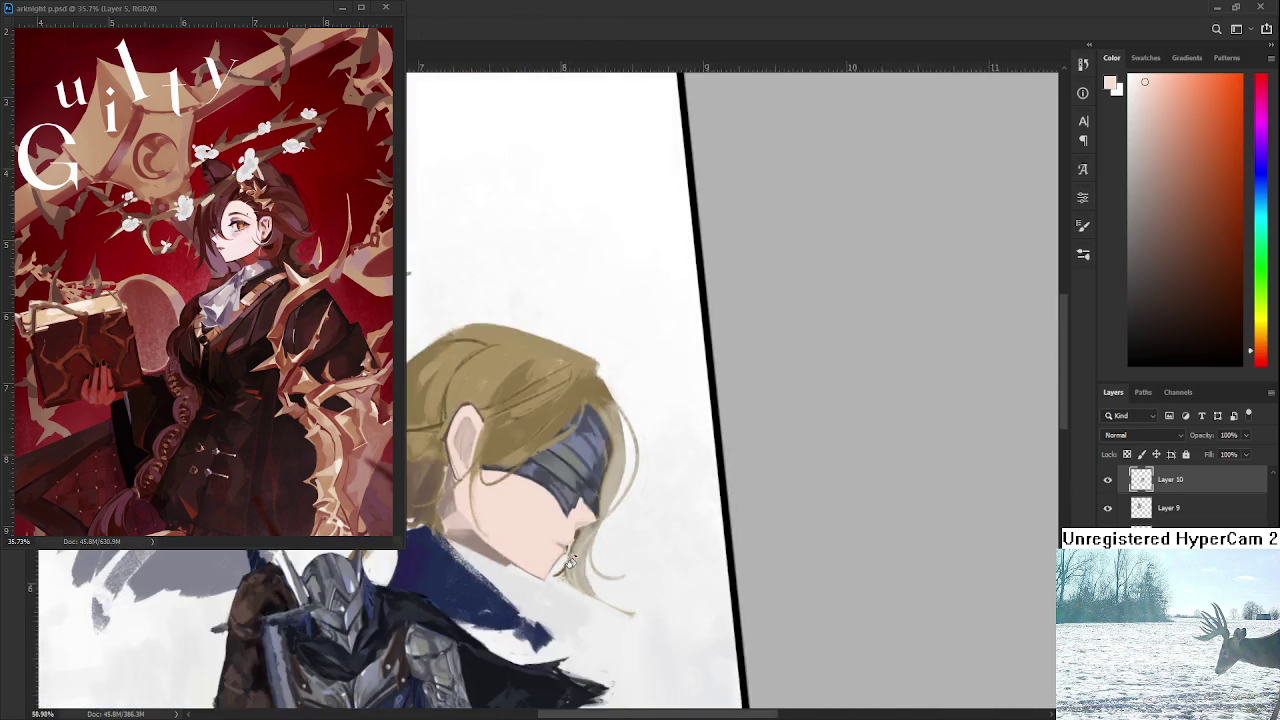
drag(729, 553, 571, 558)
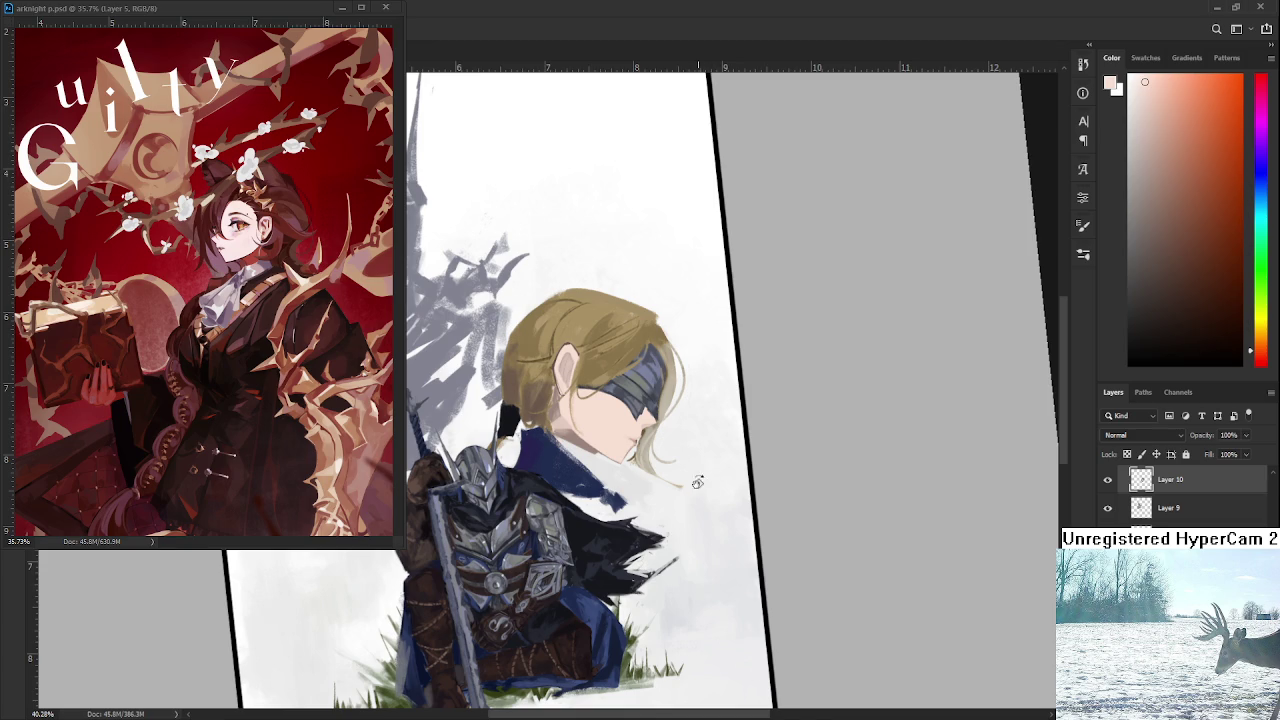
Sample the ear colour, then choose a darker brown in the Color panel for hair strands.
scroll(660, 462, up, 3)
scroll(649, 466, up, 1)
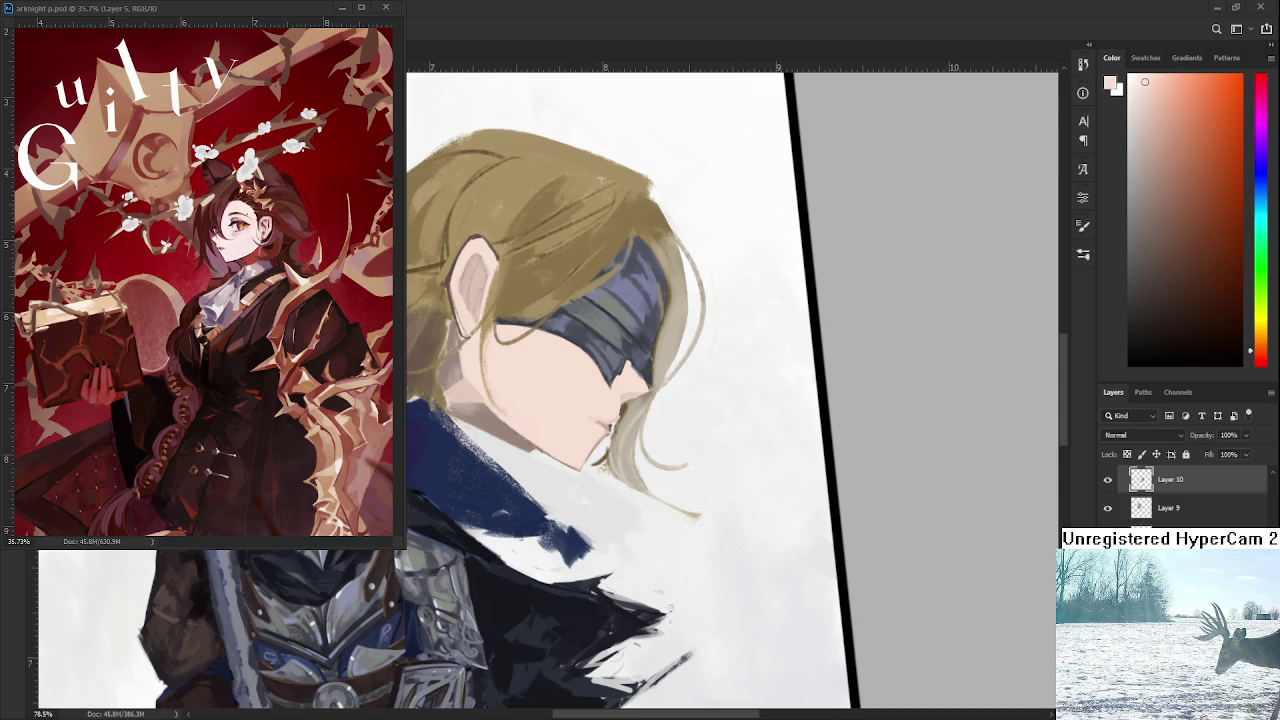
mouse_move(753, 548)
mouse_down()
mouse_move(678, 508)
mouse_move(602, 438)
mouse_move(556, 465)
mouse_move(478, 453)
mouse_move(438, 474)
mouse_up()
alt+click(476, 440)
drag(583, 404, 593, 415)
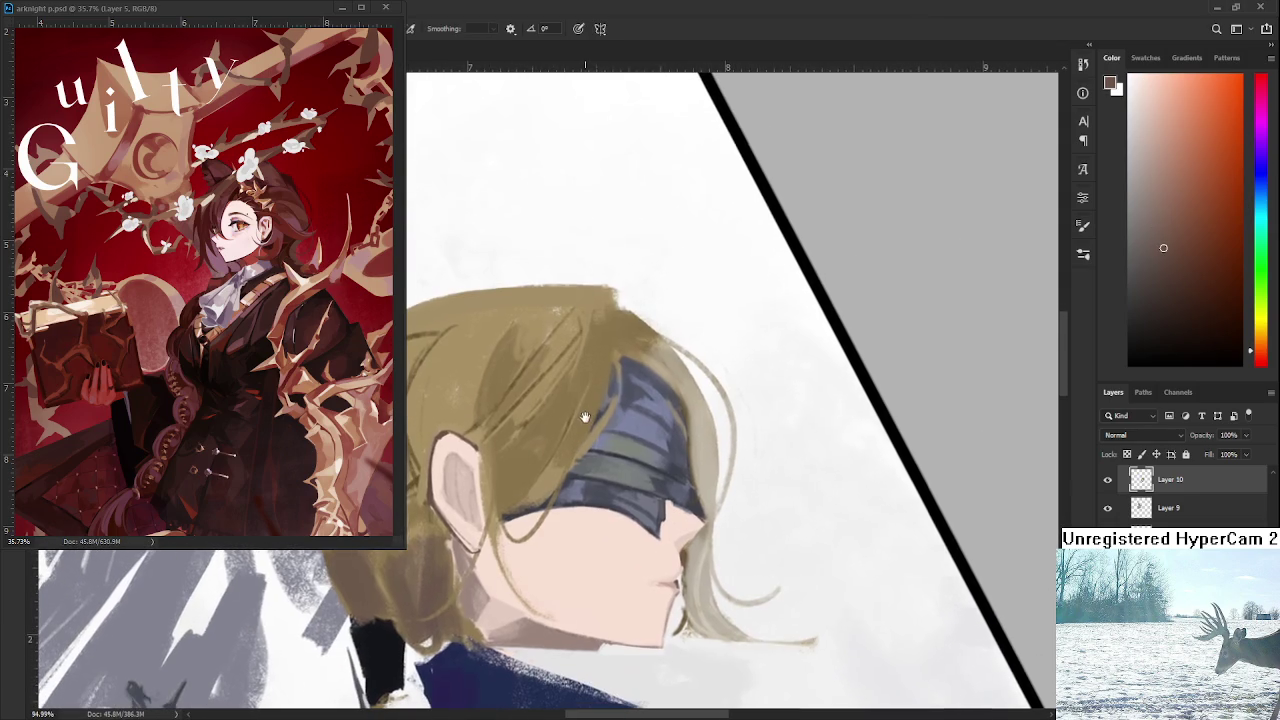
click(1175, 281)
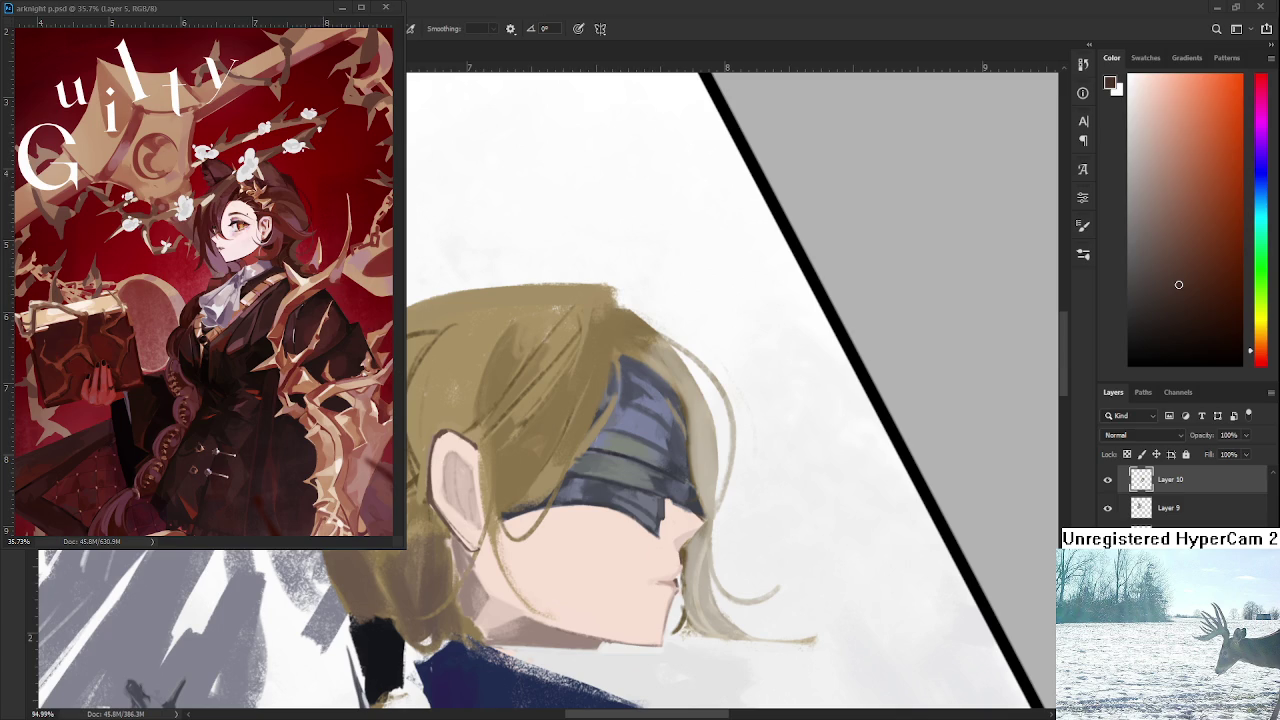
scroll(586, 503, up, 2)
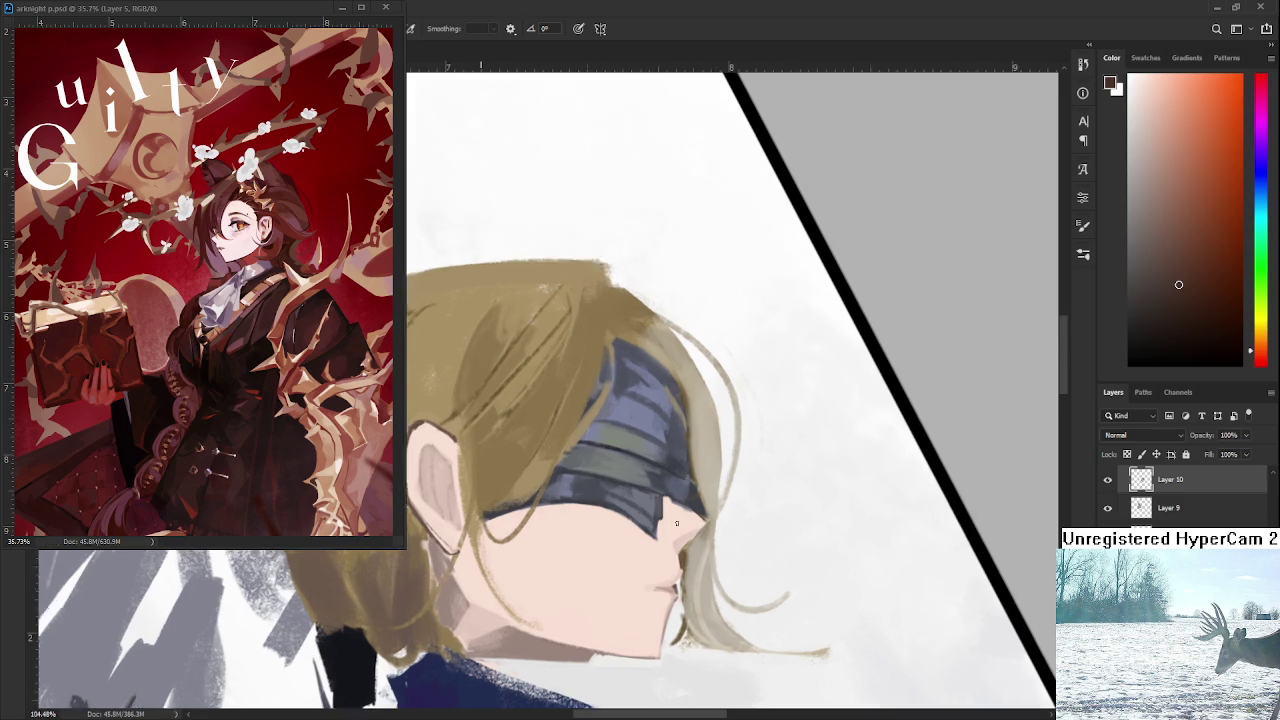
Zoom to the mouth, sample a darker pink and paint a line defining the lips.
scroll(586, 503, down, 3)
scroll(586, 503, up, 2)
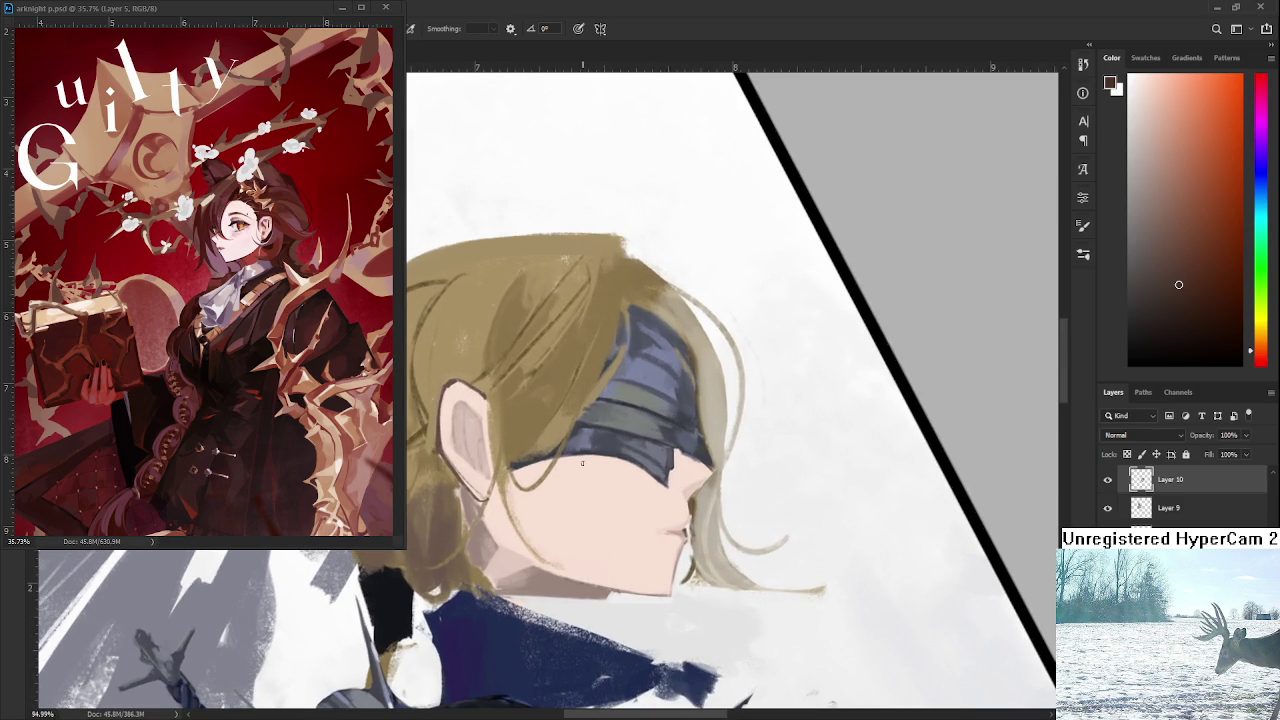
scroll(582, 461, up, 3)
scroll(590, 490, up, 3)
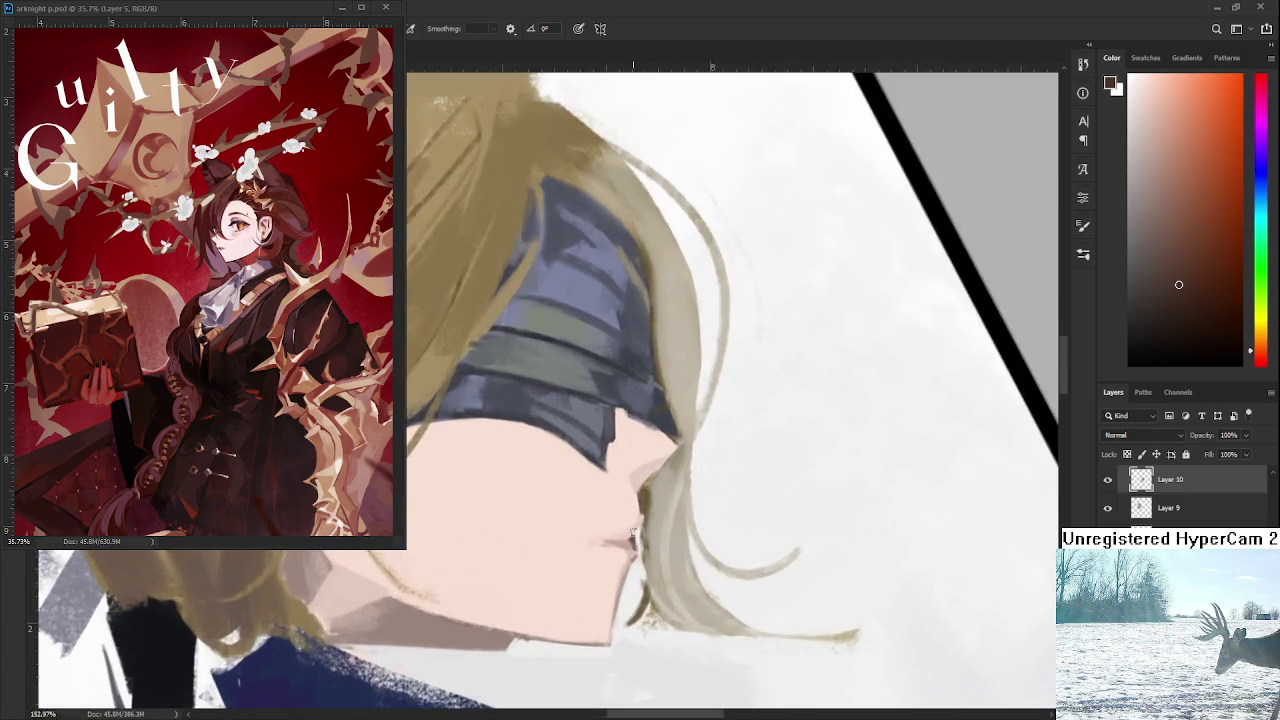
scroll(615, 570, up, 4)
drag(615, 570, 647, 550)
alt+click(647, 533)
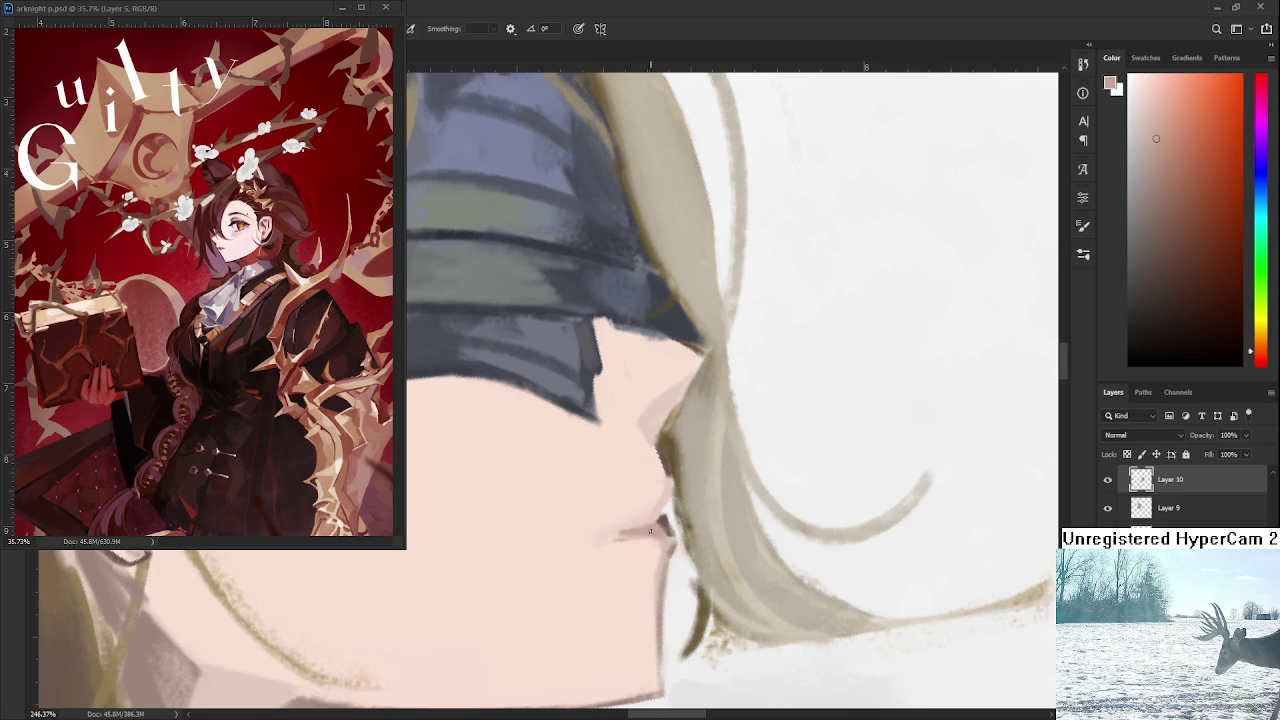
alt+click(608, 541)
alt+click(648, 530)
alt+click(654, 520)
drag(659, 519, 584, 551)
Compare several lip pinks and darken the lip line with a short stroke.
alt+click(600, 537)
alt+click(617, 535)
alt+click(641, 536)
alt+click(647, 540)
alt+click(641, 537)
alt+click(660, 541)
alt+click(643, 572)
alt+click(660, 574)
alt+click(652, 610)
alt+click(647, 540)
alt+click(646, 531)
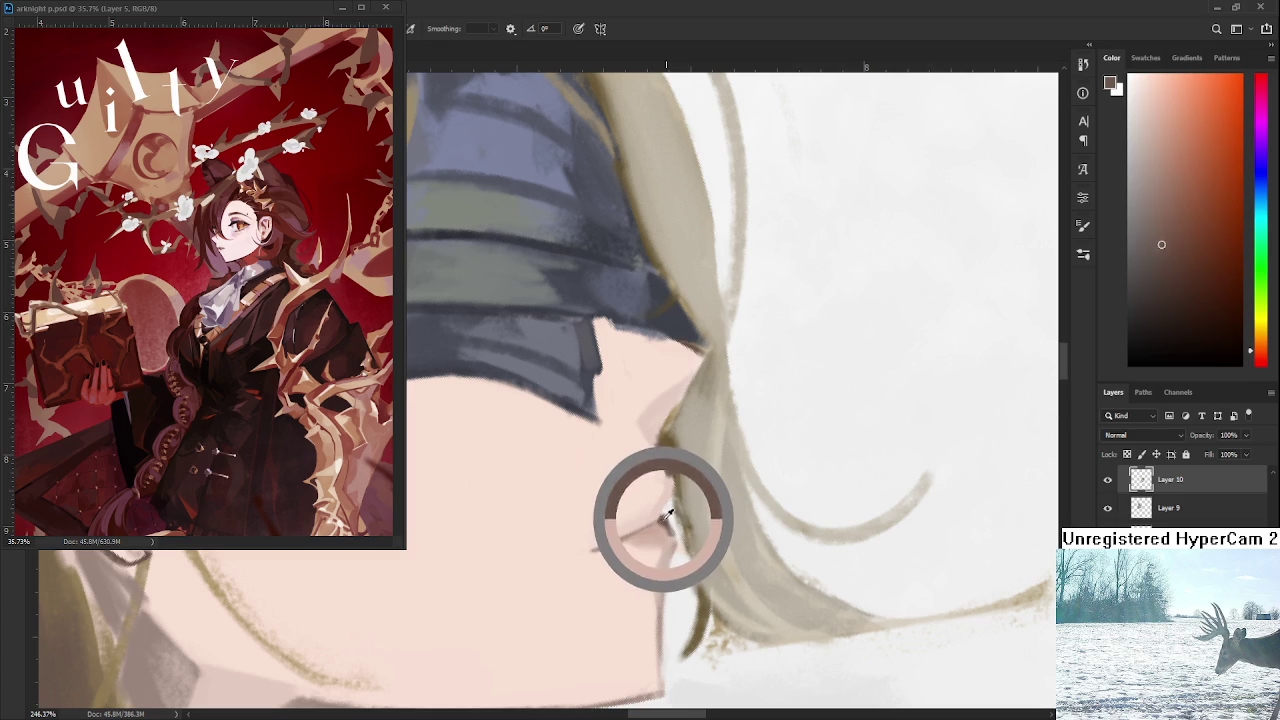
drag(637, 534, 661, 523)
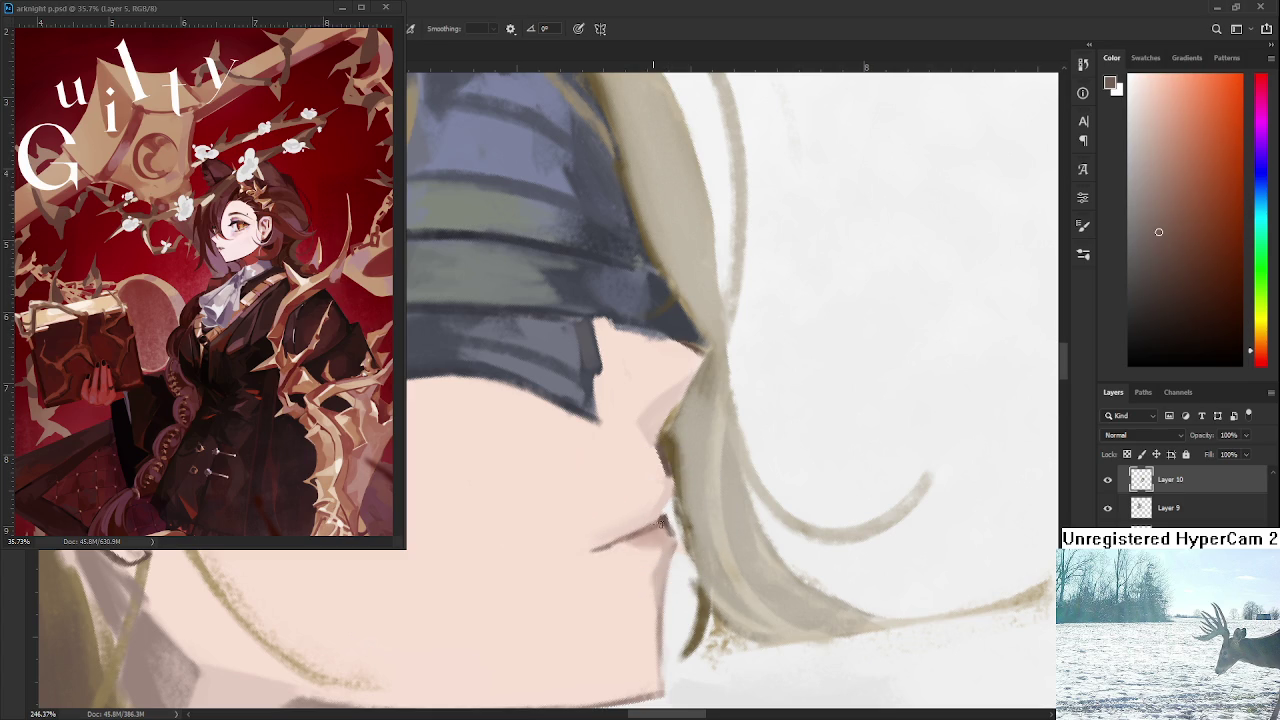
Resample the darker lip colour, then erase a little at the lip corner.
alt+click(648, 537)
alt+click(651, 516)
alt+click(663, 515)
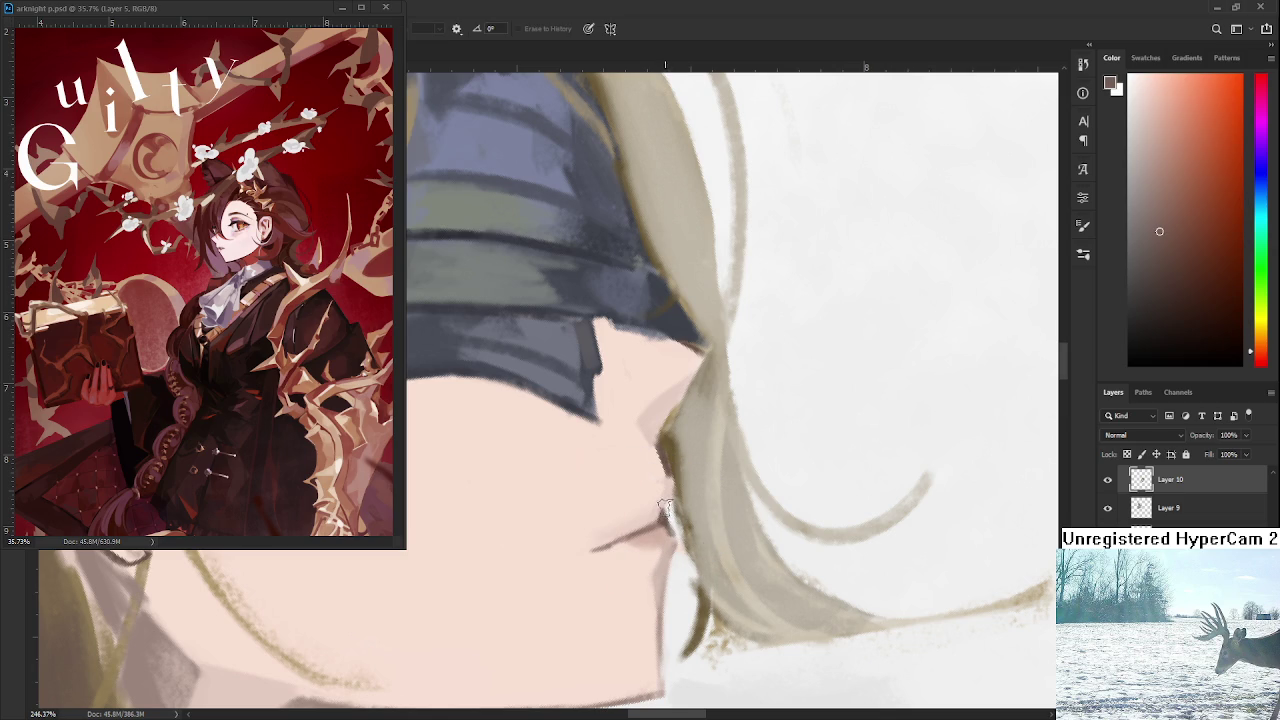
alt+click(665, 507)
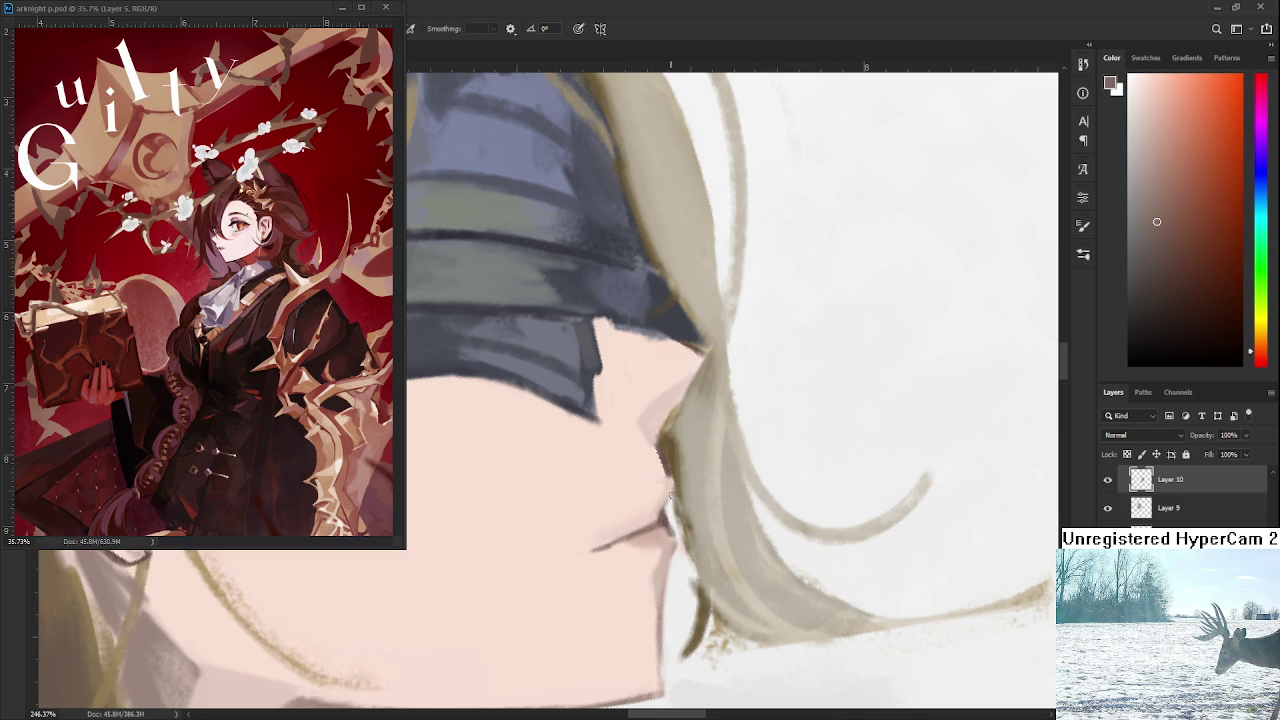
key(e)
drag(670, 530, 632, 543)
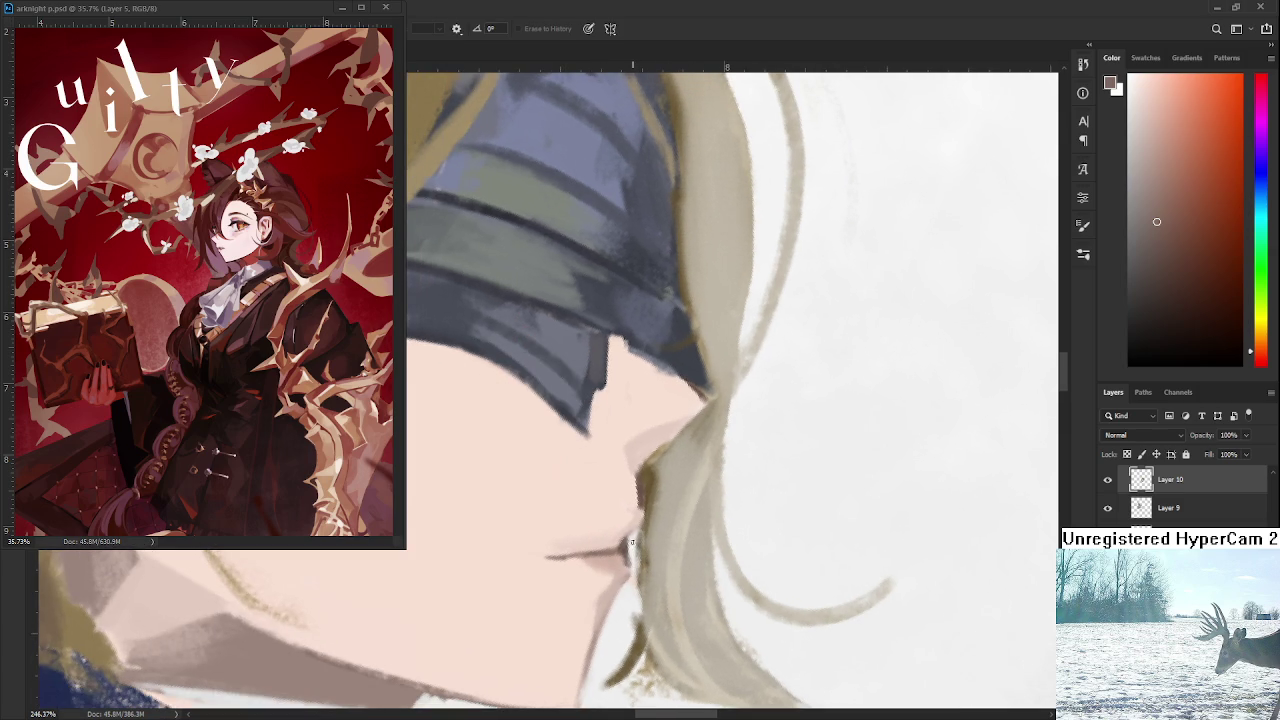
drag(630, 548, 629, 540)
Zoom to the lips and return to the Brush, sampling a light skin pink.
scroll(630, 545, down, 5)
scroll(676, 408, up, 3)
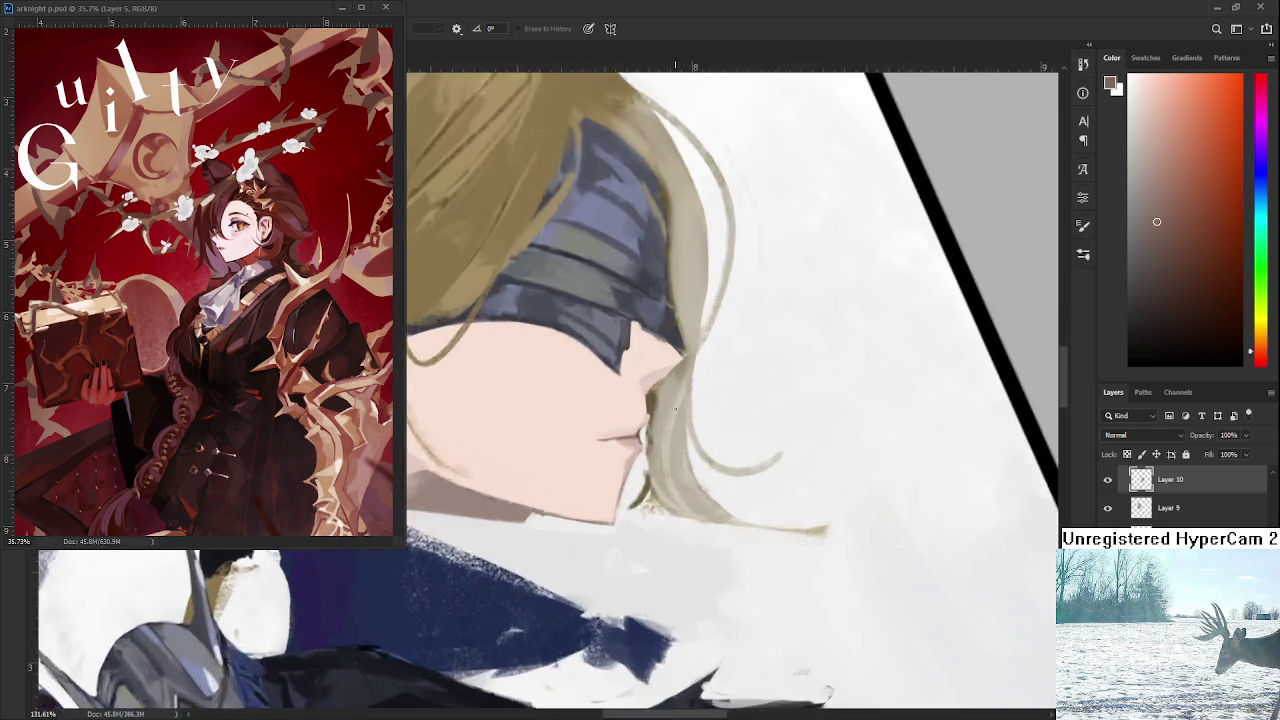
scroll(676, 408, up, 2)
scroll(663, 437, down, 2)
scroll(647, 435, up, 1)
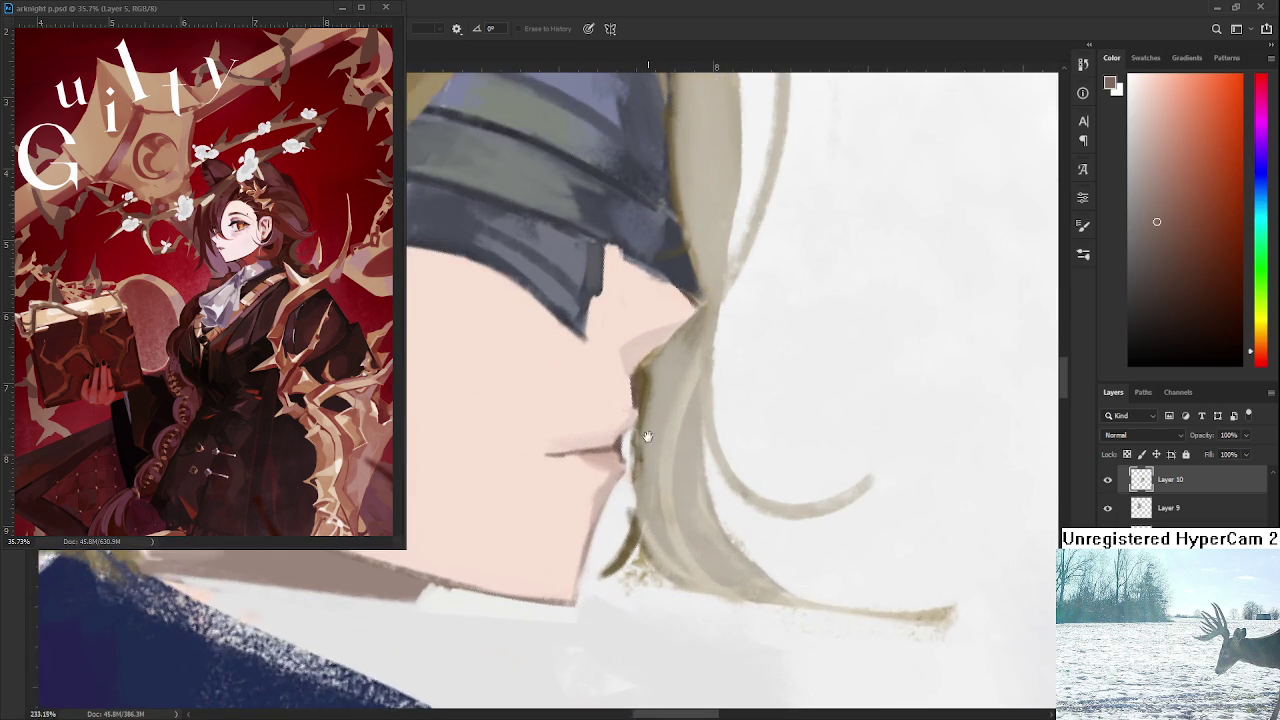
scroll(645, 467, down, 3)
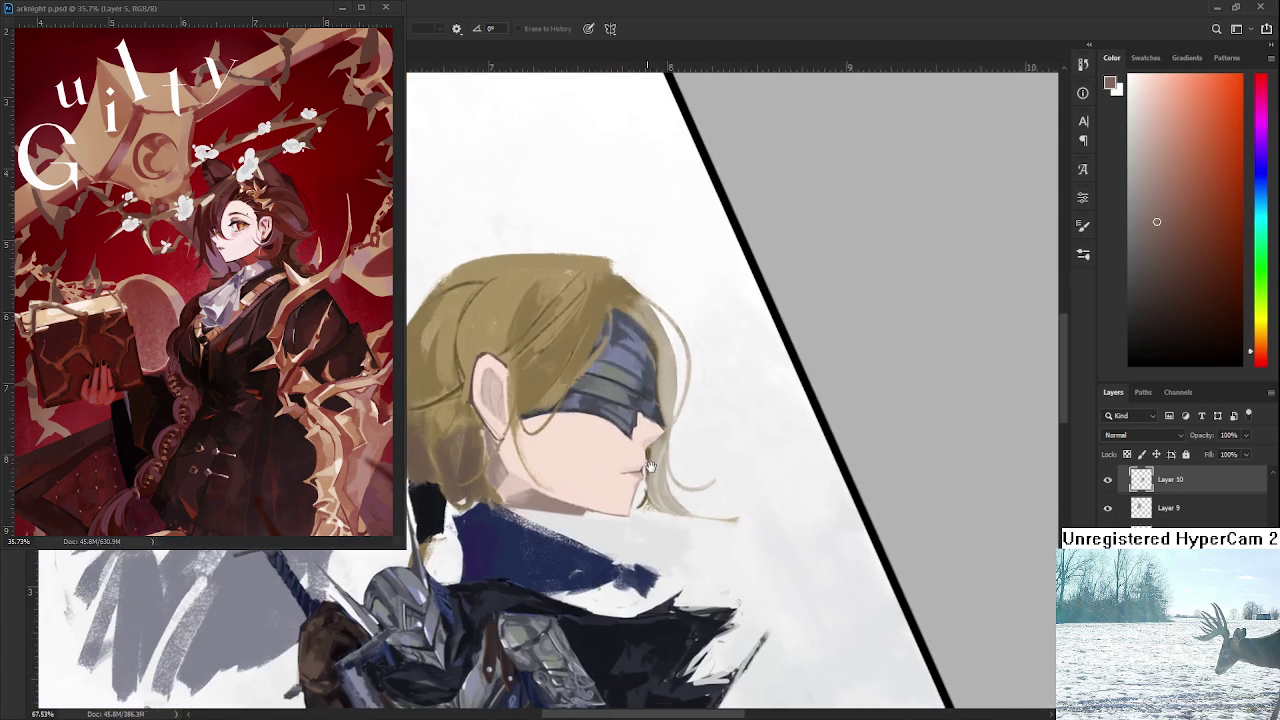
scroll(680, 478, up, 2)
scroll(680, 477, up, 2)
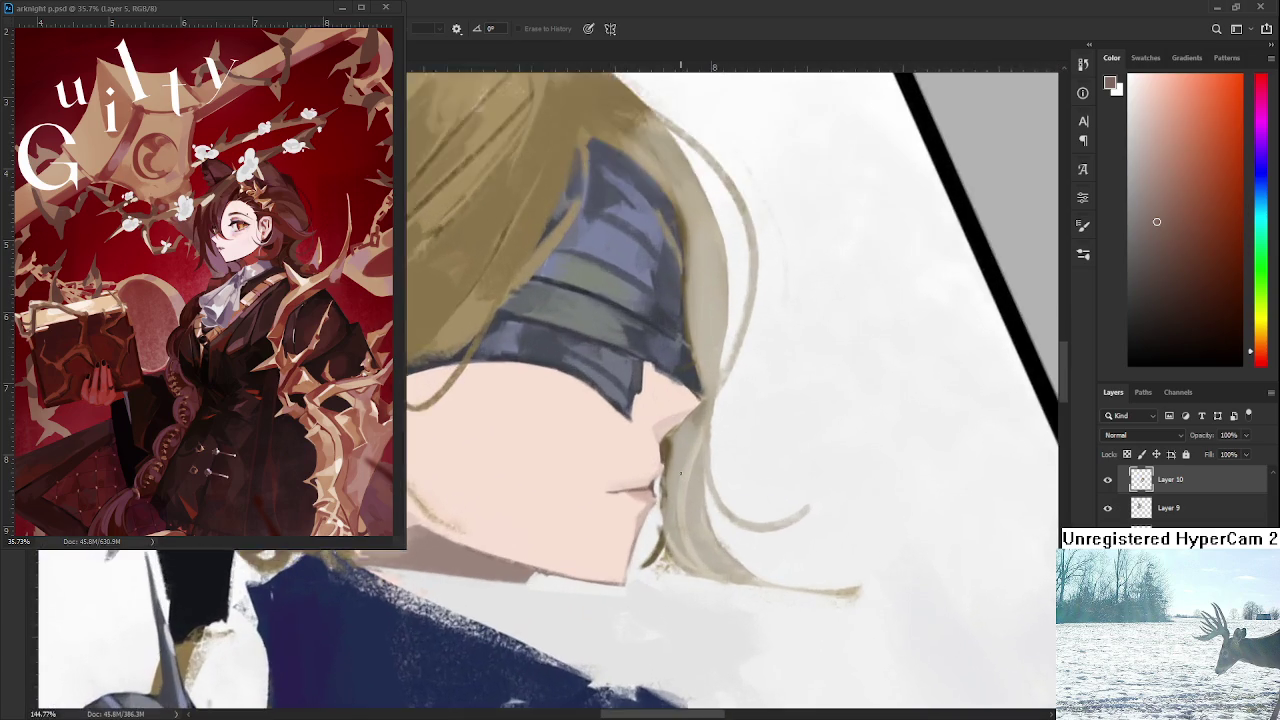
scroll(680, 475, up, 2)
key(b)
alt+click(646, 430)
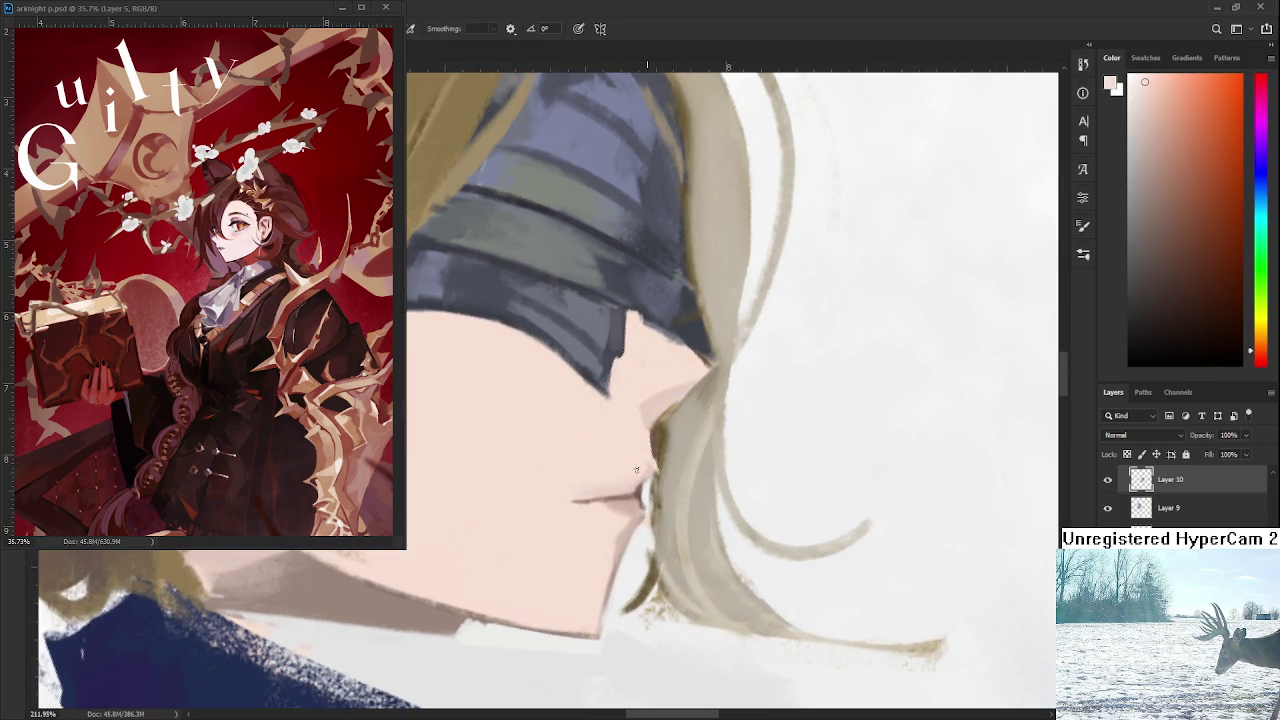
Alternate darker and lighter pink samples at the lips, ending on a paler pink.
alt+click(640, 483)
alt+click(650, 479)
alt+click(603, 495)
alt+click(585, 495)
alt+click(635, 483)
alt+click(626, 486)
alt+click(633, 488)
scroll(790, 512, down, 3)
scroll(790, 512, down, 3)
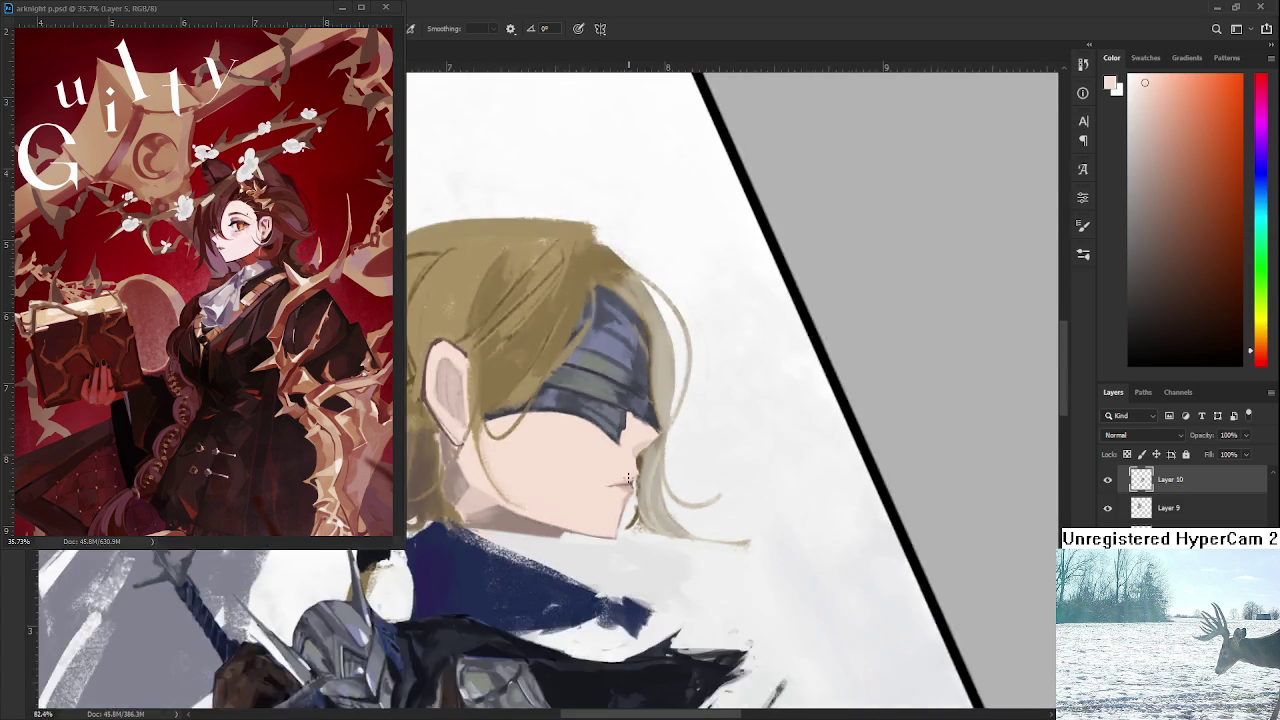
Zoom in and pan left to frame the knight's mouth and chin.
scroll(790, 512, down, 3)
scroll(790, 512, down, 2)
scroll(790, 512, up, 3)
scroll(728, 584, up, 2)
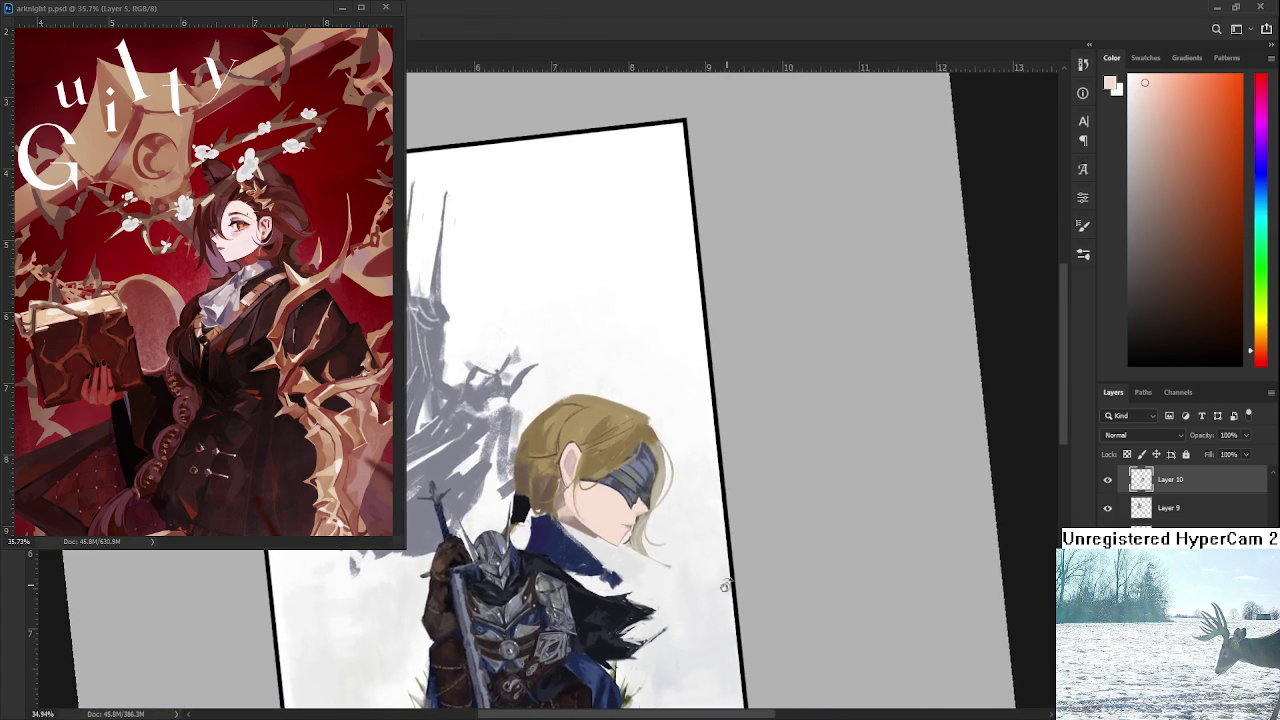
scroll(643, 518, up, 3)
scroll(643, 518, up, 2)
scroll(643, 518, up, 2)
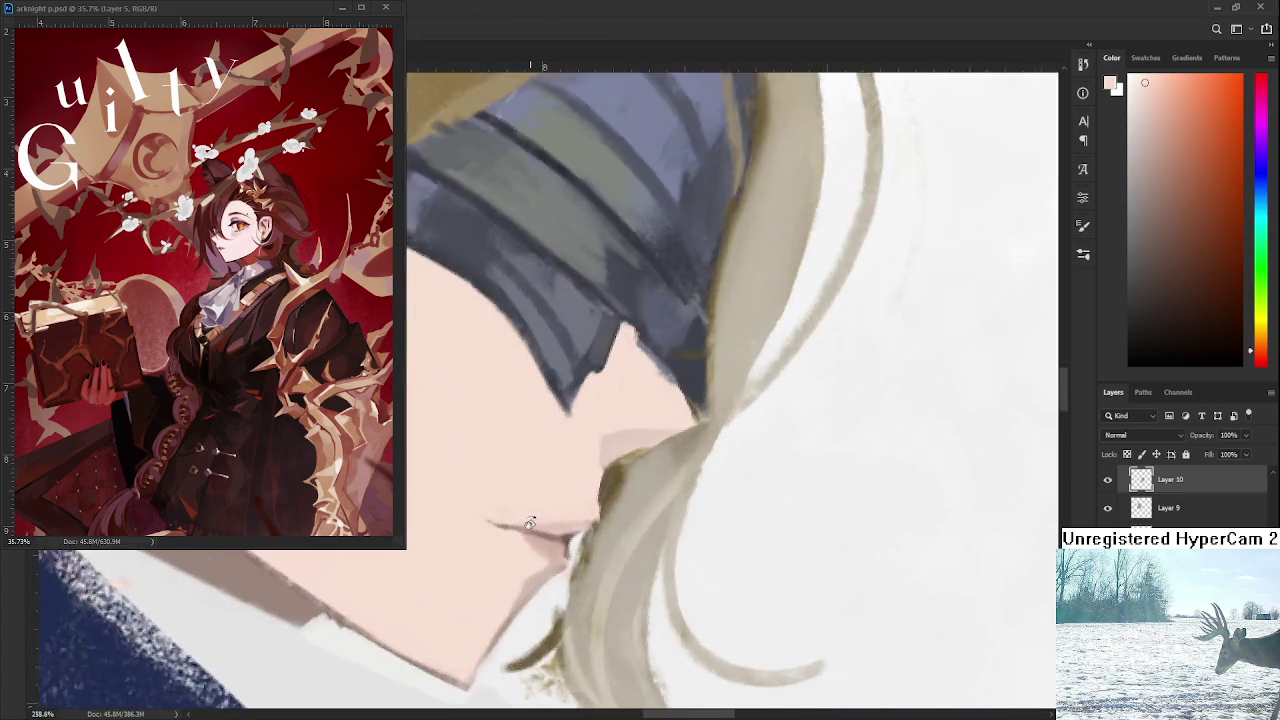
scroll(600, 520, up, 2)
scroll(577, 616, up, 2)
scroll(574, 600, left, 2)
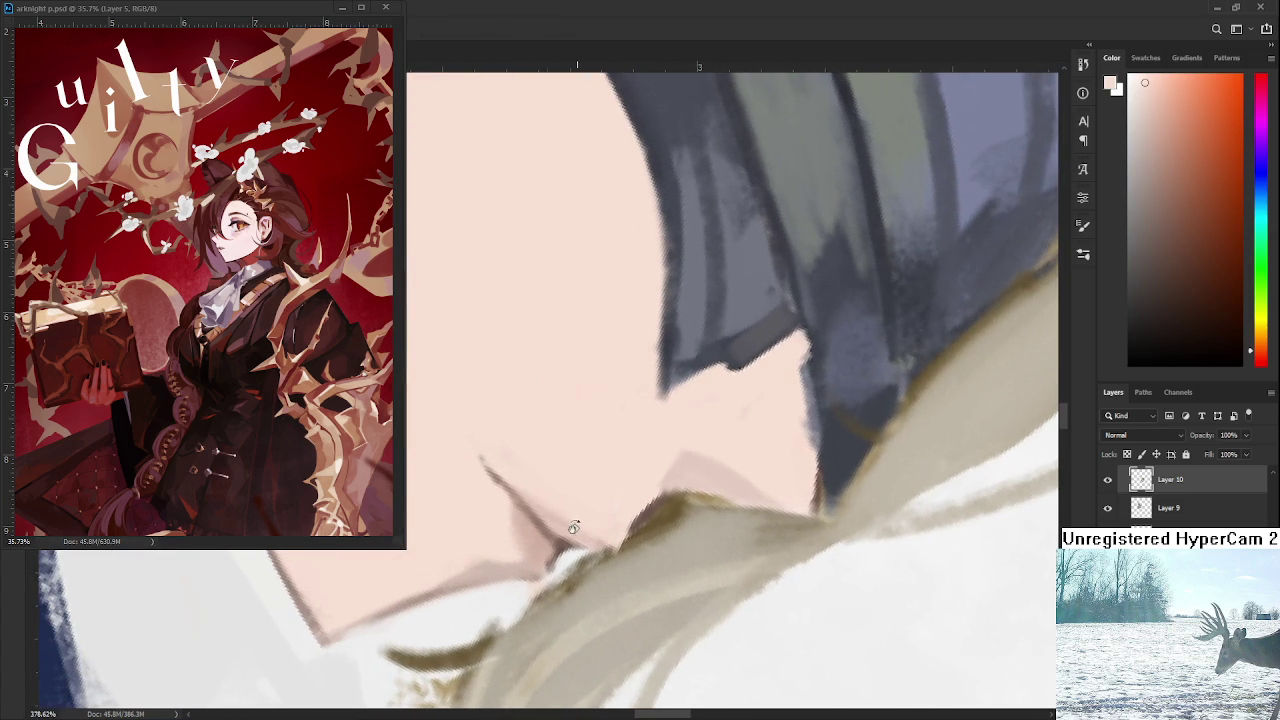
Sample skin tones from the chin and face, settling on a lighter skin tone.
alt+click(515, 508)
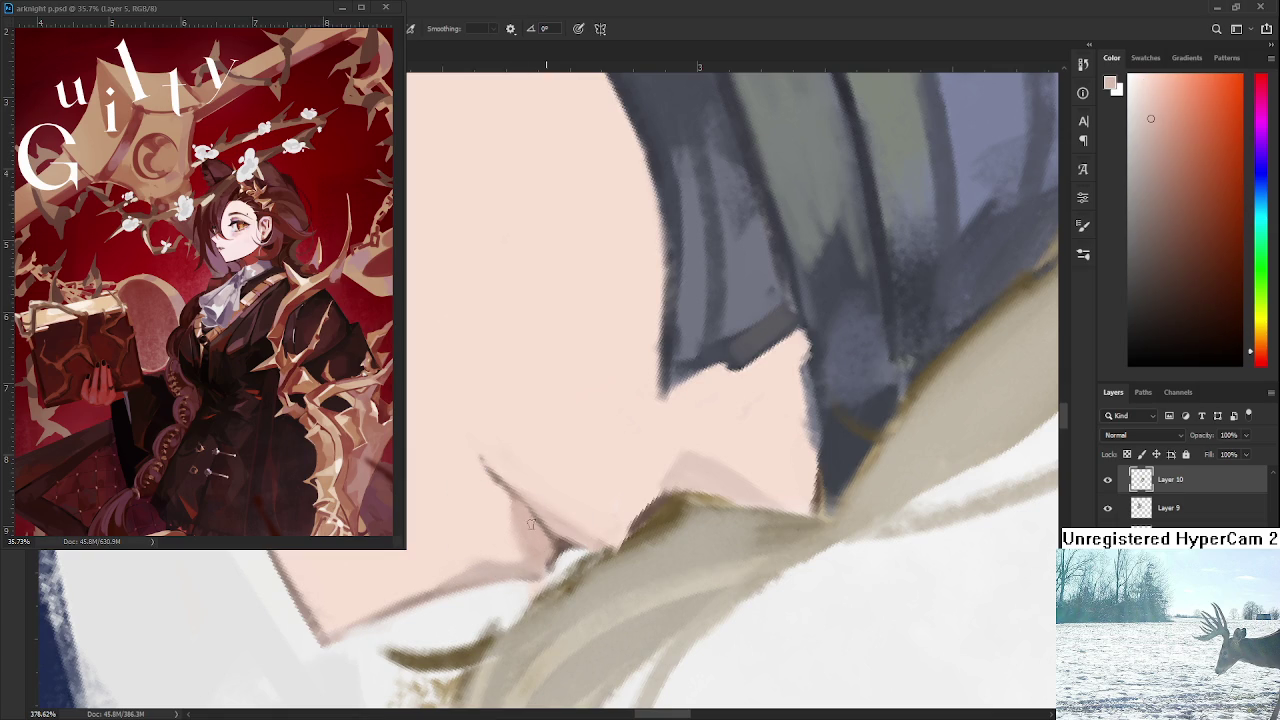
alt+click(584, 532)
alt+click(592, 534)
scroll(600, 500, down, 3)
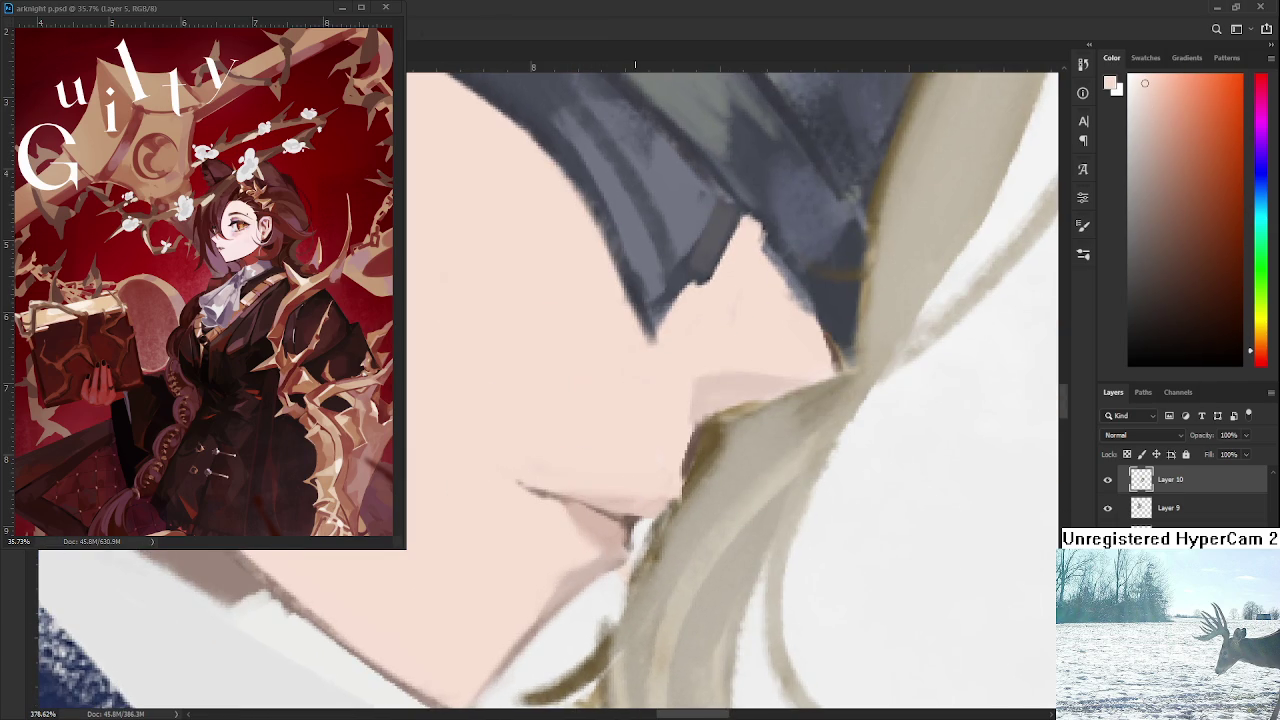
scroll(670, 470, up, 1)
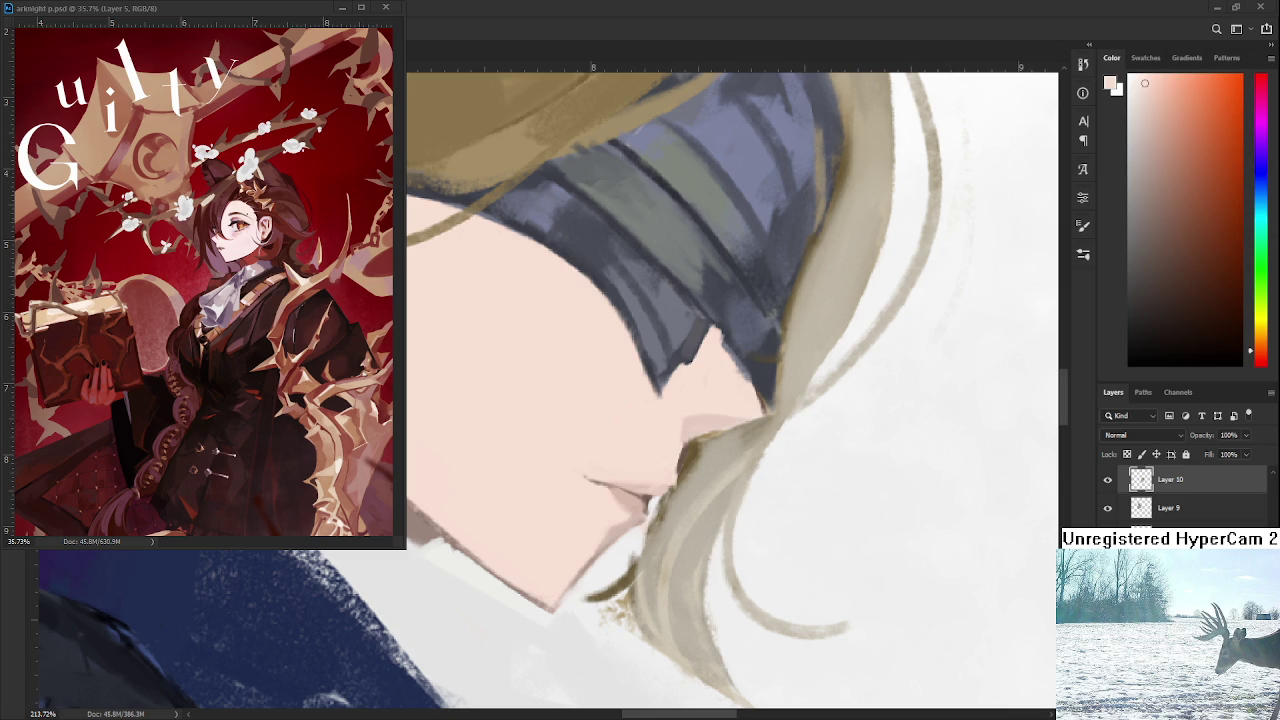
scroll(636, 518, down, 10)
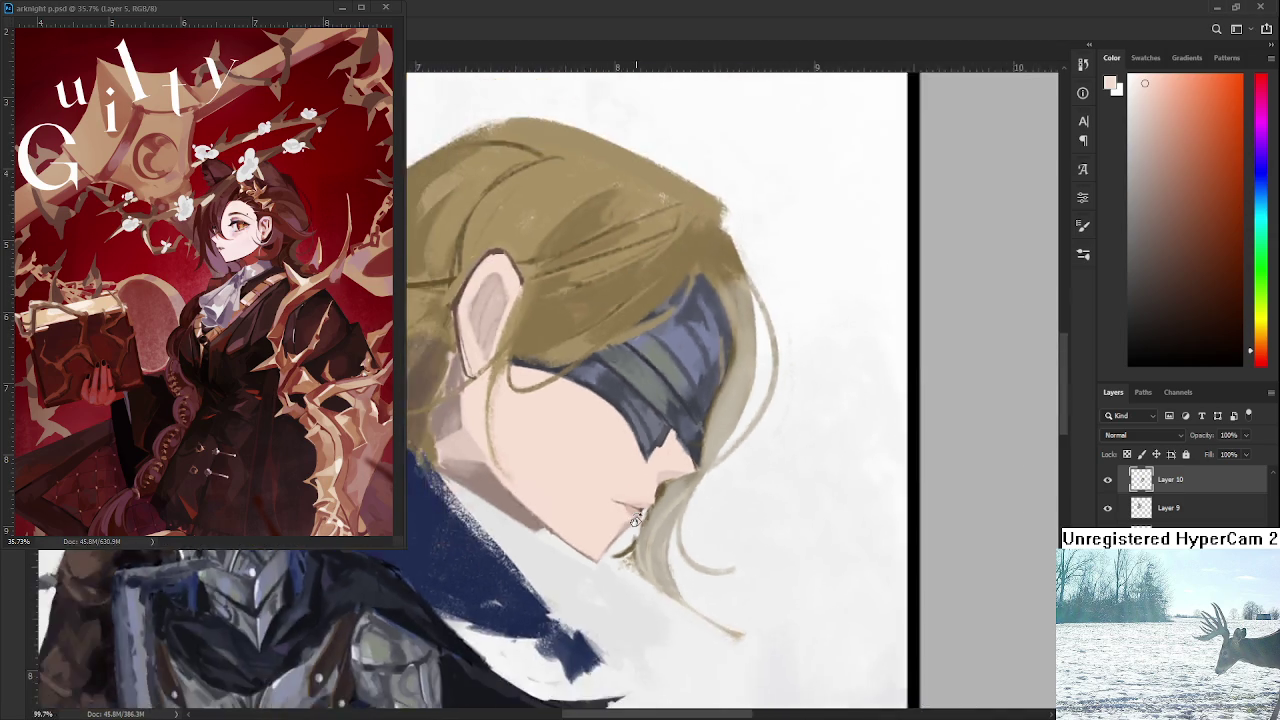
Rotate the canvas view with R to tilt it around the face.
scroll(634, 511, up, 5)
scroll(634, 511, up, 5)
key(r)
mouse_move(634, 511)
mouse_down()
mouse_move(716, 500)
mouse_move(694, 686)
mouse_up()
scroll(716, 500, down, 4)
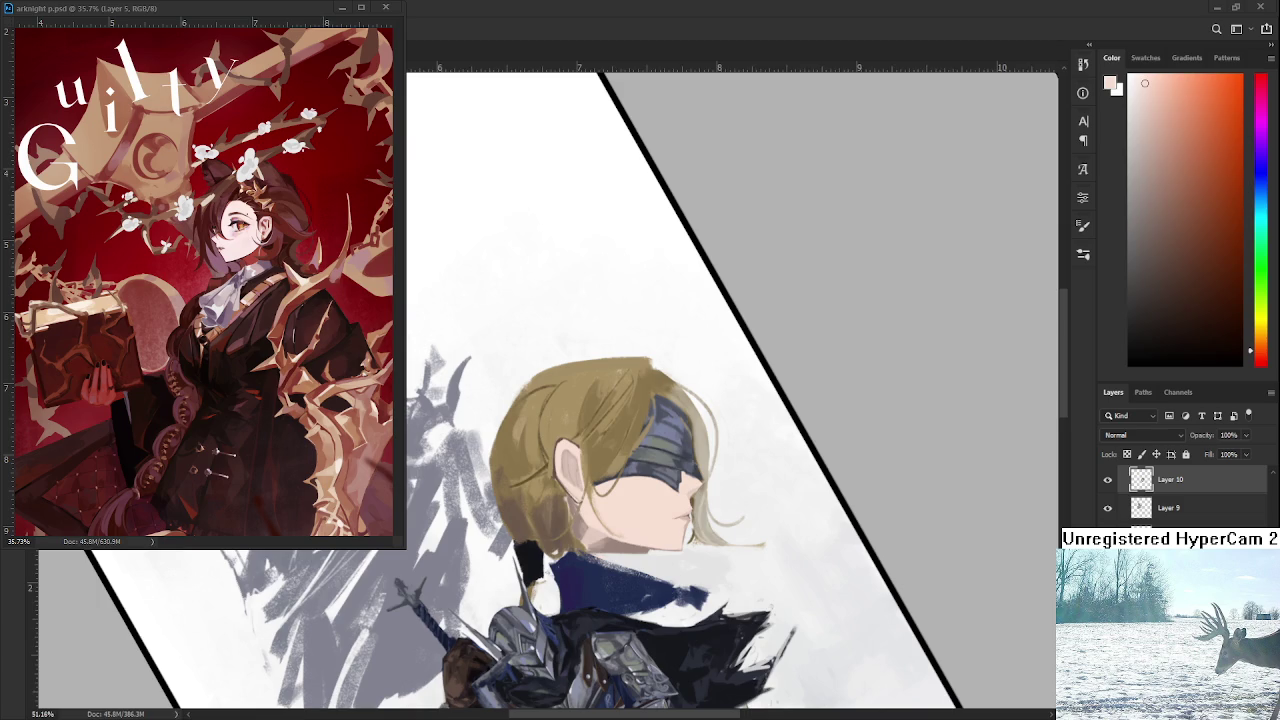
Zoom in on the face and sample the pale skin tone from the cheek.
scroll(630, 504, down, 2)
scroll(630, 500, down, 1)
scroll(628, 490, down, 1)
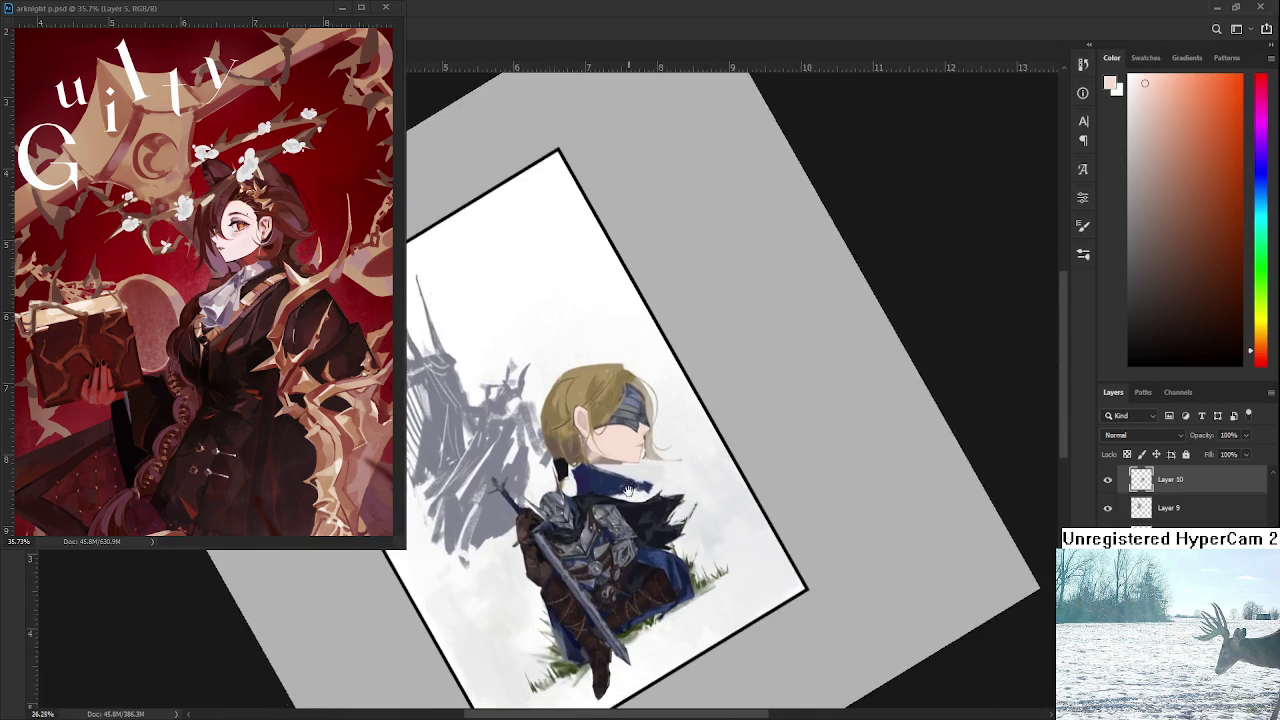
scroll(628, 490, up, 1)
scroll(628, 480, up, 2)
scroll(629, 460, up, 2)
scroll(630, 432, up, 1)
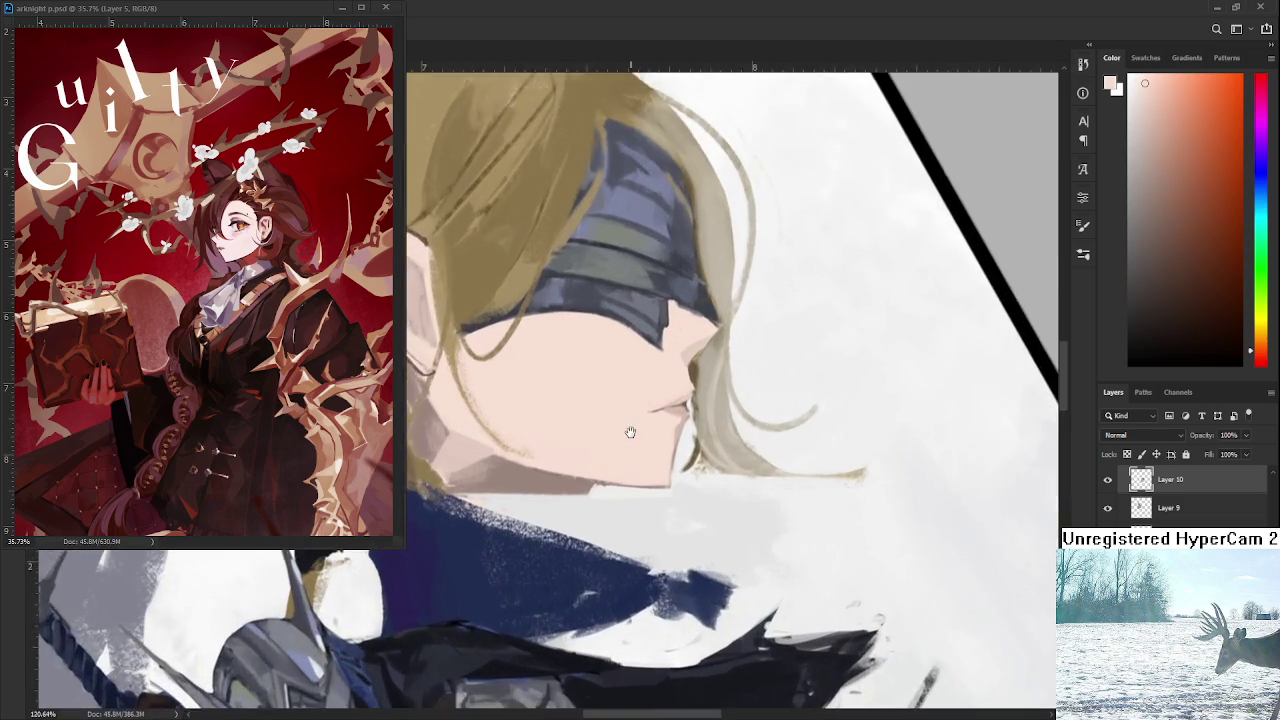
scroll(632, 460, up, 1)
scroll(634, 480, up, 1)
scroll(650, 490, up, 1)
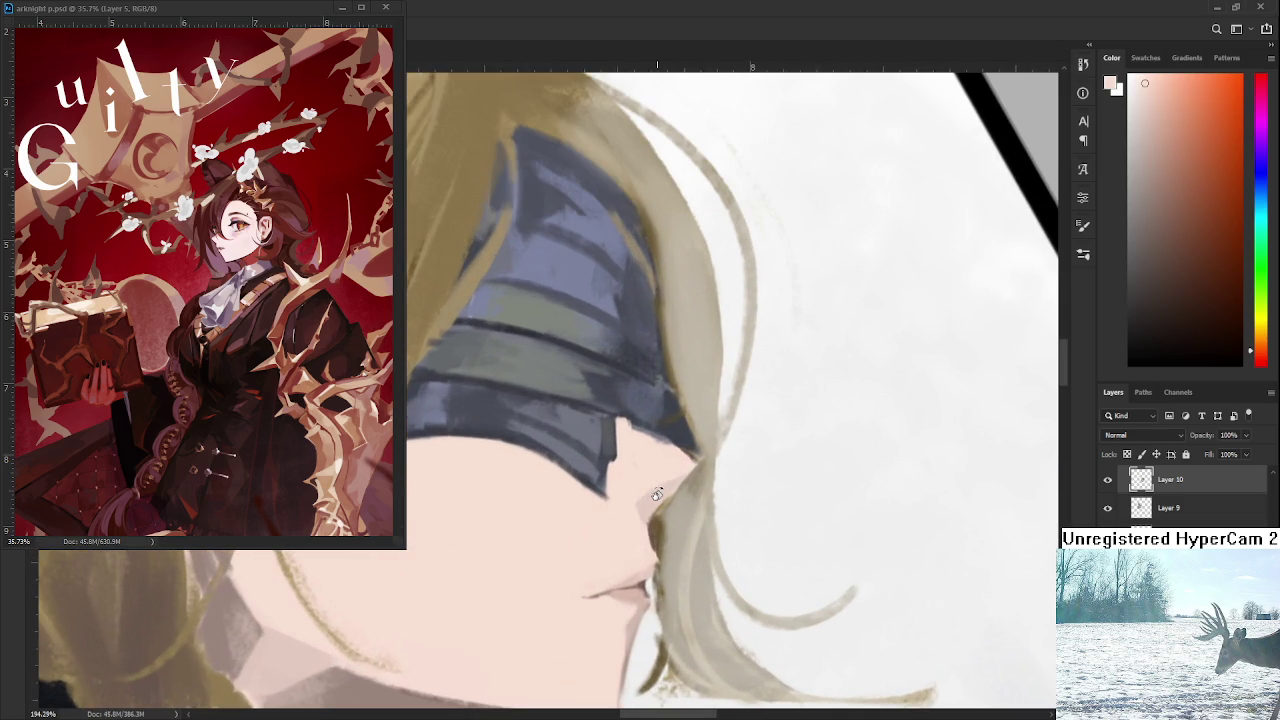
alt+click(648, 580)
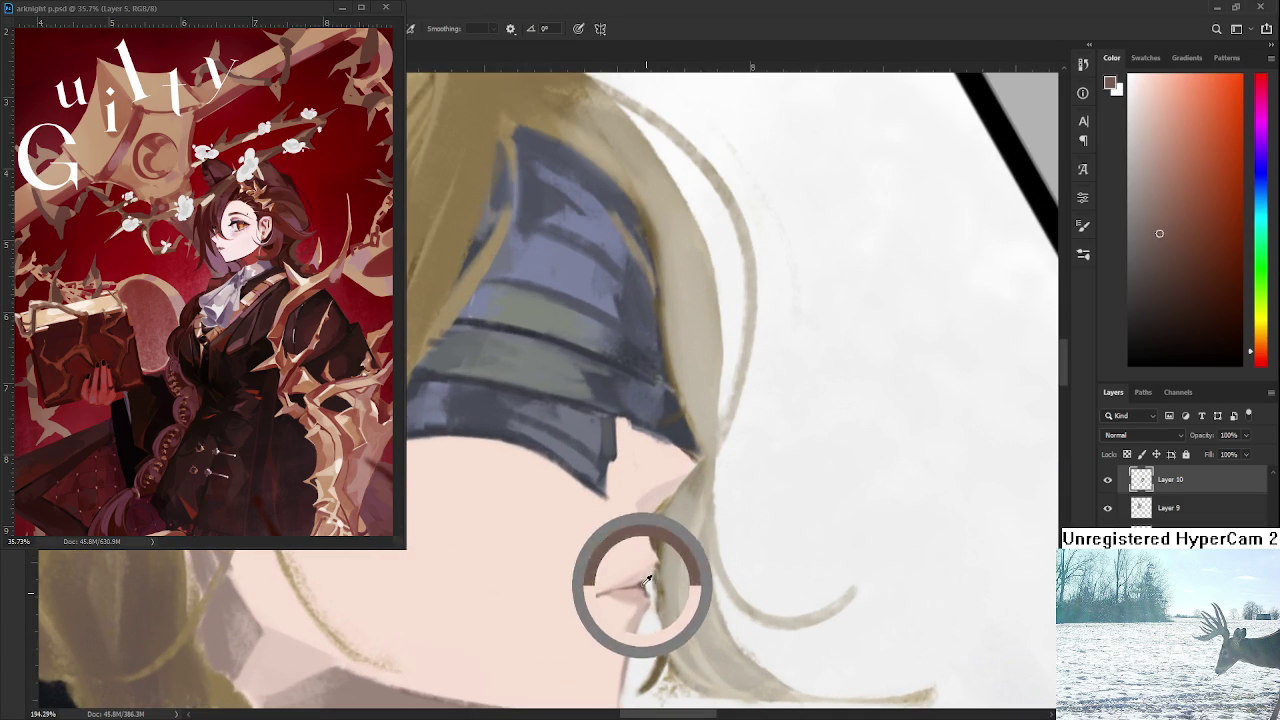
alt+click(654, 500)
alt+click(650, 519)
Rotate and zoom the view so the panel edge stands upright, closing in on the blindfold.
drag(660, 455, 658, 503)
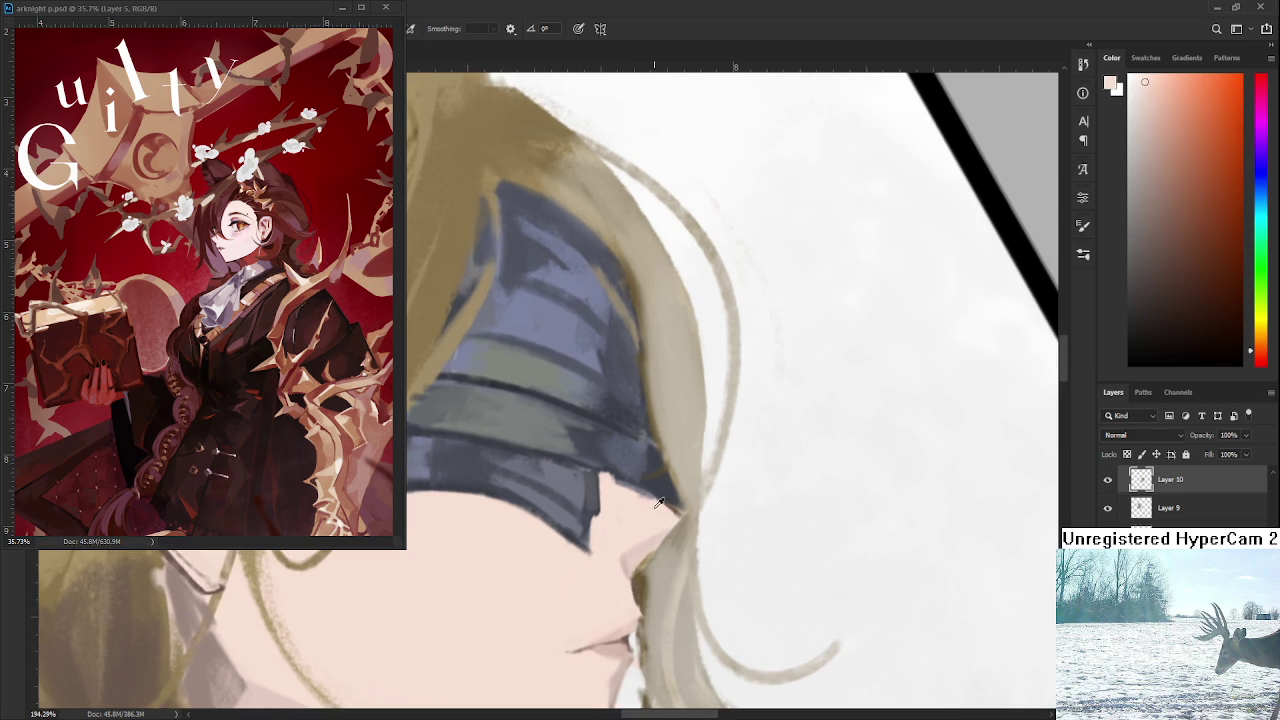
scroll(651, 497, down, 5)
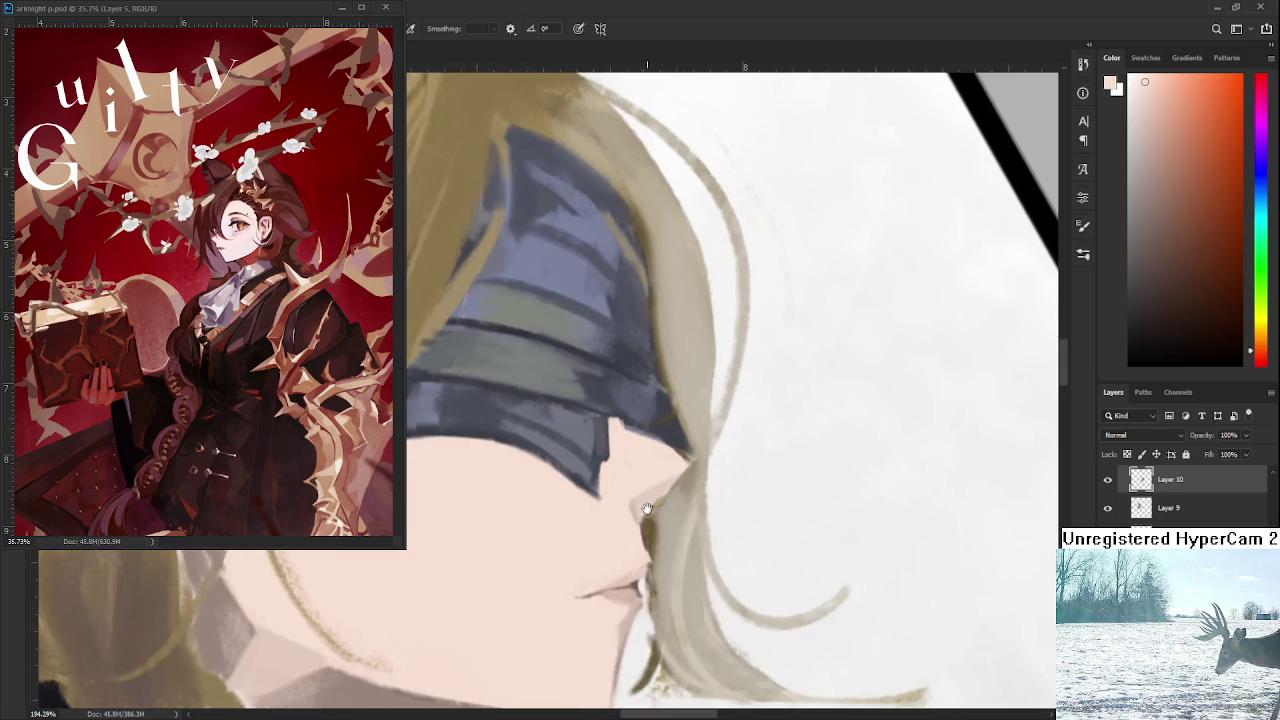
scroll(651, 497, down, 3)
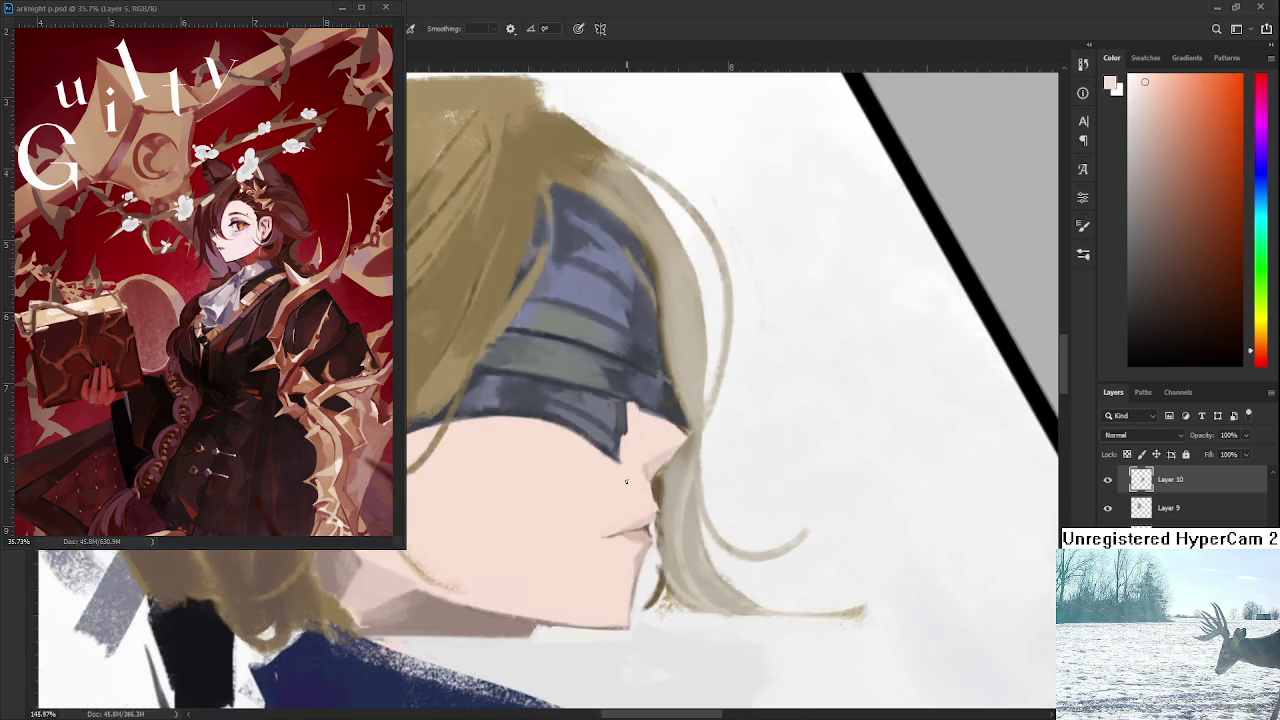
scroll(660, 498, down, 3)
scroll(680, 499, down, 2)
mouse_move(692, 498)
mouse_down()
mouse_move(657, 567)
mouse_move(633, 562)
mouse_up()
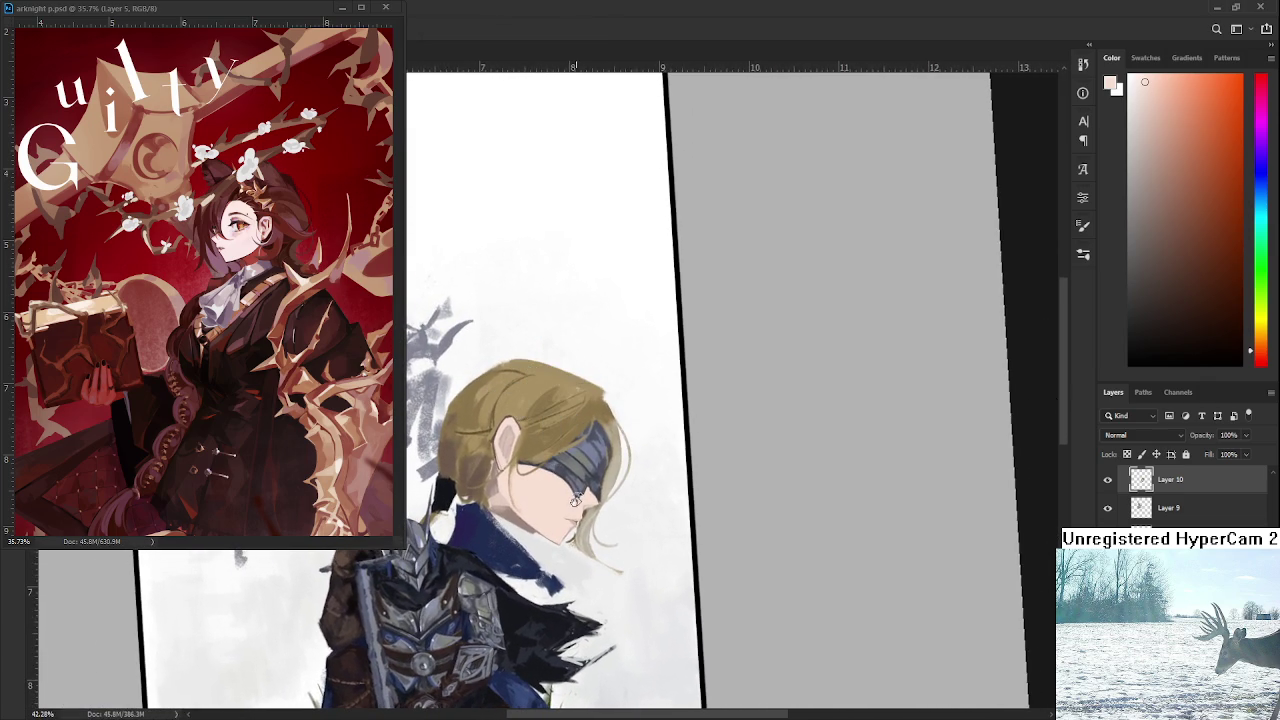
scroll(560, 505, up, 2)
scroll(545, 505, up, 2)
scroll(525, 504, up, 2)
scroll(518, 504, down, 1)
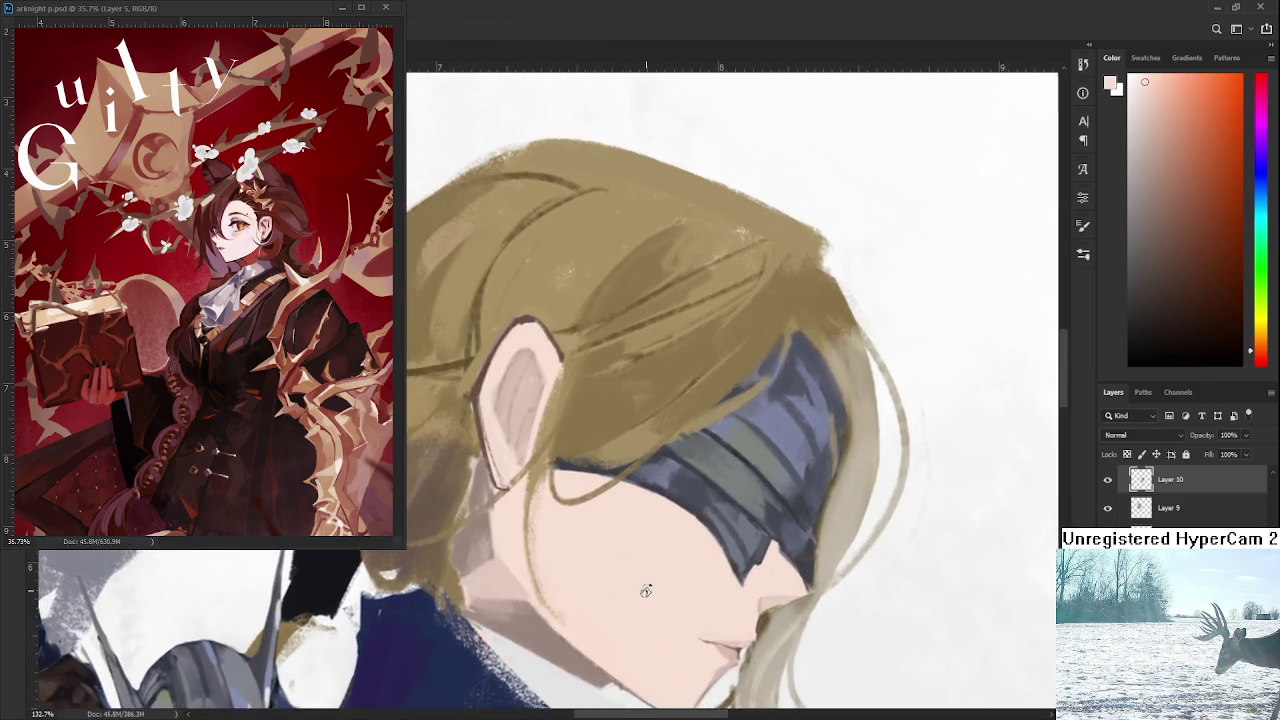
scroll(651, 586, down, 2)
scroll(651, 491, down, 1)
scroll(657, 486, up, 1)
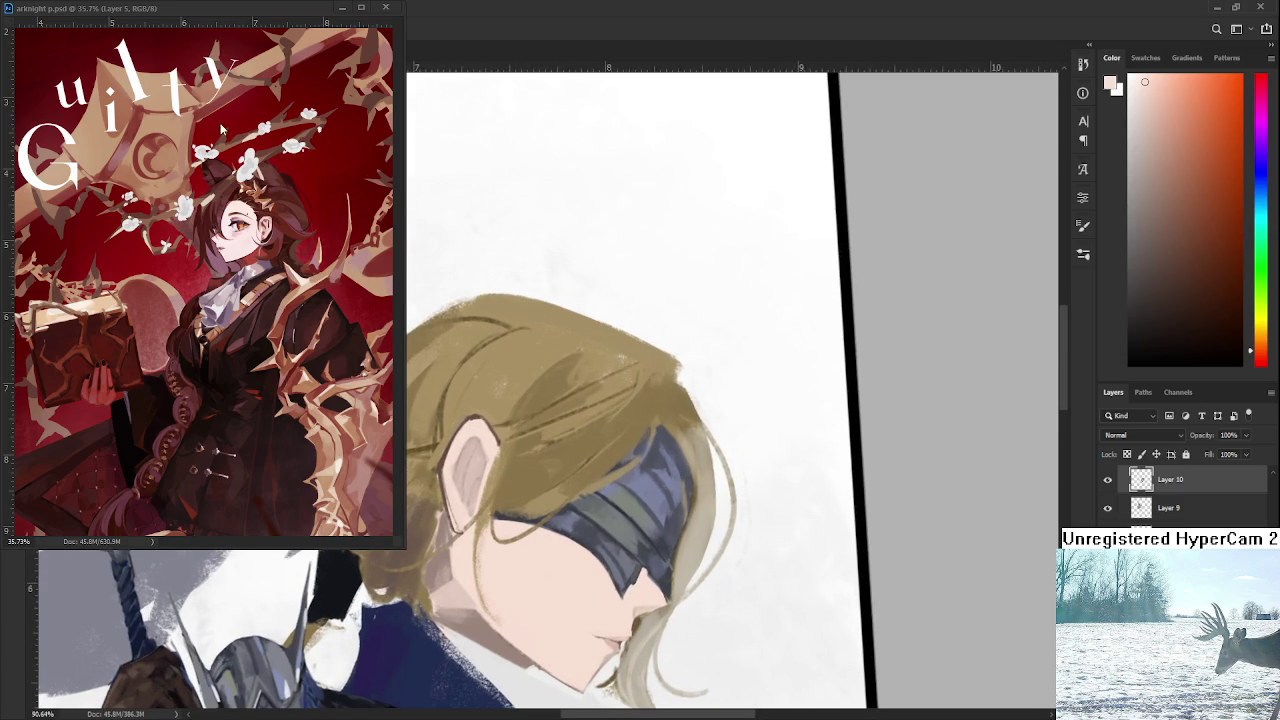
mouse_move(616, 554)
mouse_down()
mouse_move(595, 436)
mouse_move(571, 443)
mouse_up()
drag(891, 135, 545, 560)
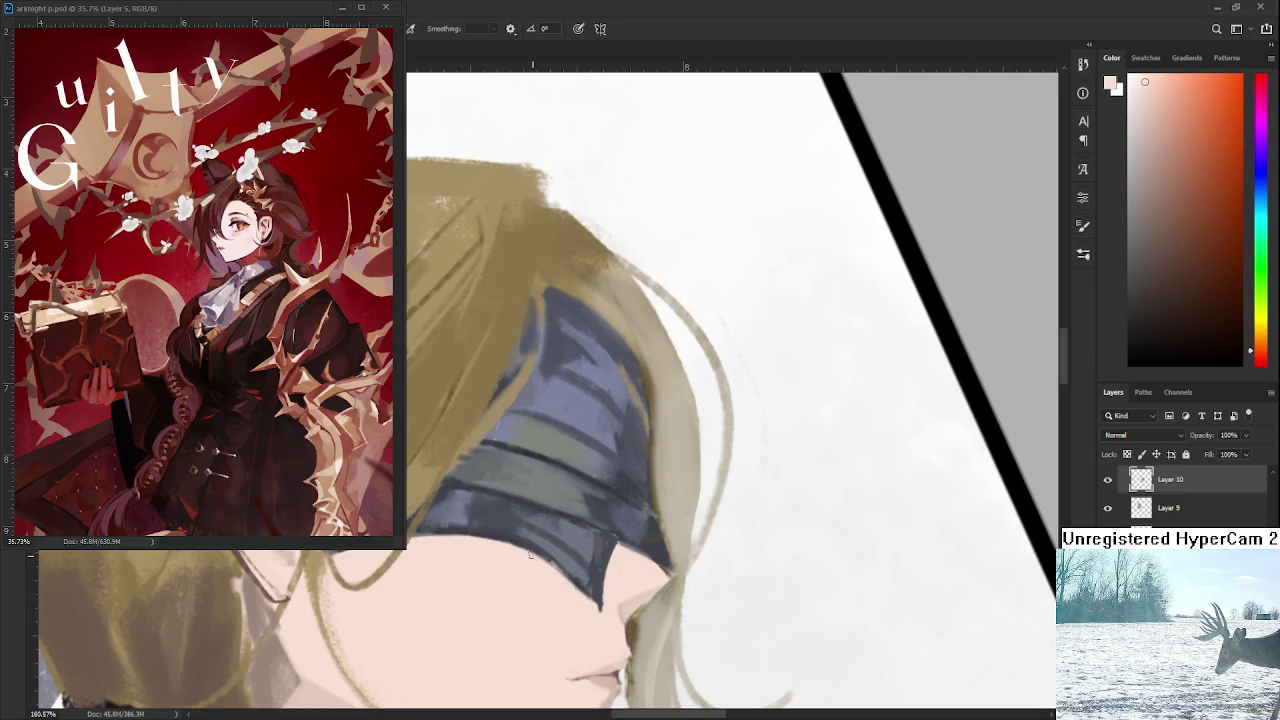
Sample the blindfold's dark blue and extend its lower tip downward, then reselect skin colour.
alt+click(598, 572)
mouse_move(565, 563)
mouse_down()
mouse_move(597, 615)
mouse_move(600, 542)
mouse_up()
alt+click(608, 598)
scroll(600, 542, down, 5)
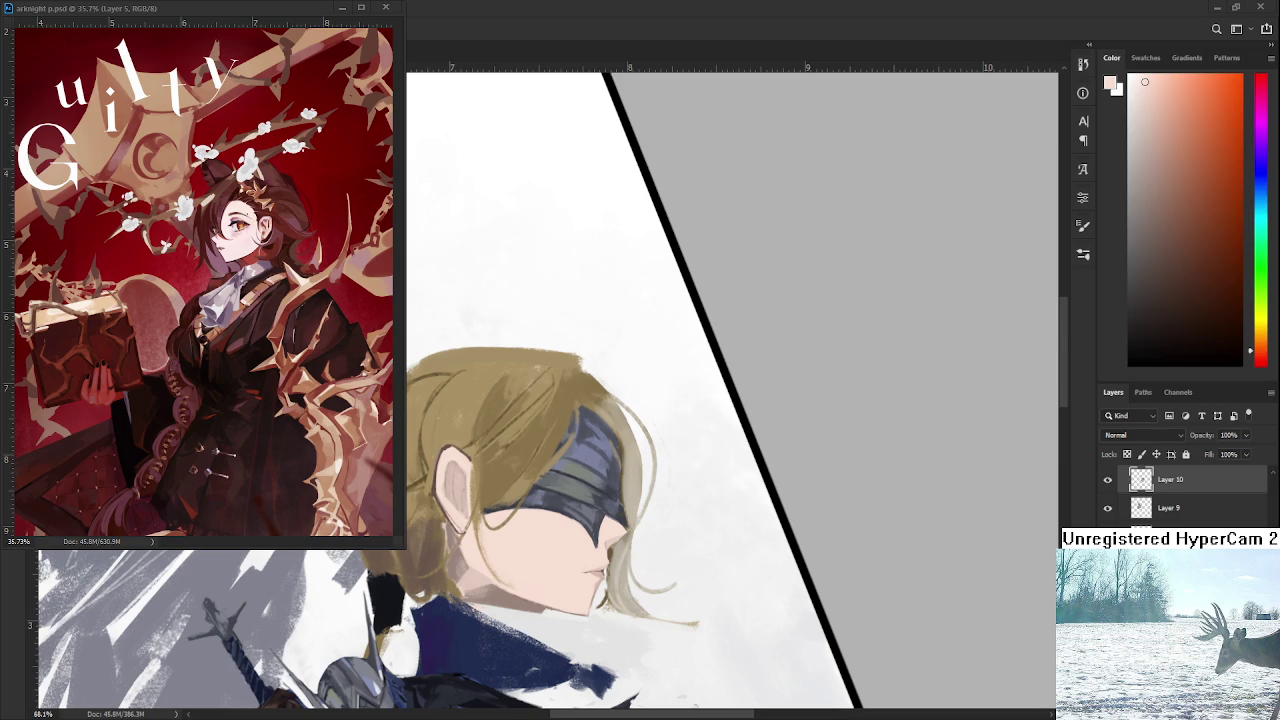
Switch to the arknight p.psd reference document and zoom in.
key(ctrl+Tab)
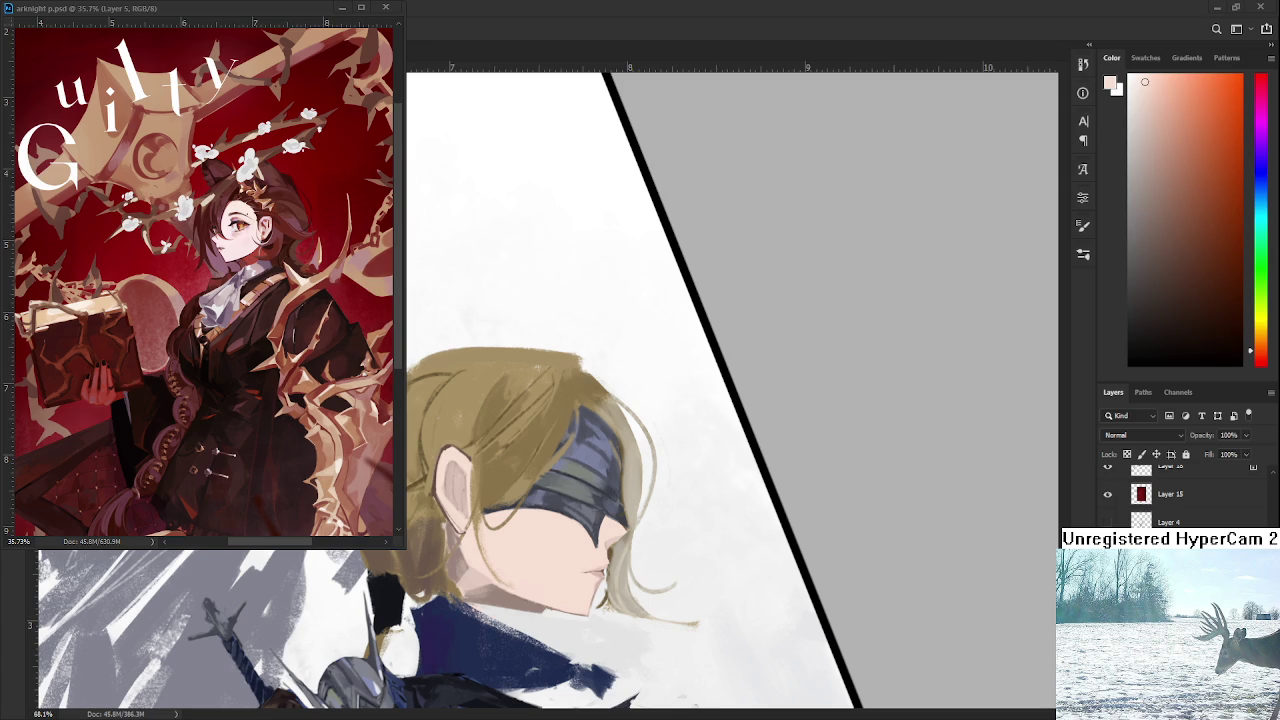
scroll(669, 541, up, 2)
Sample blindfold blues and paint a light grey-blue highlight on the mask tip.
scroll(669, 541, up, 2)
scroll(669, 541, up, 2)
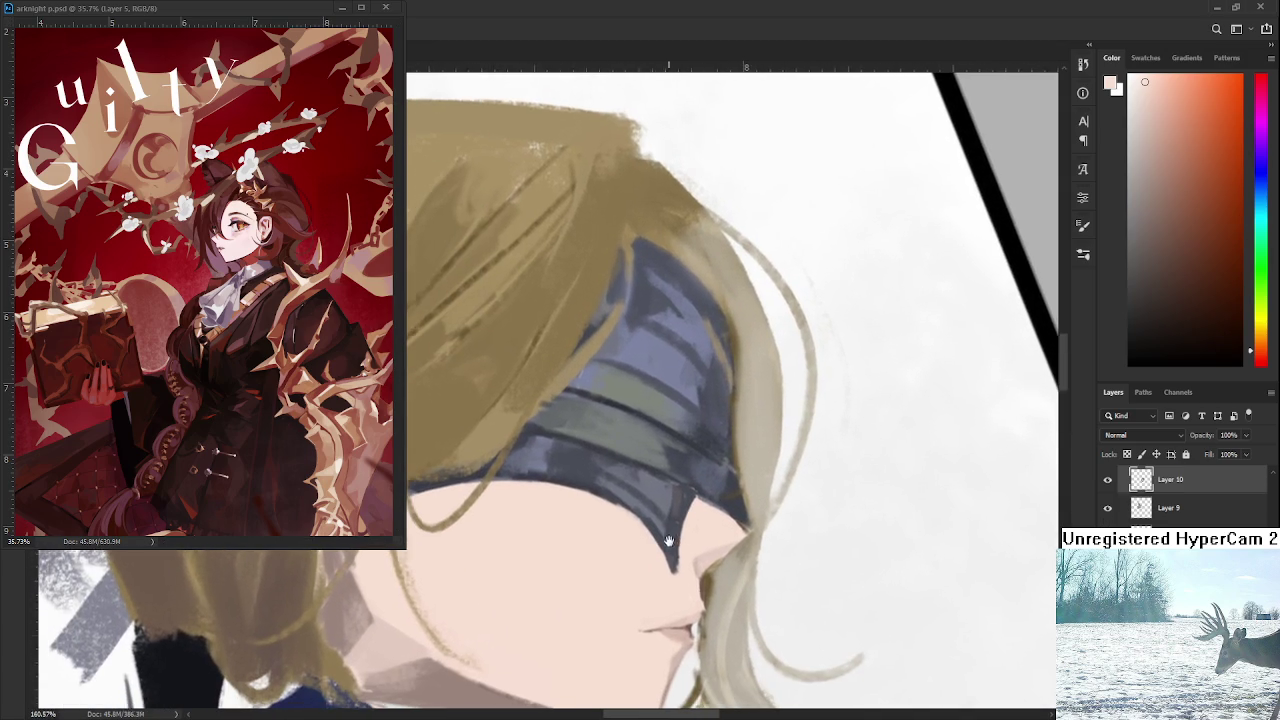
alt+click(687, 494)
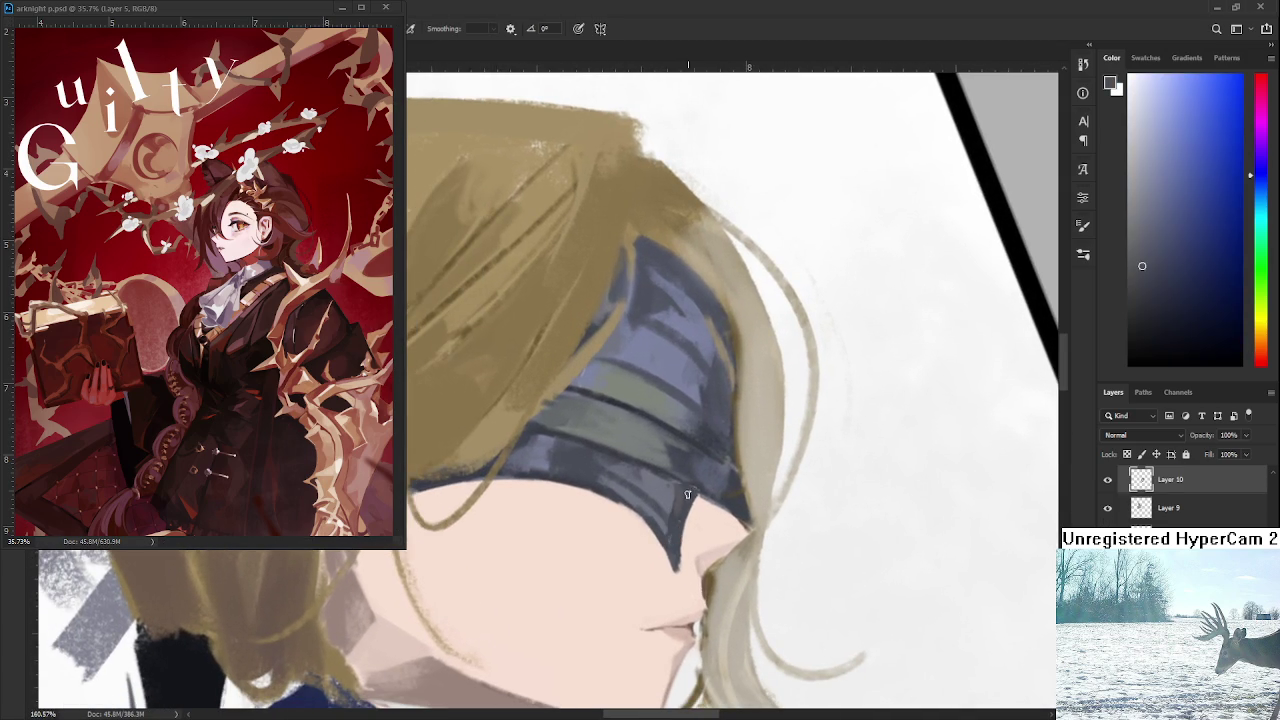
alt+click(705, 470)
alt+click(688, 502)
alt+click(690, 478)
alt+click(692, 496)
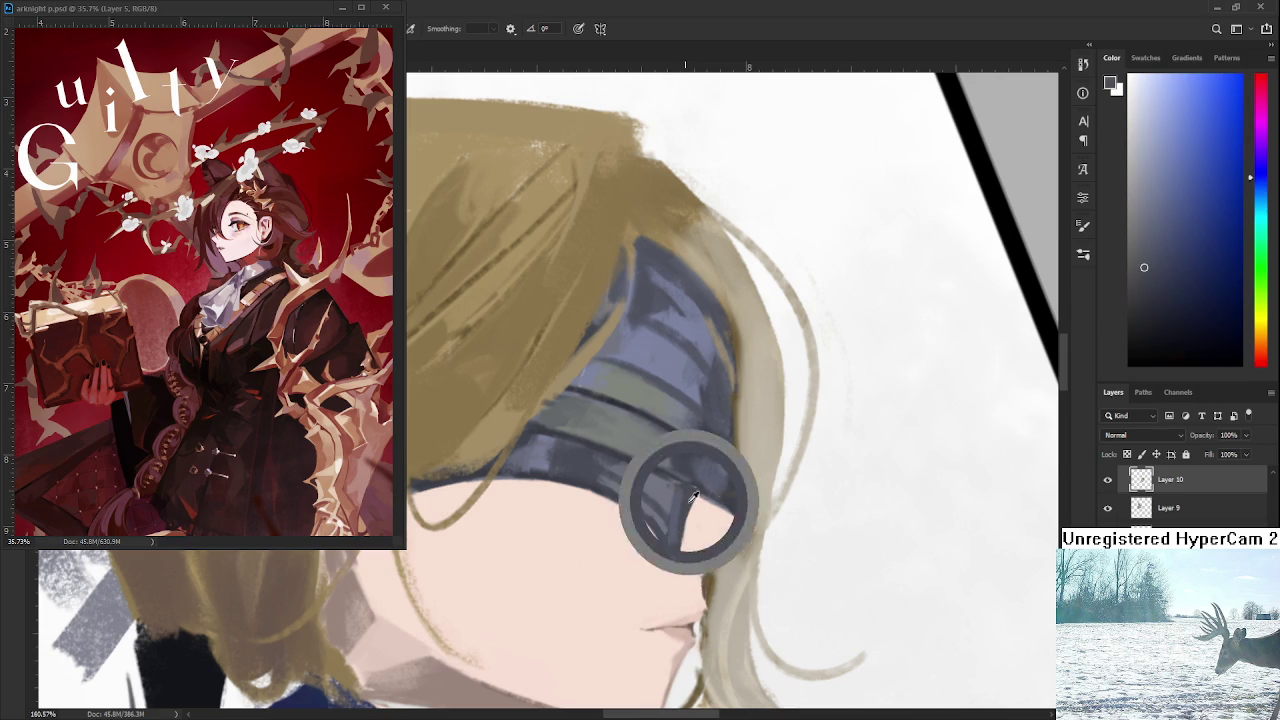
alt+click(785, 403)
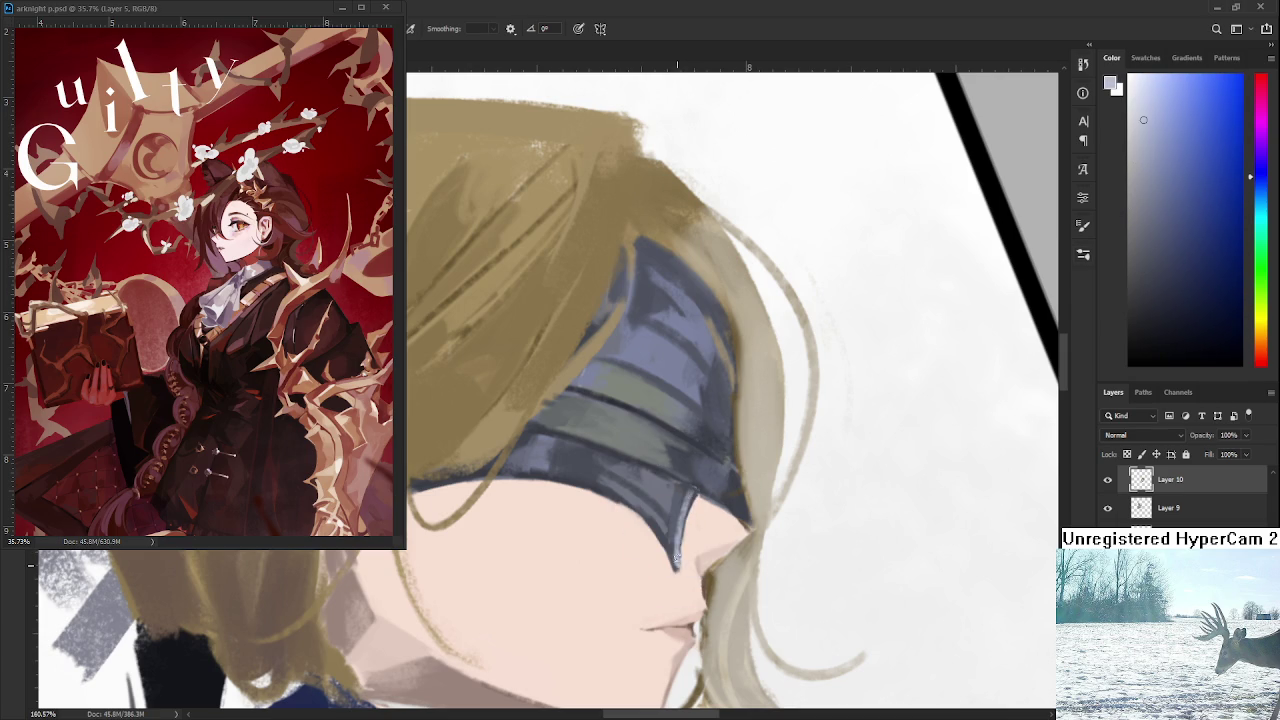
alt+click(677, 548)
drag(664, 532, 666, 556)
Resample lighter and darker blue-greys around the mask tip.
alt+click(667, 526)
alt+click(670, 530)
alt+click(680, 548)
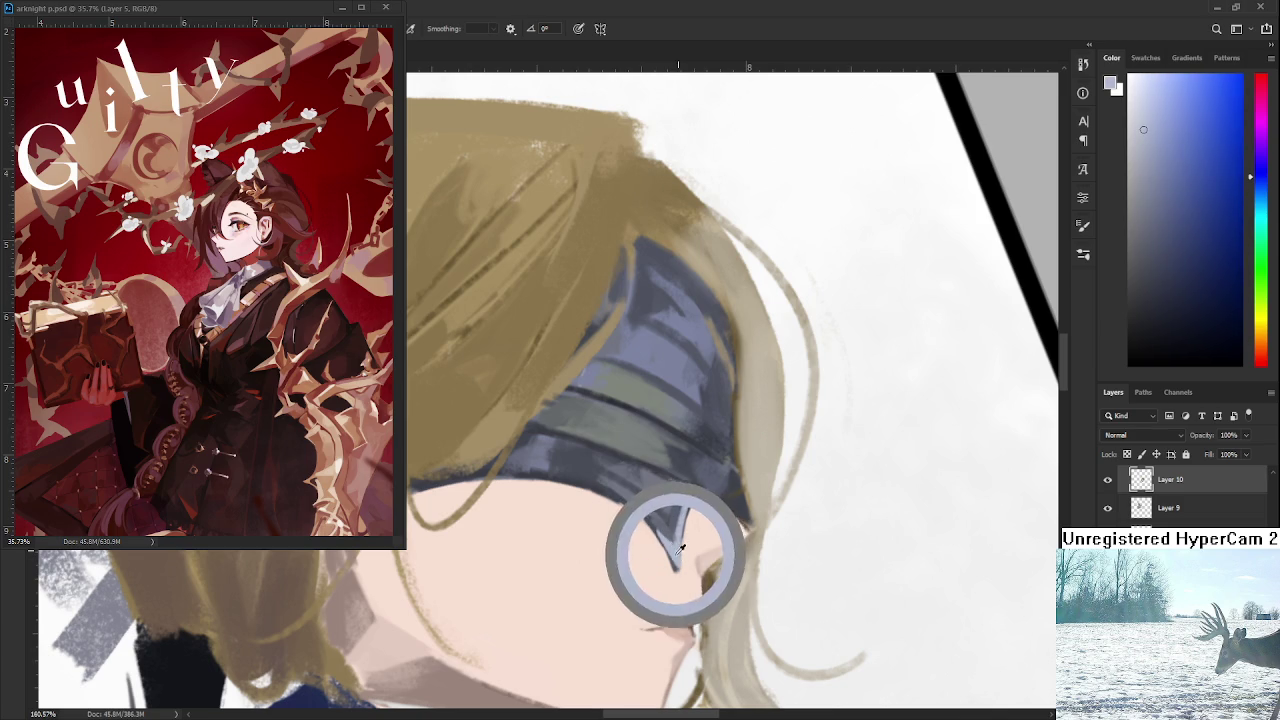
drag(727, 495, 699, 515)
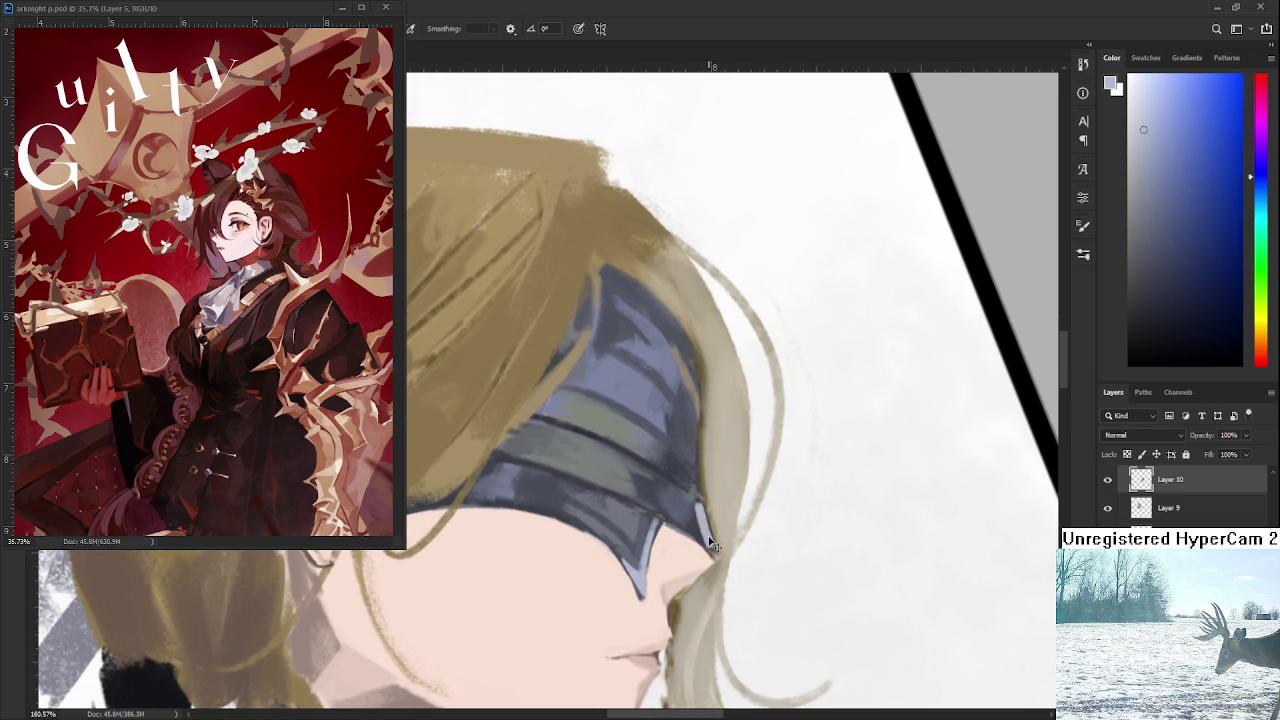
alt+click(702, 525)
alt+click(704, 532)
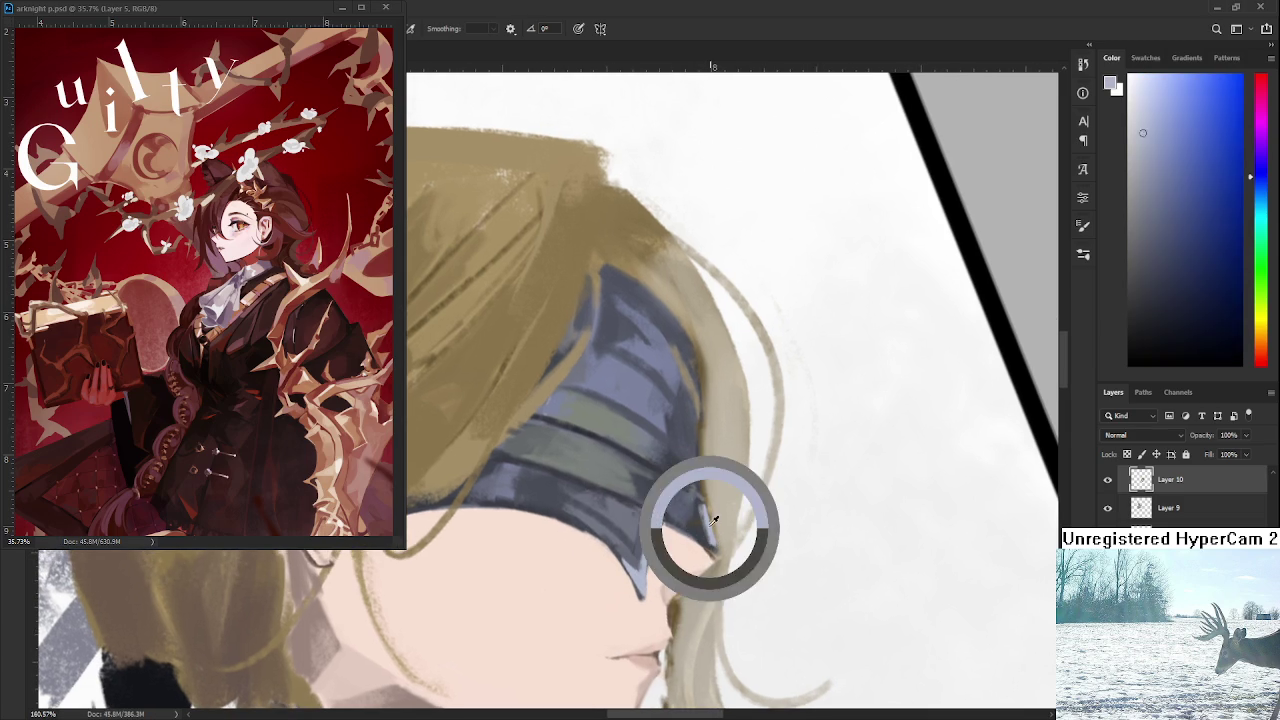
drag(696, 500, 696, 572)
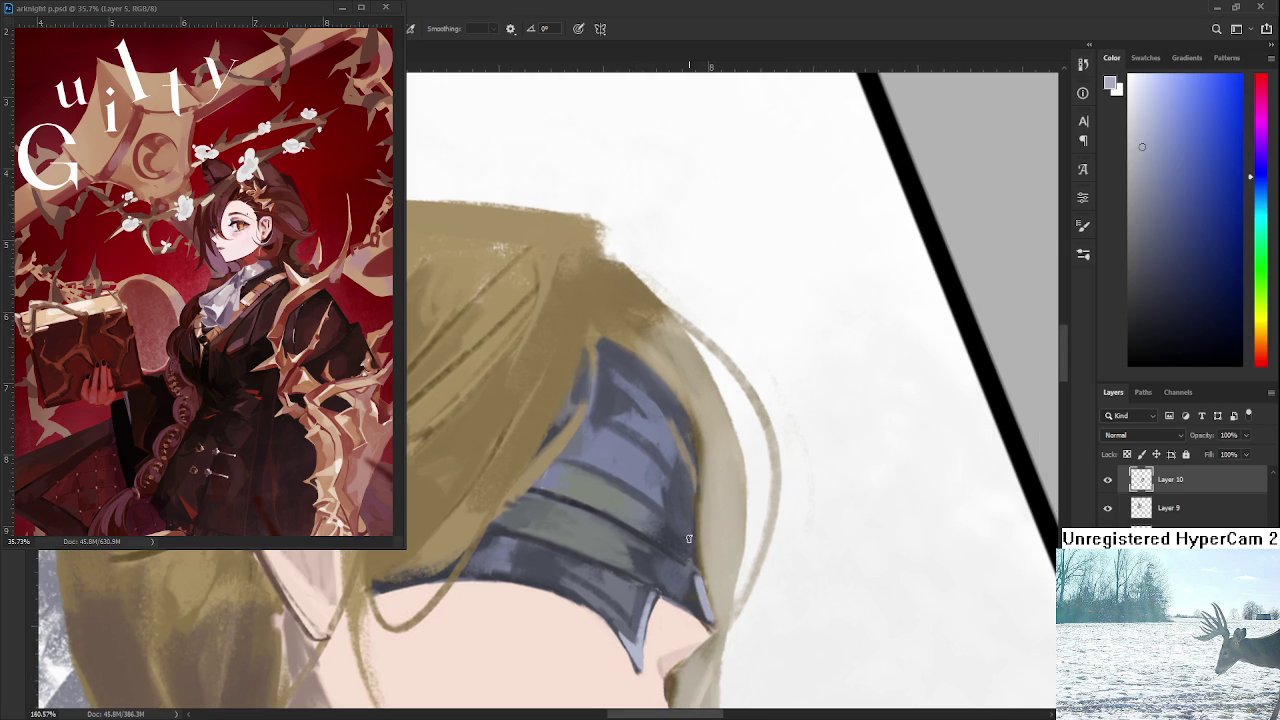
alt+click(686, 514)
alt+click(701, 590)
alt+click(695, 589)
alt+click(683, 600)
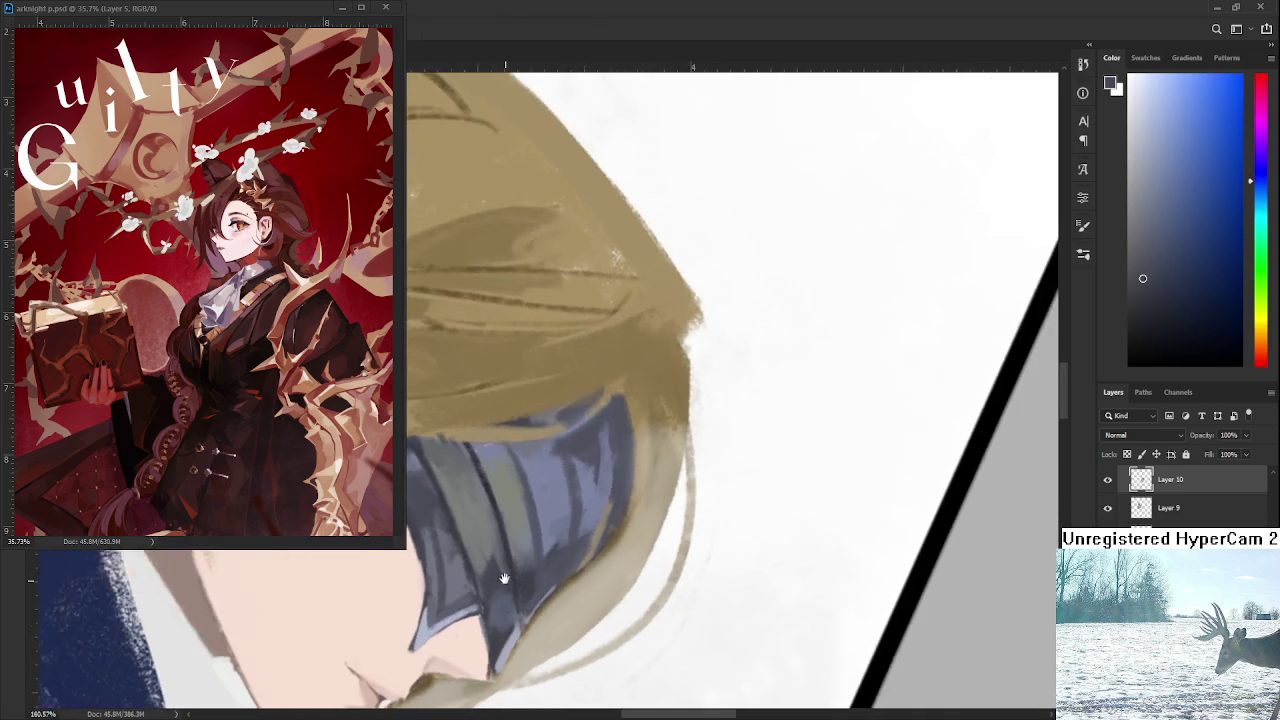
Darken the blindfold tip's right edge, then brighten its lower edge with pale skin tone.
drag(701, 570, 607, 487)
alt+click(607, 487)
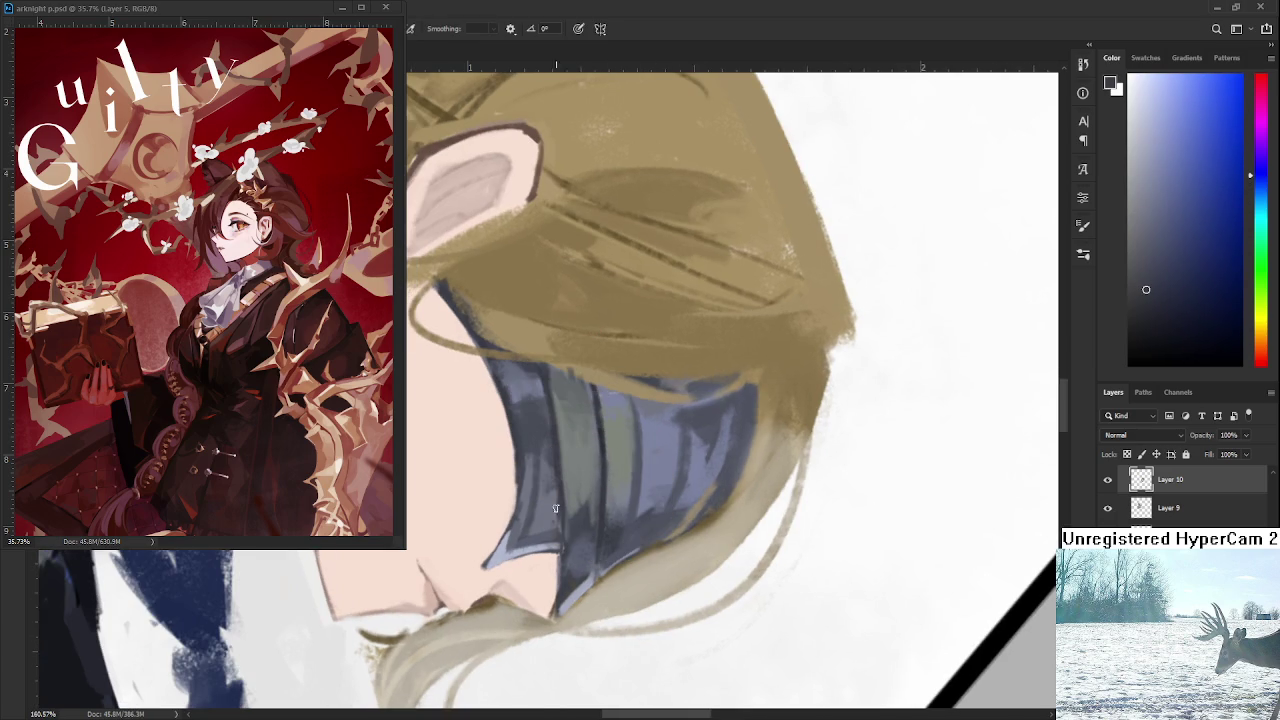
drag(560, 508, 554, 600)
drag(560, 532, 550, 606)
alt+click(550, 592)
drag(556, 560, 550, 610)
alt+click(563, 566)
alt+click(563, 566)
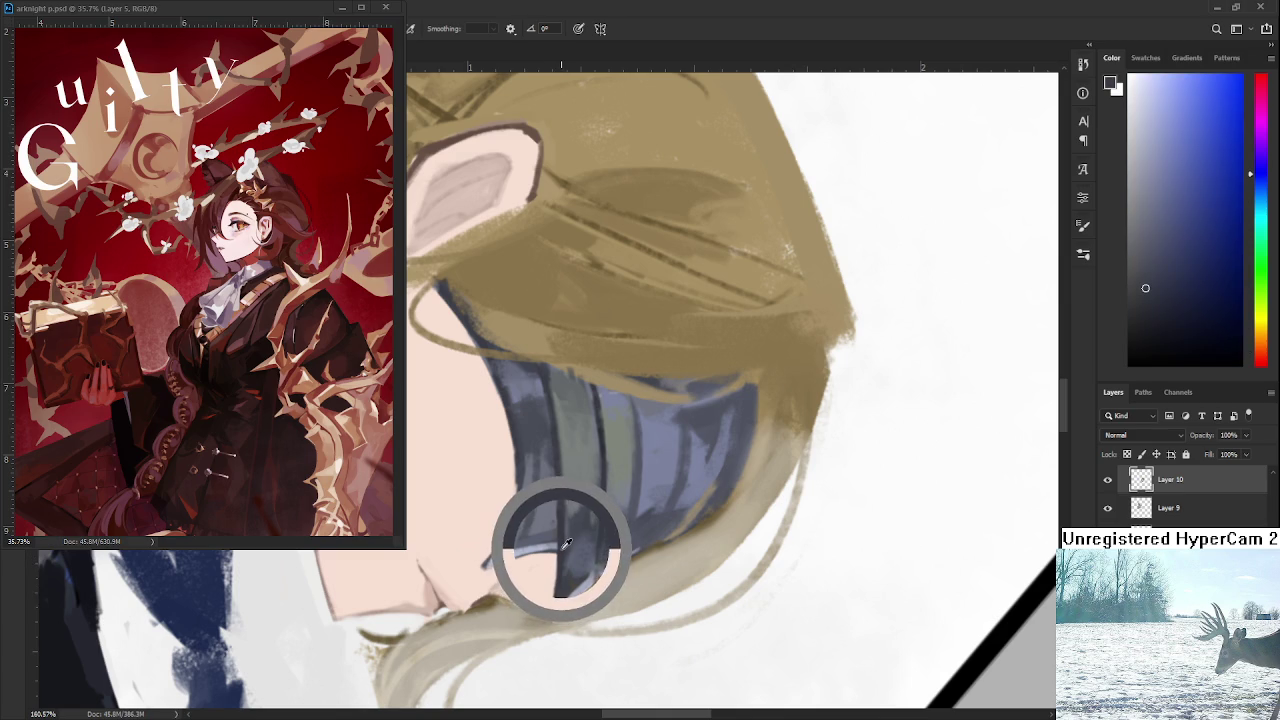
scroll(555, 550, up, 1)
scroll(553, 540, up, 1)
key(h)
mouse_move(553, 539)
mouse_down()
mouse_move(675, 480)
mouse_move(672, 512)
mouse_up()
Paint a dark blue stroke along the blindfold's lower edge and pick a darker shade.
click(1159, 335)
drag(611, 535, 637, 556)
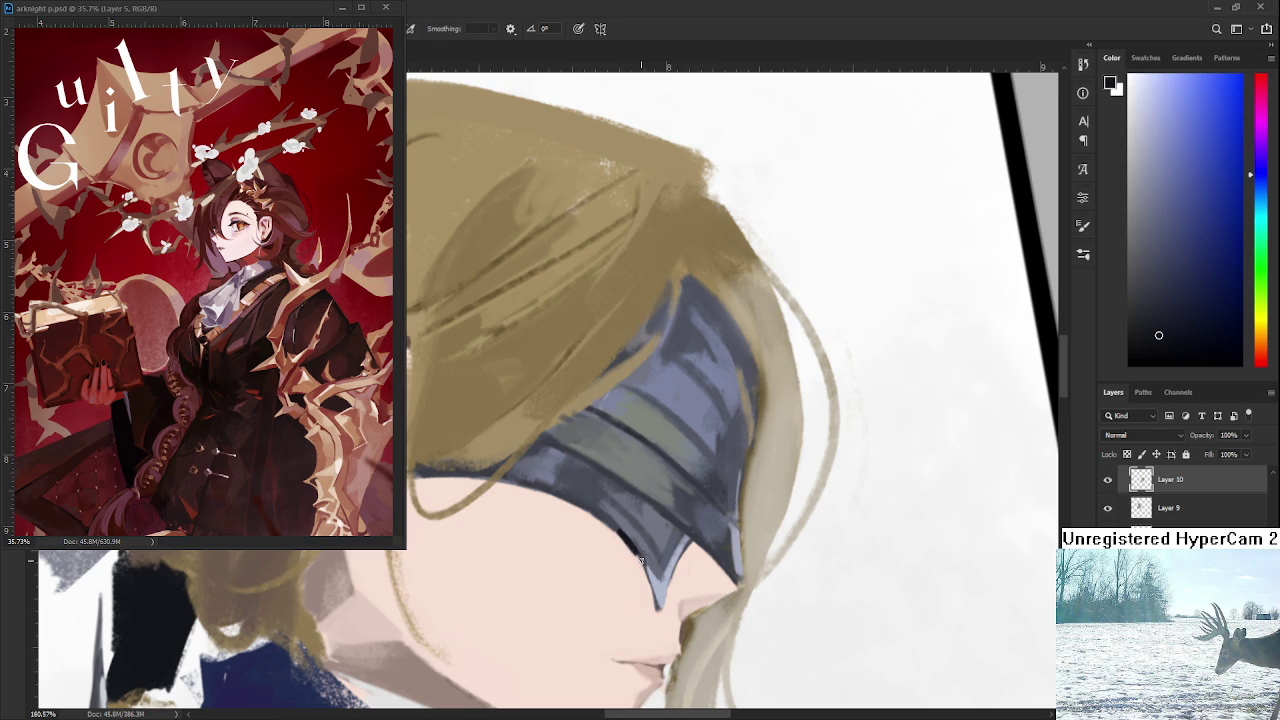
alt+click(610, 540)
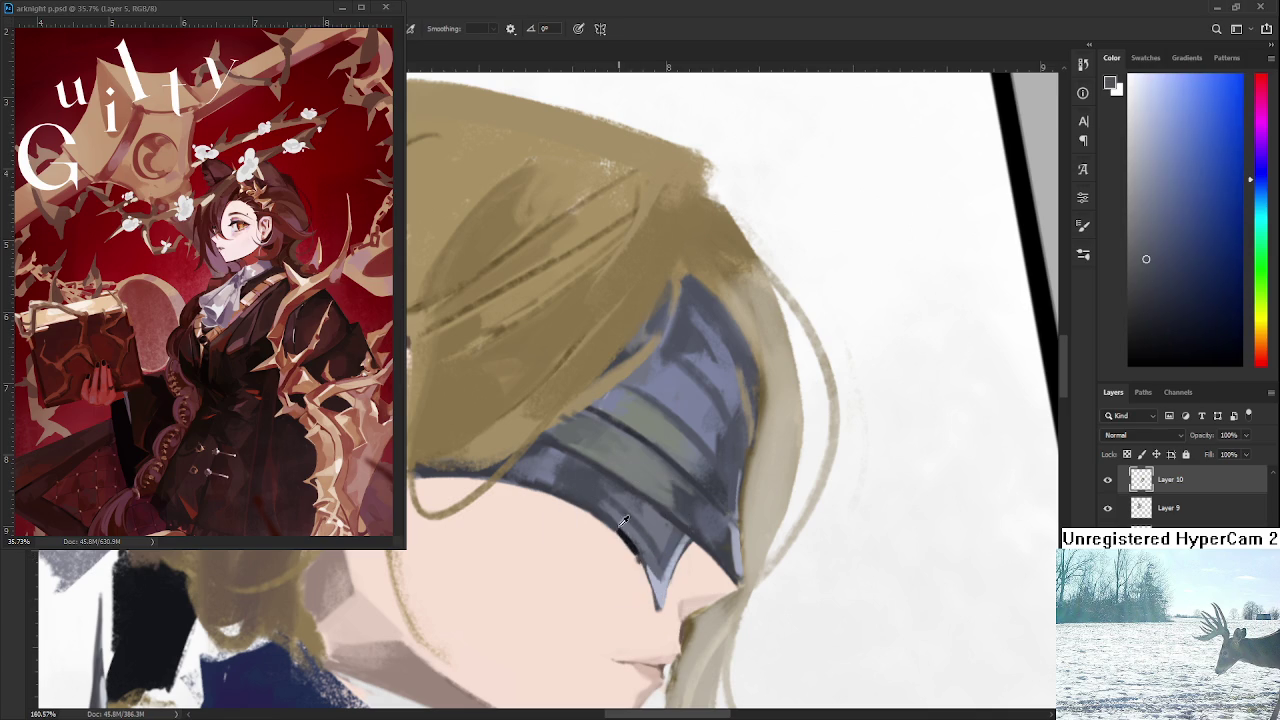
alt+click(636, 548)
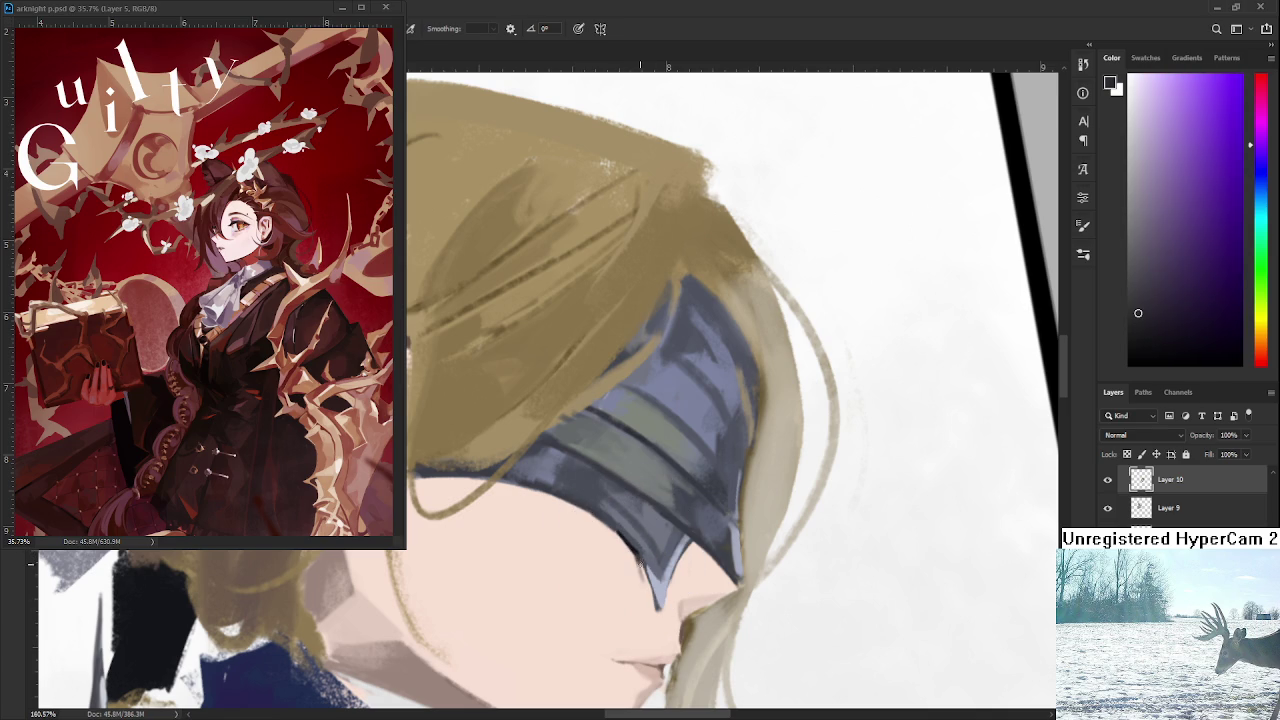
alt+click(650, 552)
alt+click(650, 552)
drag(1130, 345, 1141, 305)
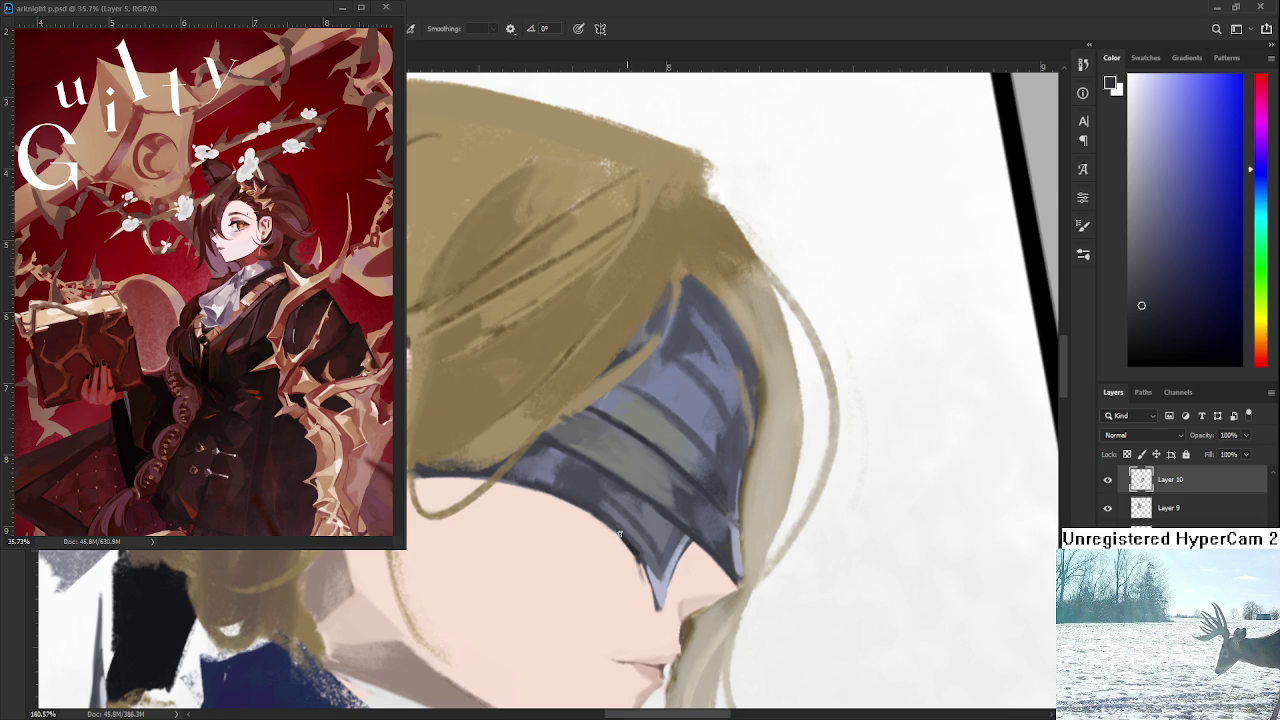
Sample hair, skin and helmet colours while rotating the view onto the face.
alt+click(641, 568)
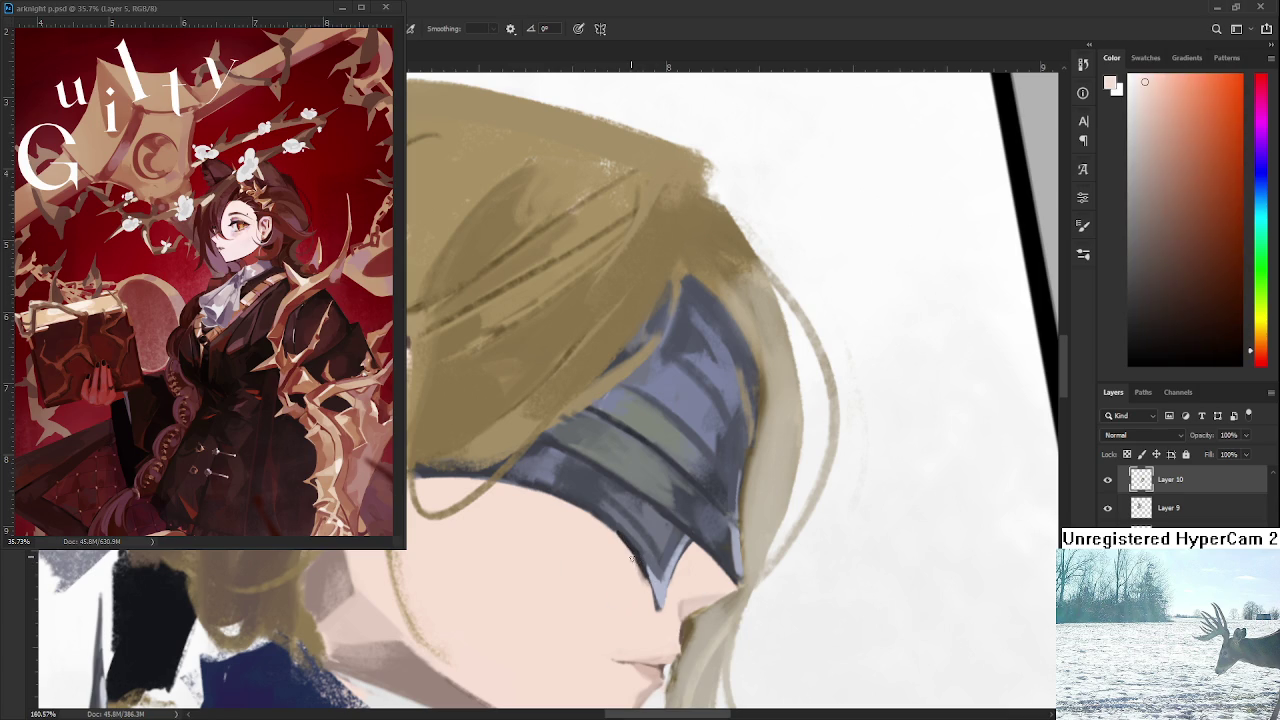
alt+click(637, 548)
drag(691, 542, 689, 526)
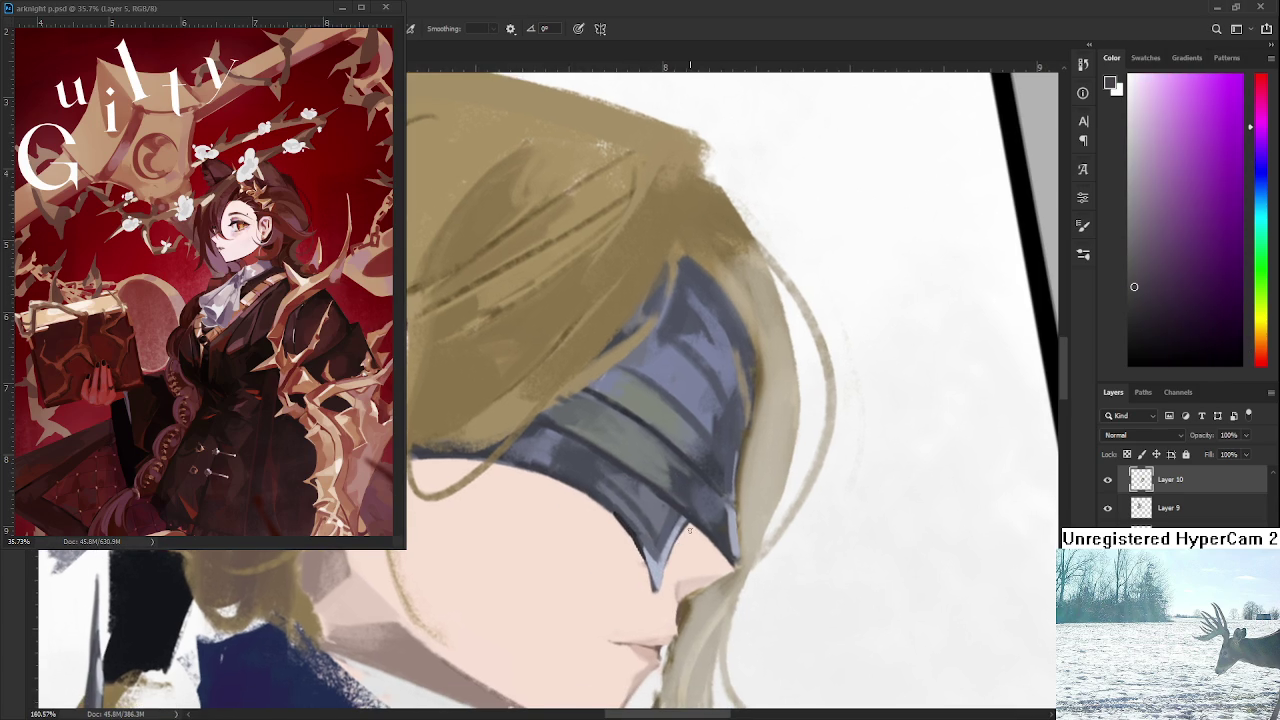
alt+click(684, 534)
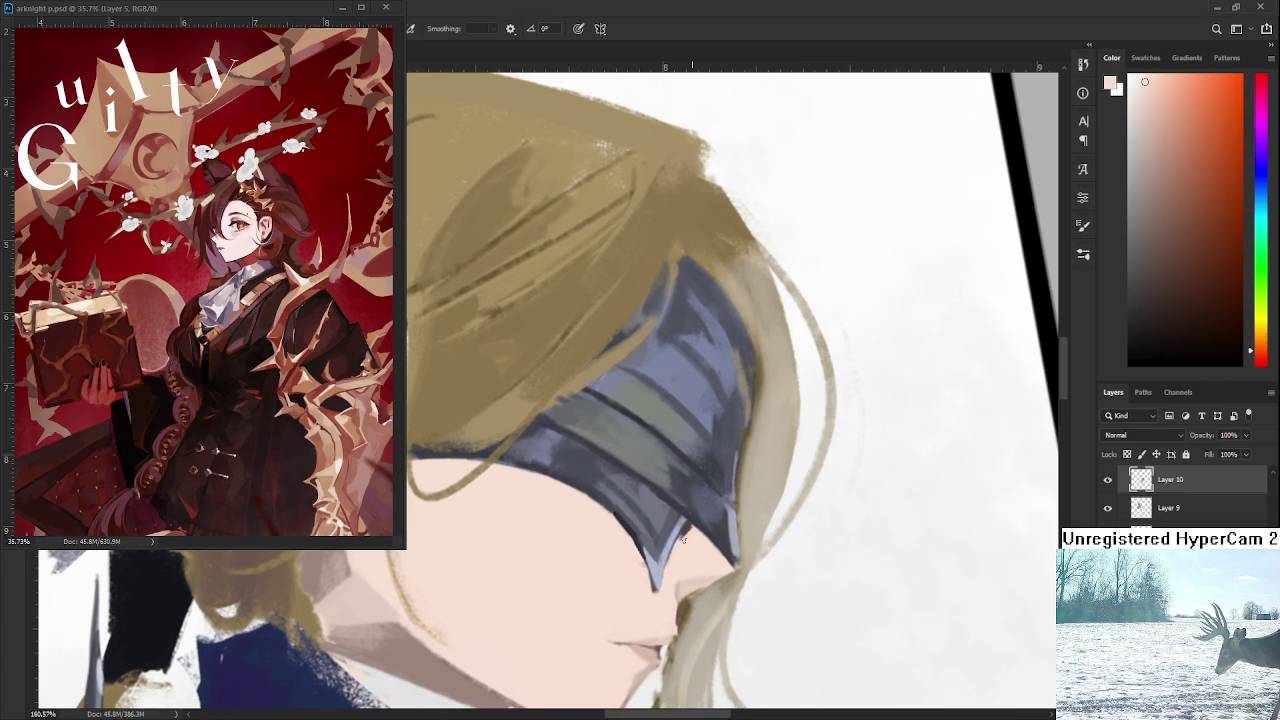
alt+click(645, 552)
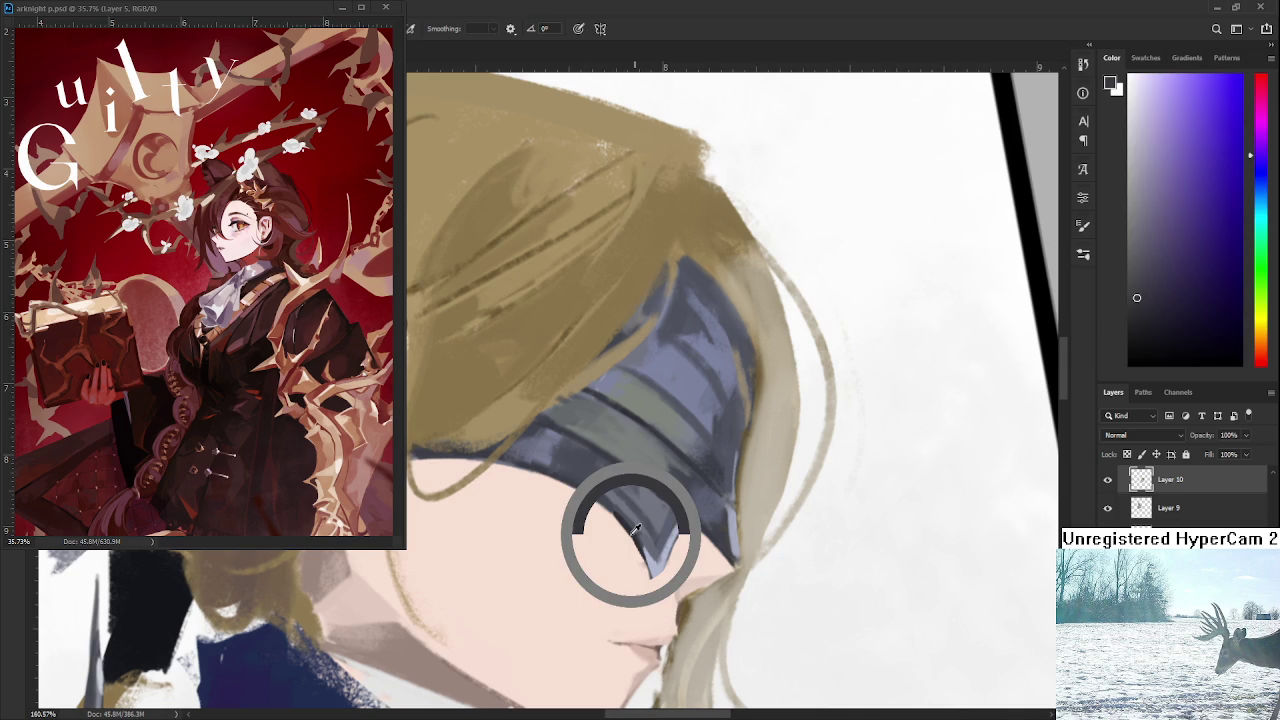
drag(660, 489, 666, 535)
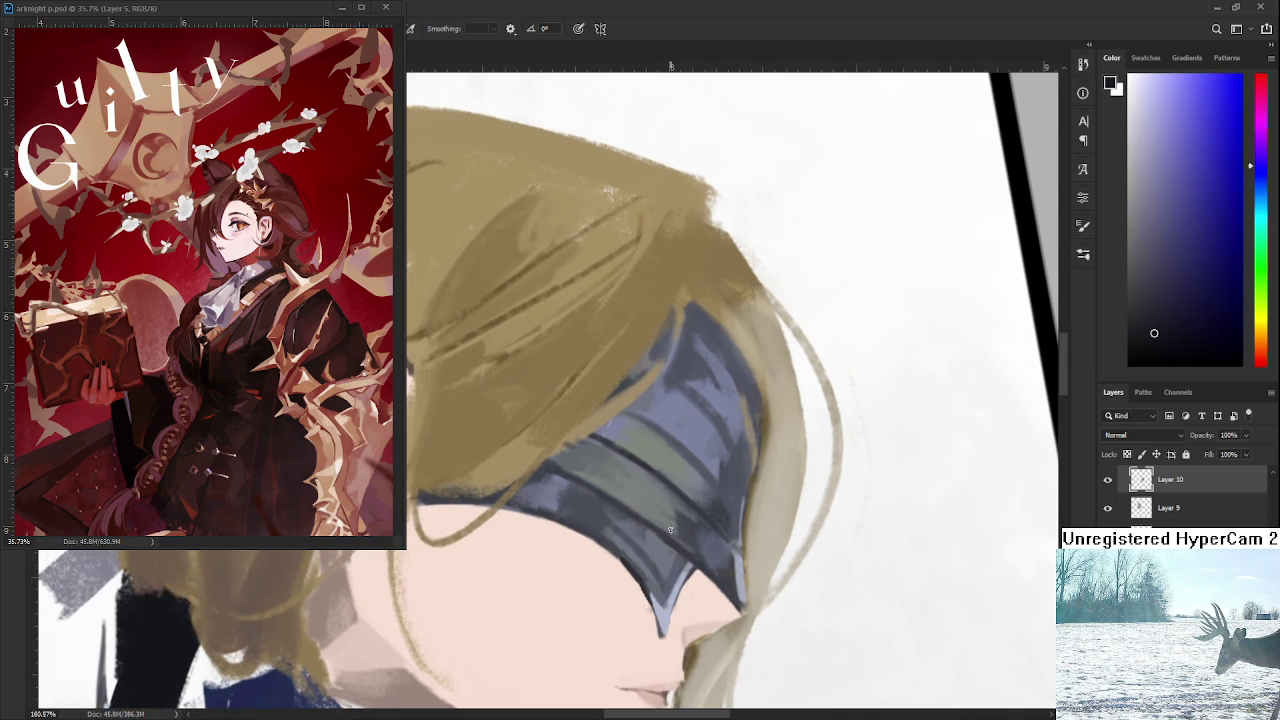
mouse_move(580, 420)
mouse_down()
mouse_move(537, 572)
mouse_move(563, 534)
mouse_up()
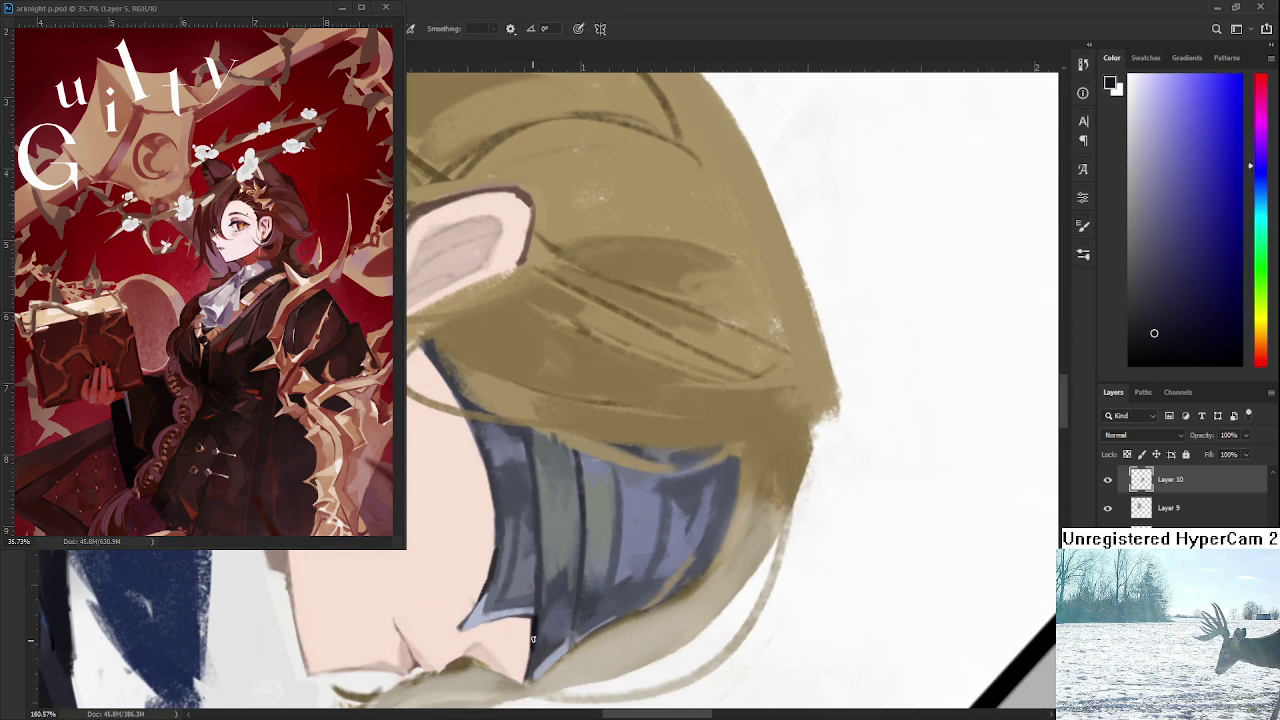
mouse_move(532, 638)
mouse_down()
mouse_move(645, 388)
mouse_move(585, 393)
mouse_up()
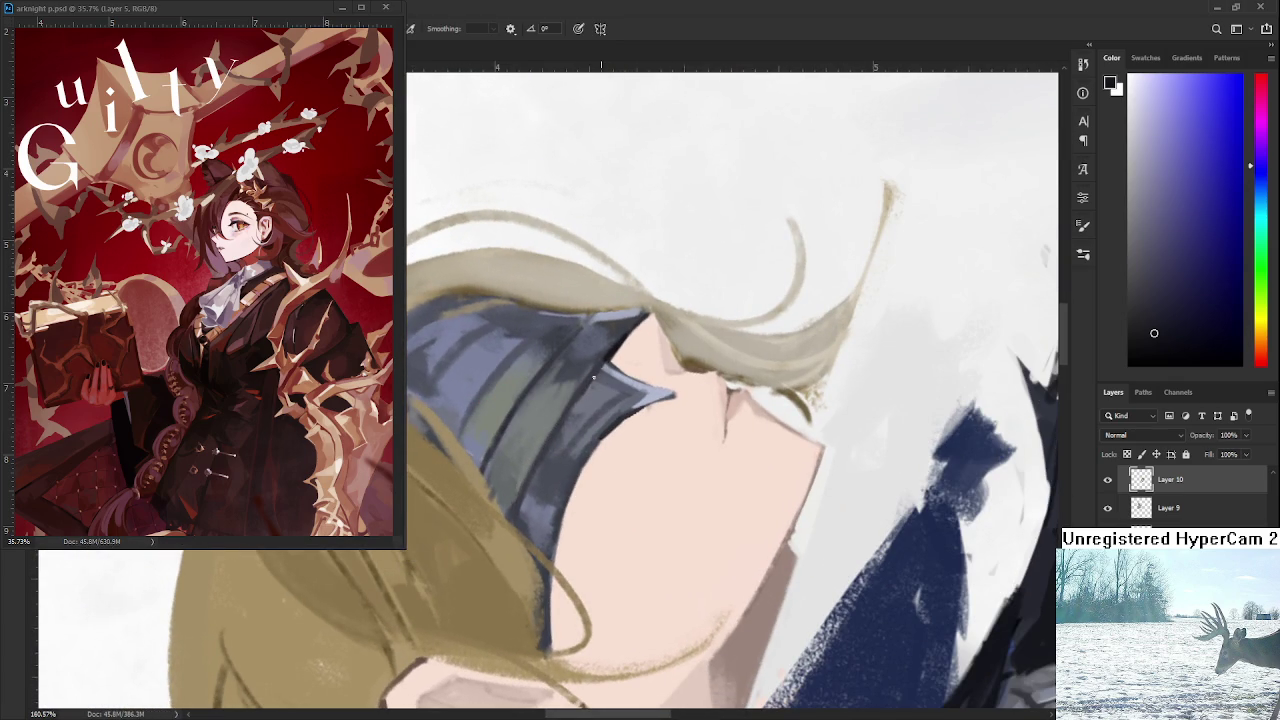
drag(603, 364, 575, 410)
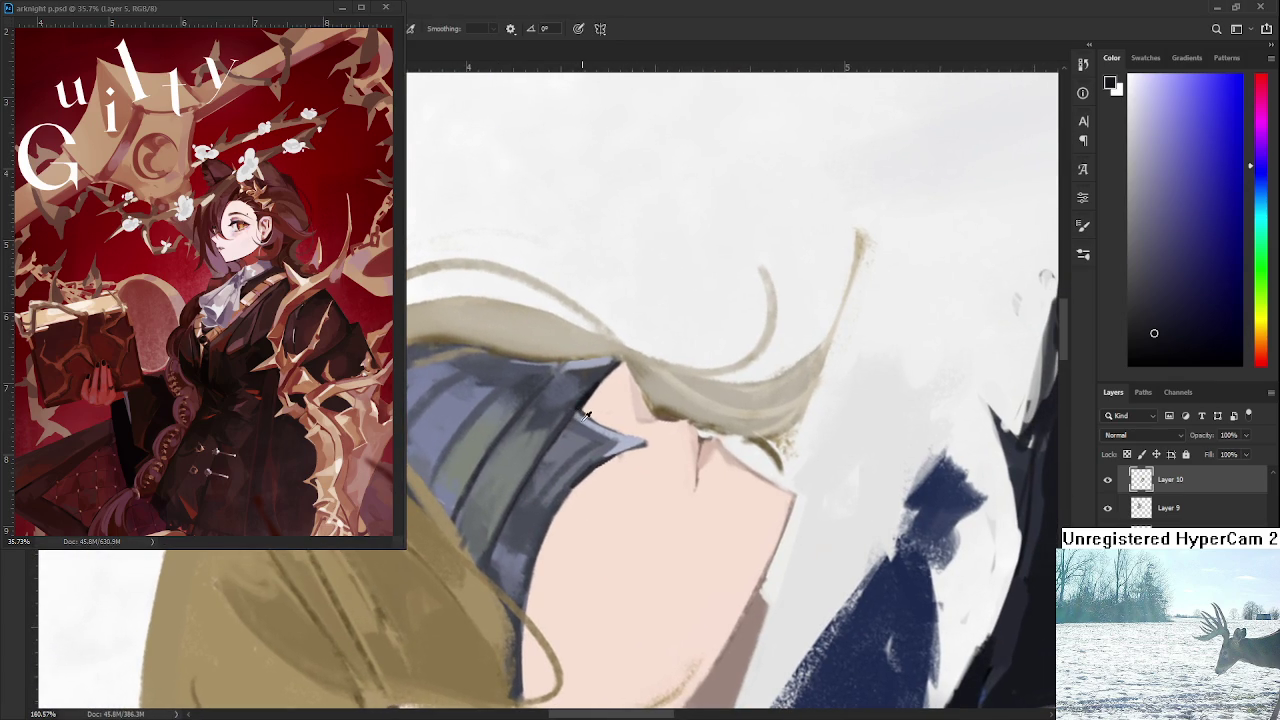
Paint a light grey-blue highlight along the blindfold and reframe the view.
alt+click(600, 432)
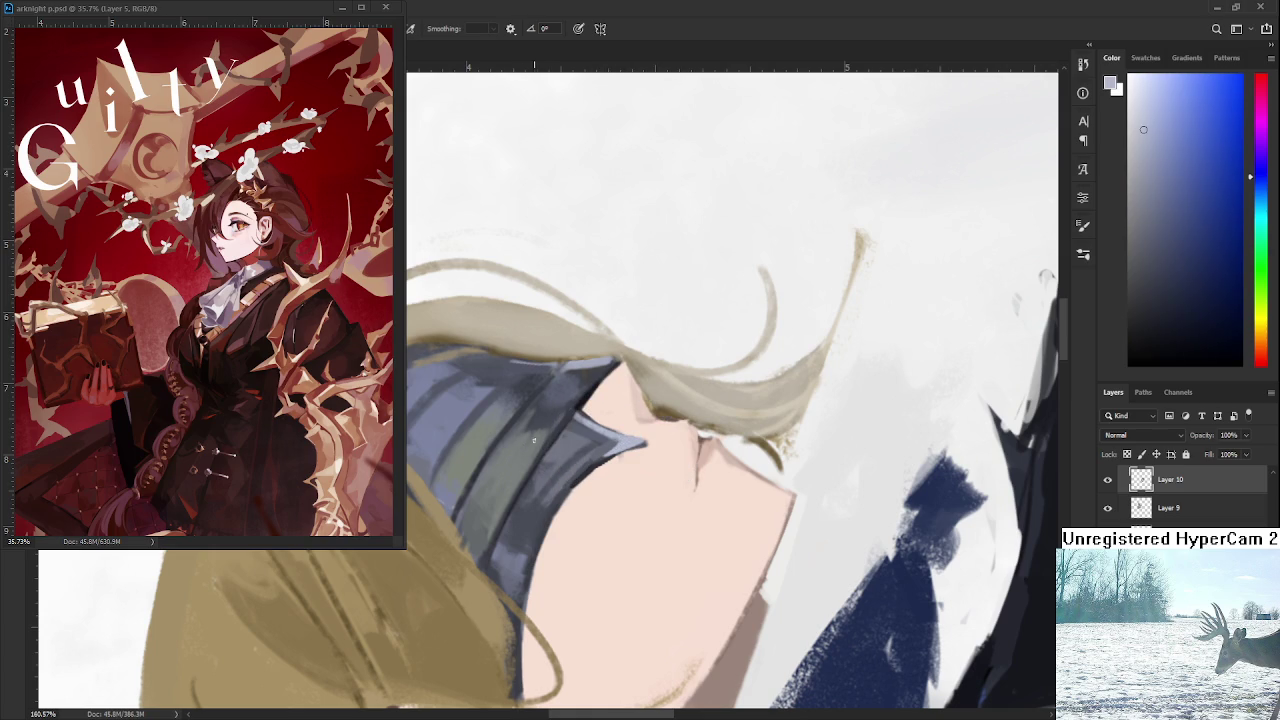
drag(559, 430, 497, 535)
key(r)
drag(576, 412, 493, 578)
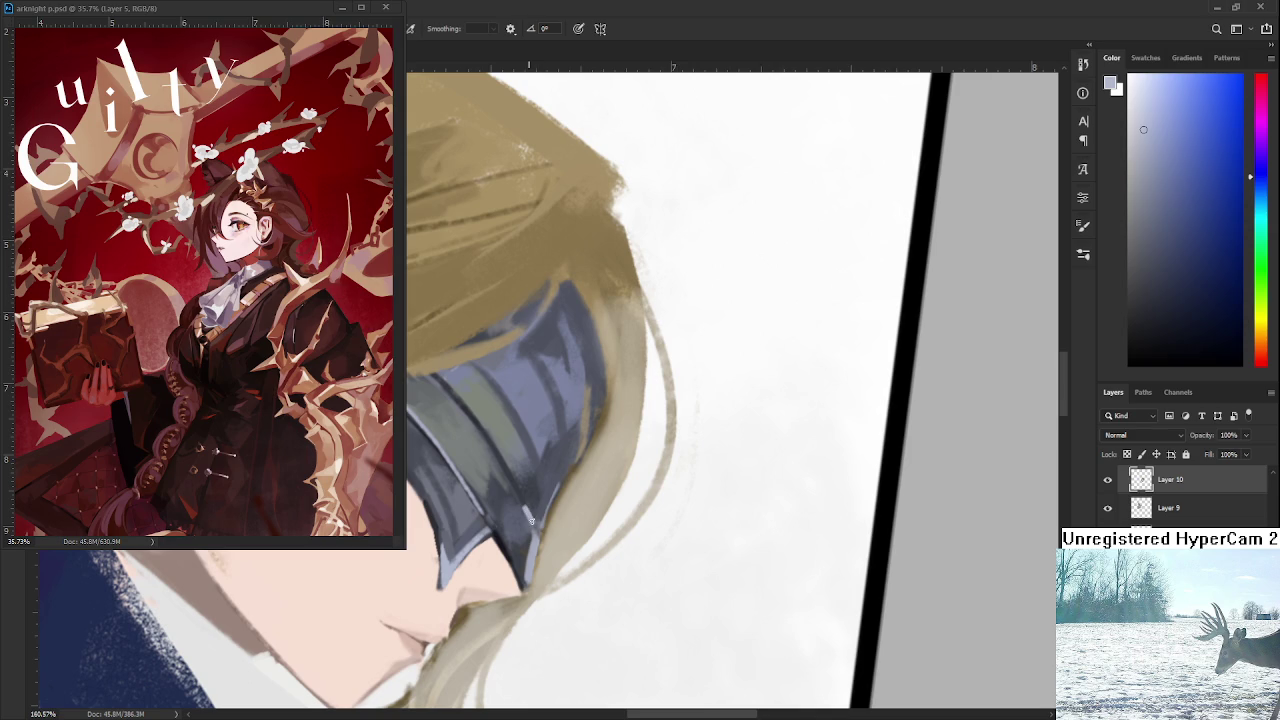
alt+click(535, 552)
alt+click(535, 508)
scroll(560, 520, down, 3)
scroll(630, 560, down, 3)
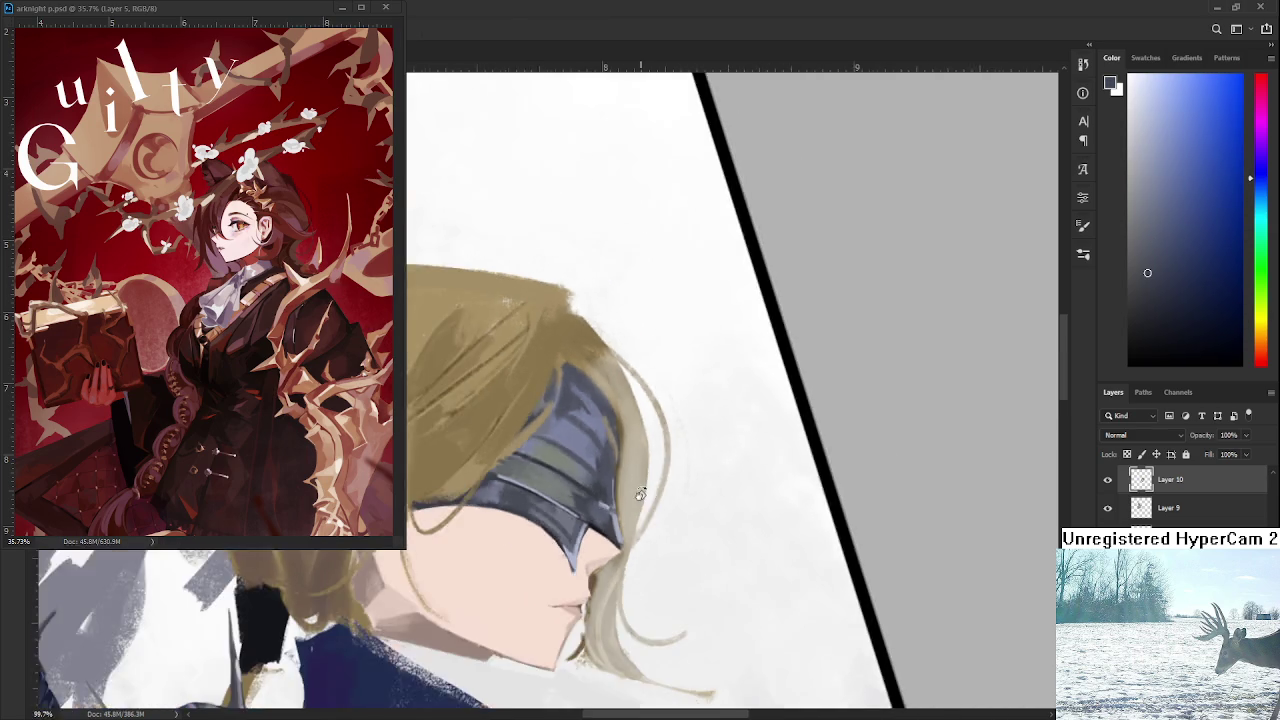
scroll(706, 599, down, 3)
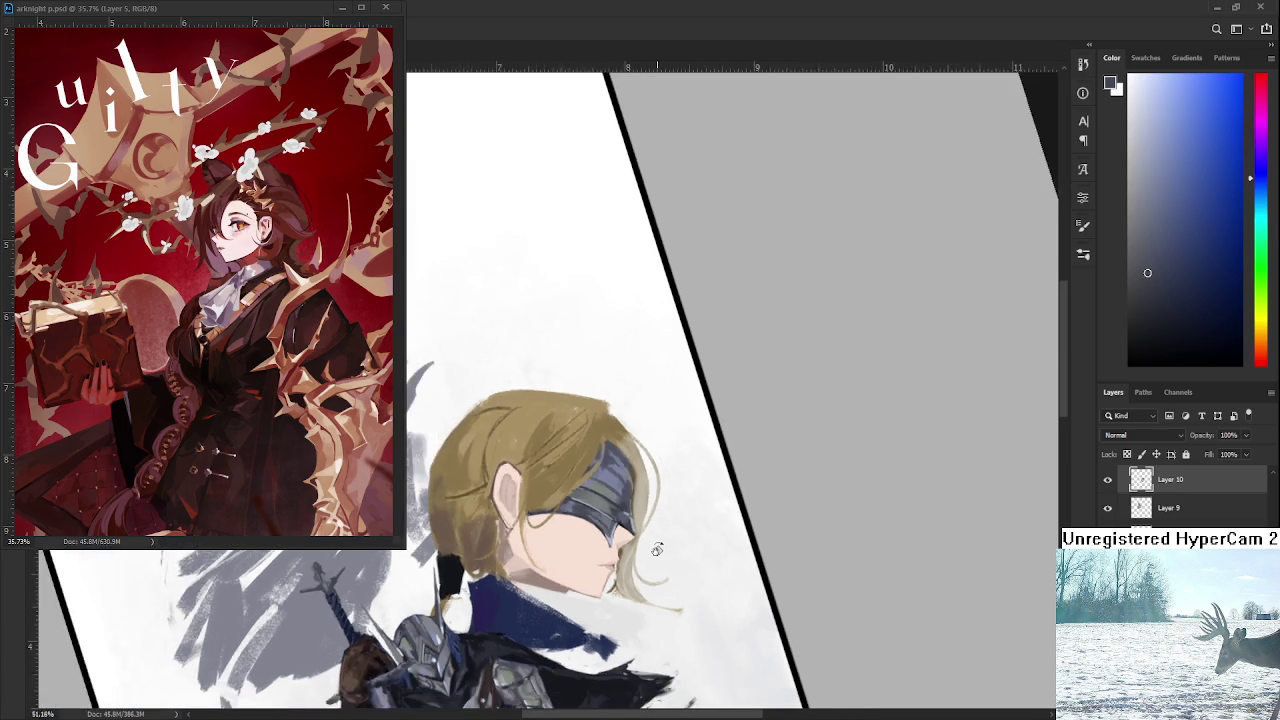
scroll(655, 548, down, 5)
scroll(649, 548, up, 2)
scroll(645, 535, up, 2)
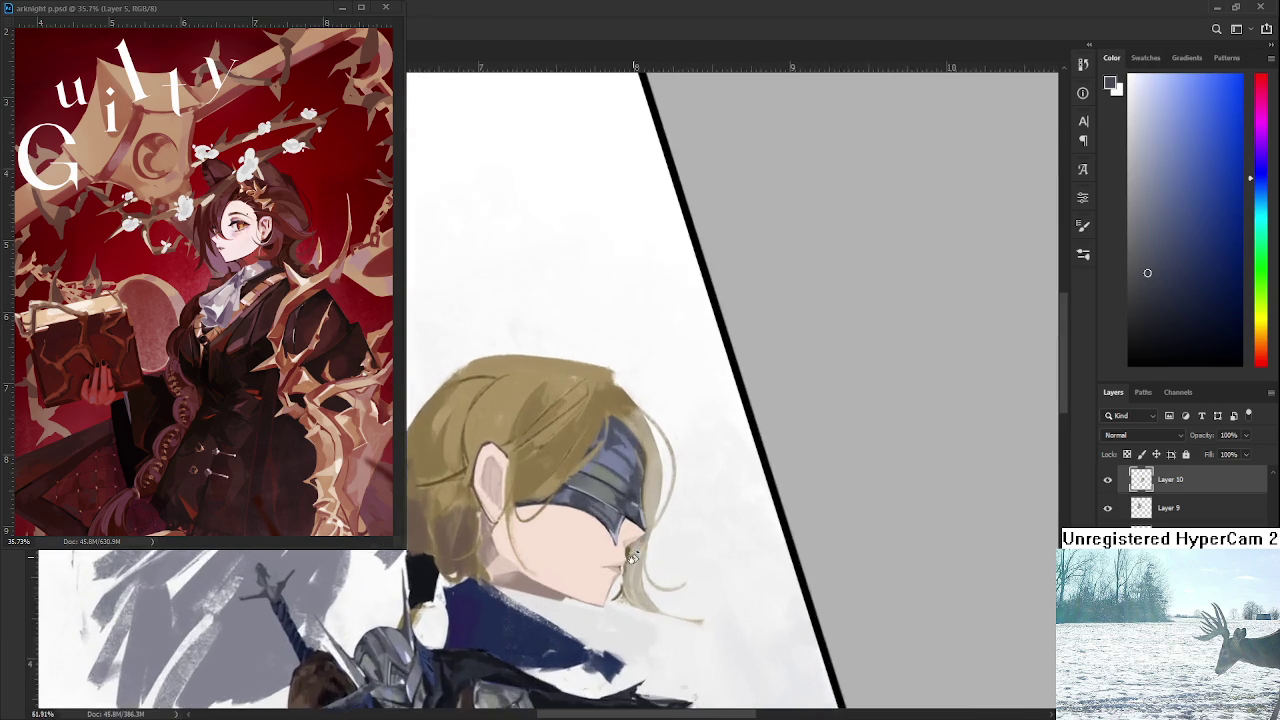
Zoom into the face, rotate the canvas upright, and sample armour and blindfold colours.
scroll(640, 515, up, 3)
scroll(634, 494, up, 2)
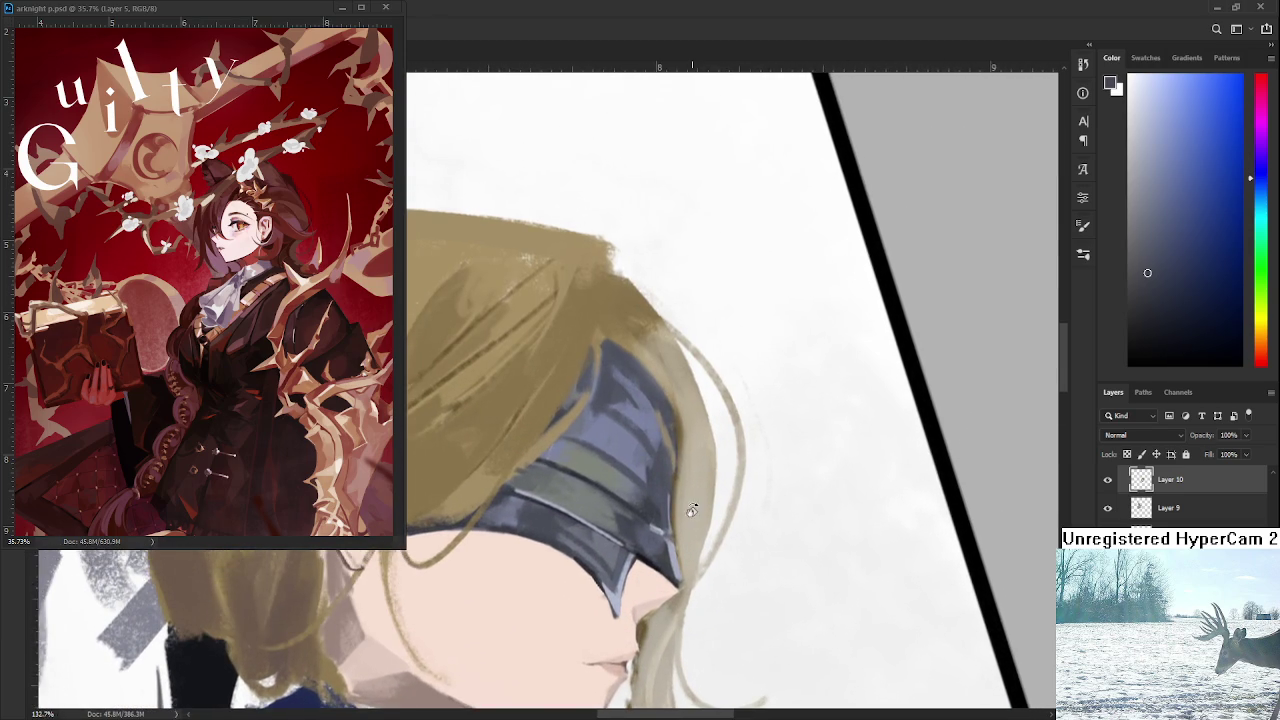
drag(634, 494, 566, 594)
alt+click(558, 606)
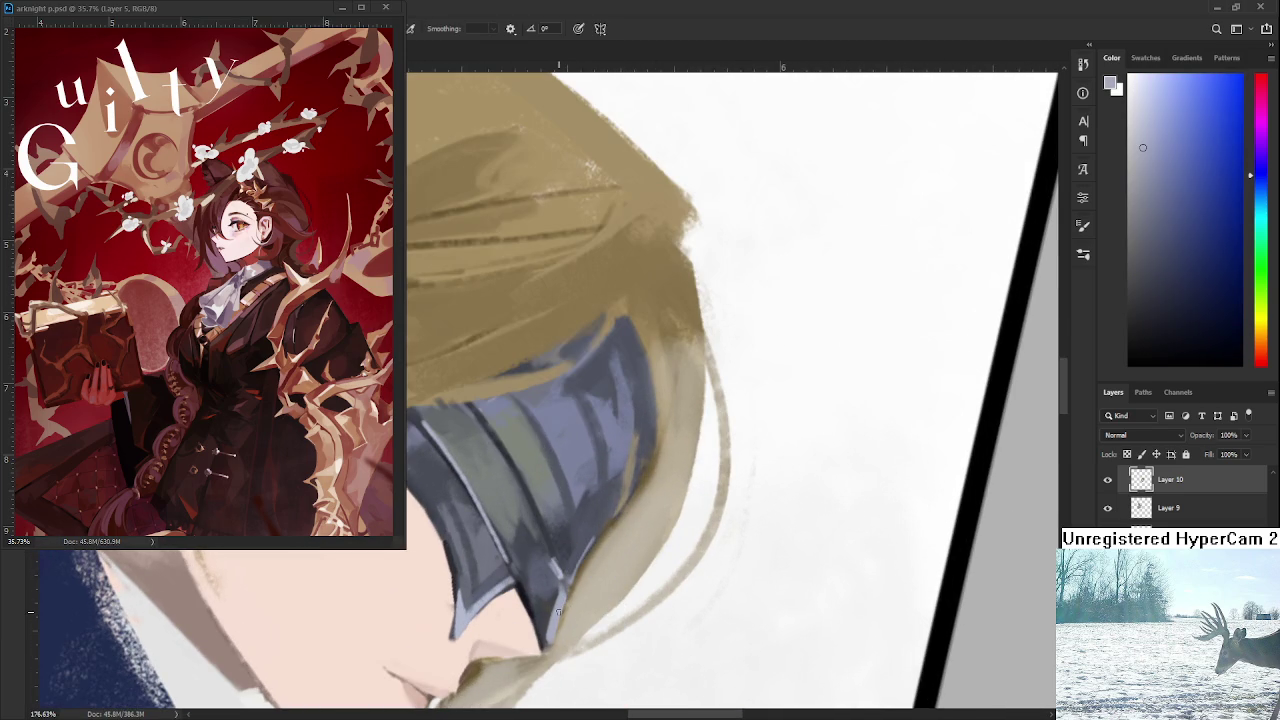
key(r)
mouse_move(551, 430)
mouse_down()
mouse_move(596, 508)
mouse_move(620, 484)
mouse_move(565, 490)
mouse_up()
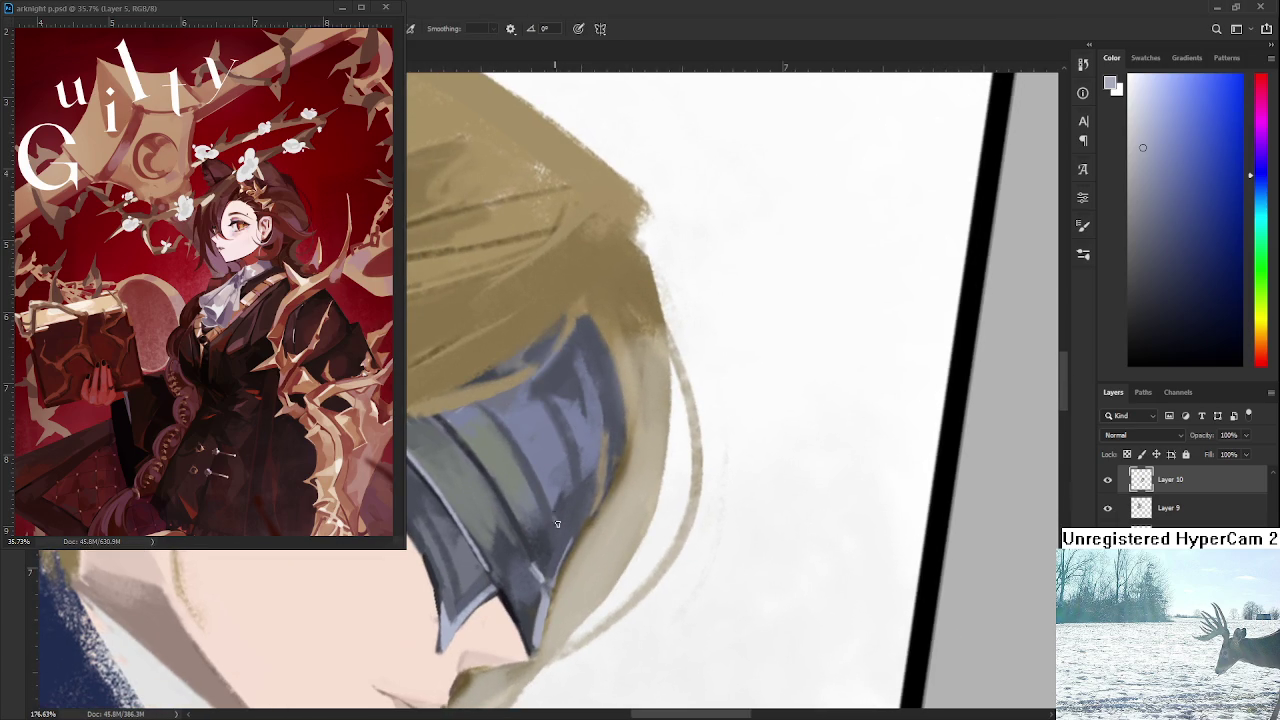
alt+click(563, 537)
alt+click(557, 586)
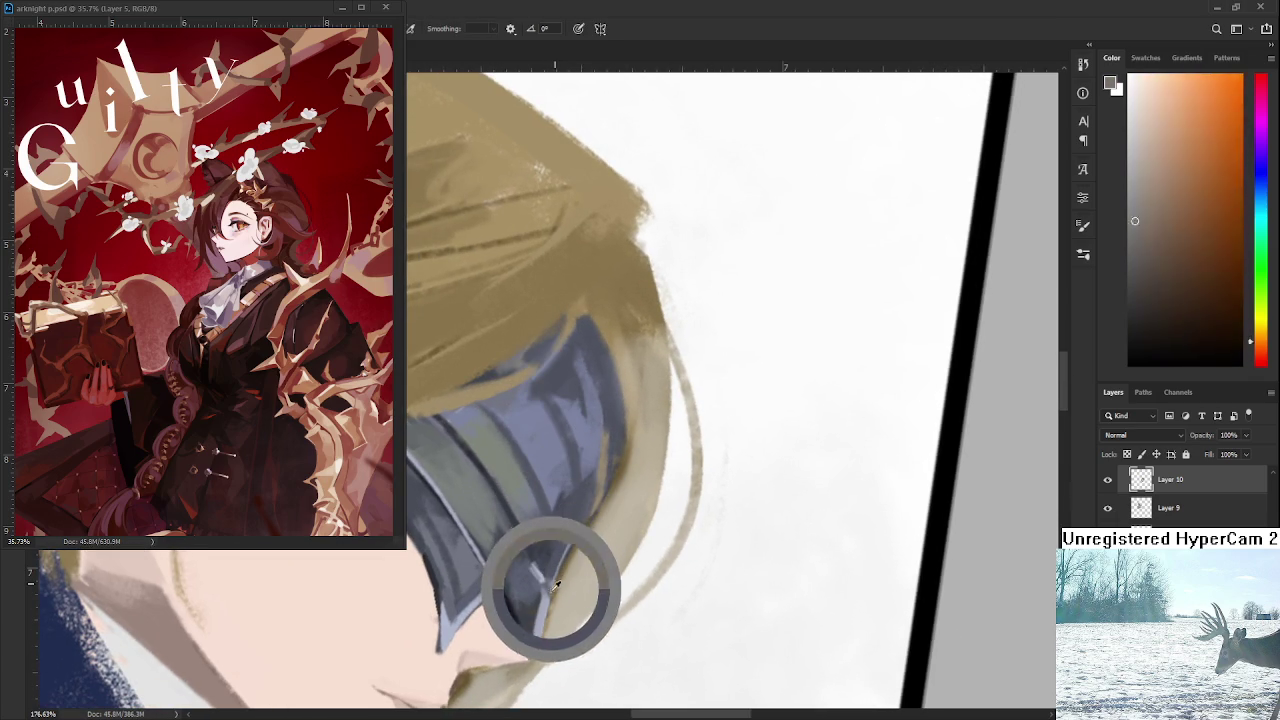
Sample darker armour blue-grey and tan hair colour, then close the arknight reference window.
mouse_move(550, 600)
mouse_down()
mouse_move(620, 515)
mouse_move(576, 450)
mouse_up()
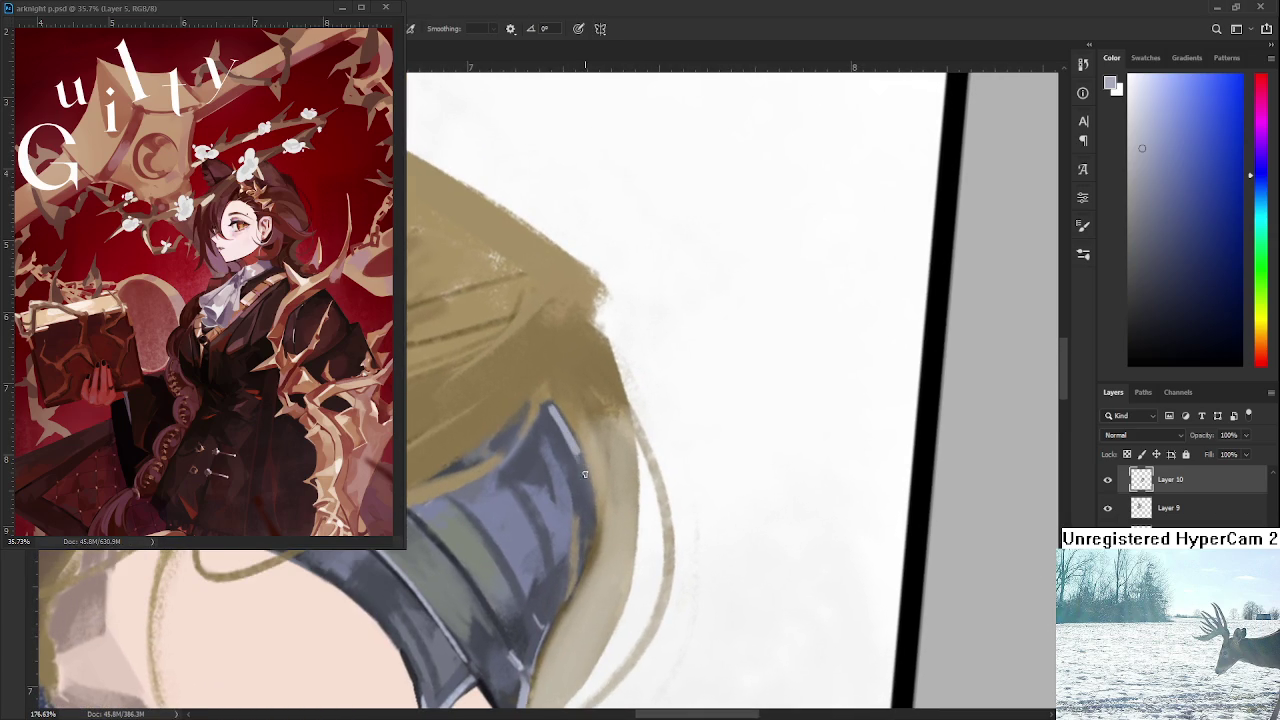
alt+click(564, 446)
alt+click(589, 483)
drag(588, 483, 640, 450)
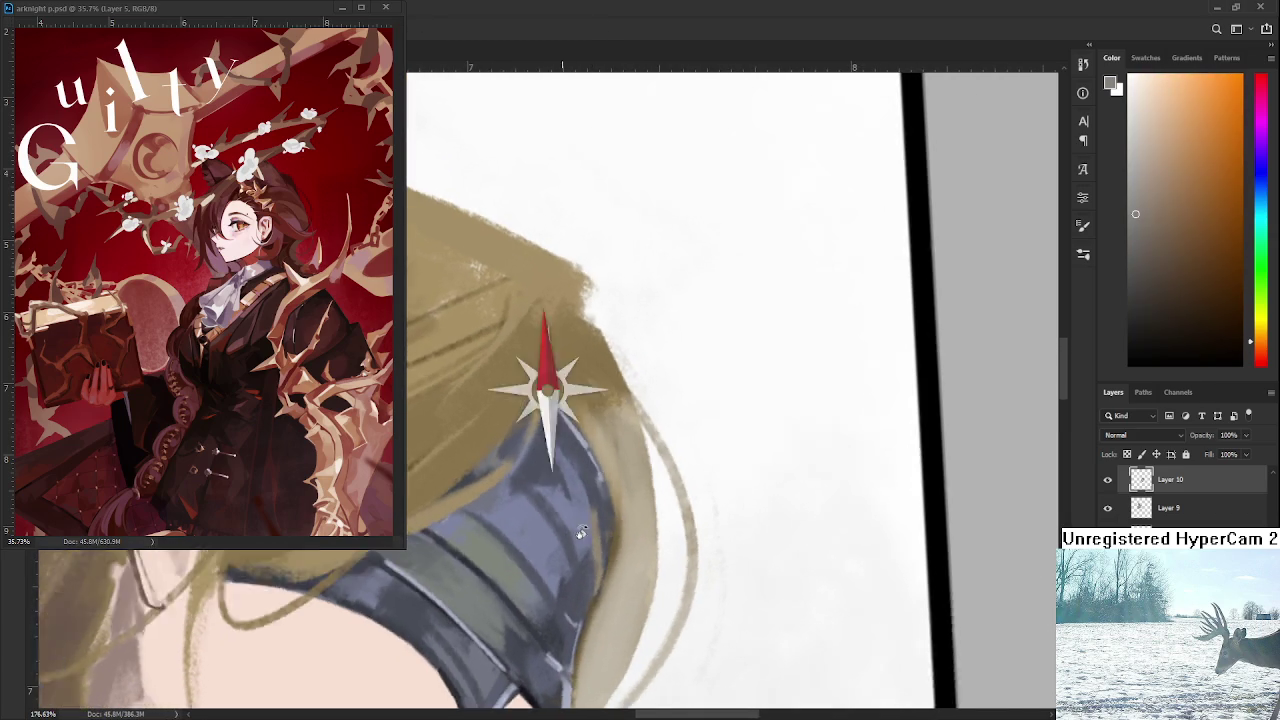
scroll(578, 406, down, 3)
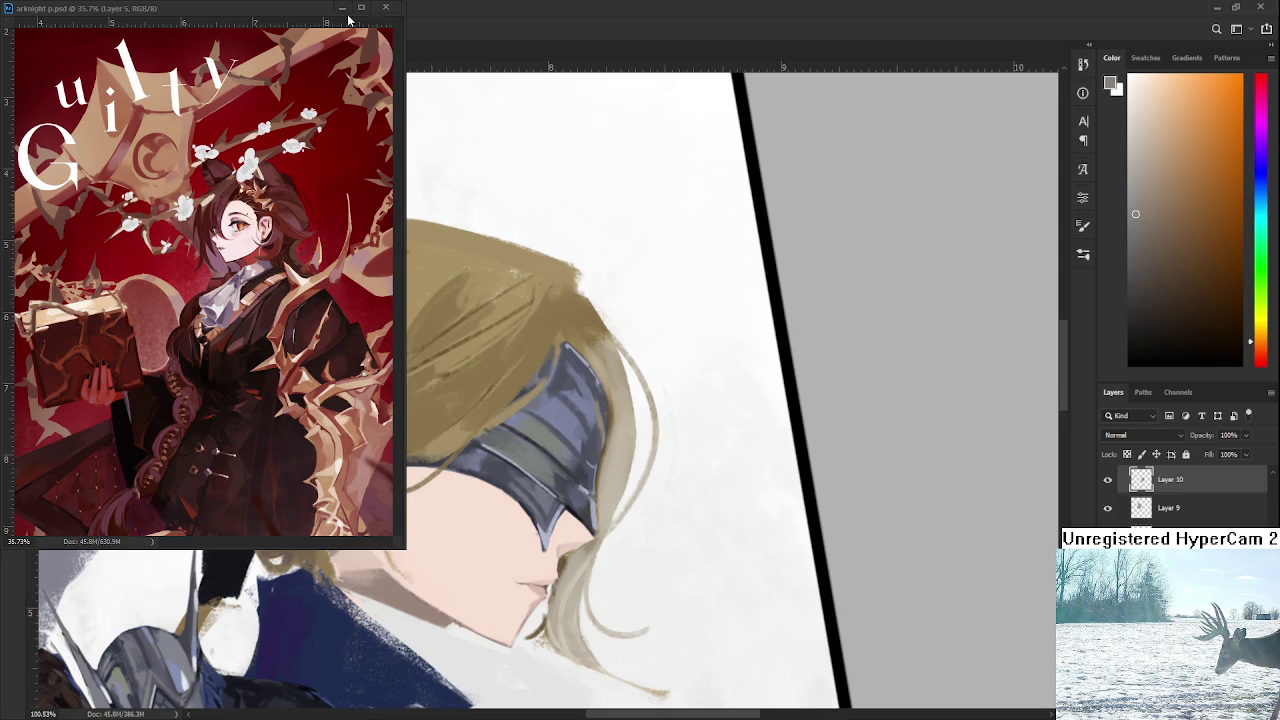
click(341, 7)
Open Raid.psd from the recent files and zoom in on the canvas.
click(16, 28)
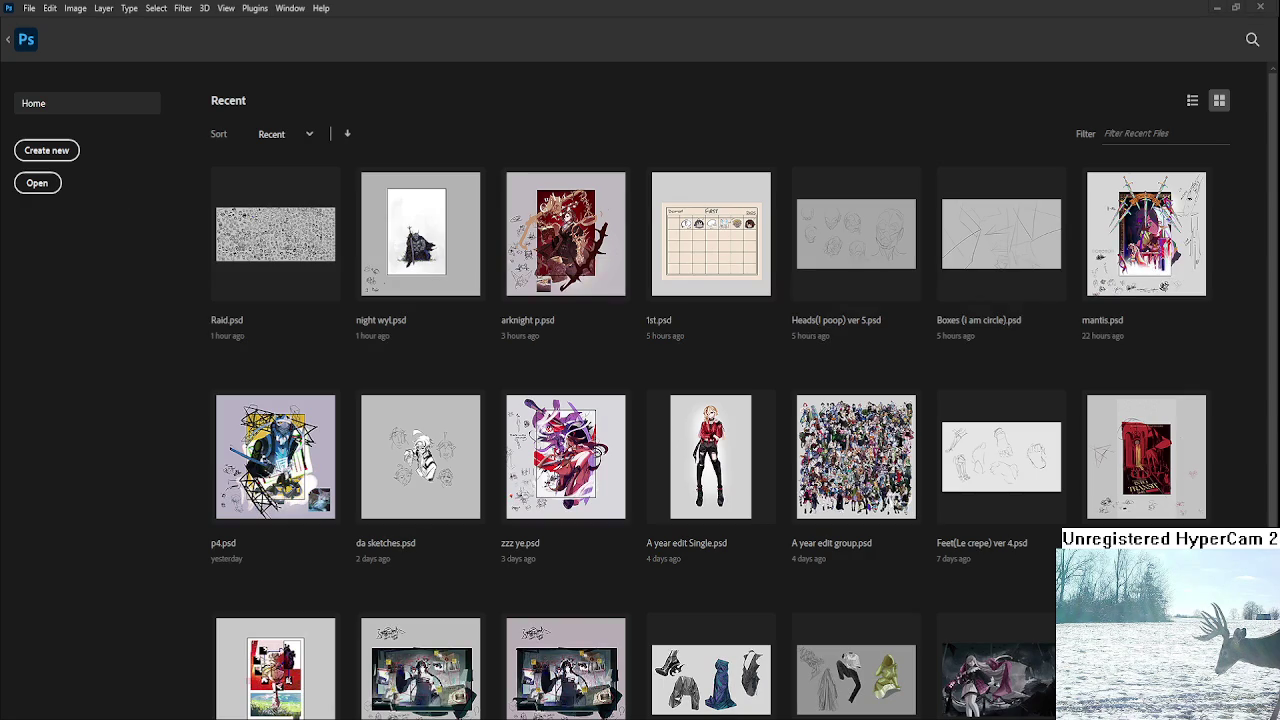
click(280, 240)
scroll(366, 229, up, 3)
scroll(368, 207, up, 3)
scroll(236, 232, up, 2)
scroll(236, 232, up, 2)
scroll(236, 232, up, 2)
Paint a thick black ring left of the Z drawing and trim its edge.
key(d)
key(b)
mouse_move(408, 382)
mouse_down()
mouse_move(386, 420)
mouse_move(440, 385)
mouse_move(410, 395)
mouse_move(440, 410)
mouse_move(435, 428)
mouse_up()
mouse_move(365, 378)
mouse_down()
mouse_move(390, 411)
mouse_move(370, 380)
mouse_move(433, 373)
mouse_move(434, 346)
mouse_move(440, 376)
mouse_up()
key(e)
key(b)
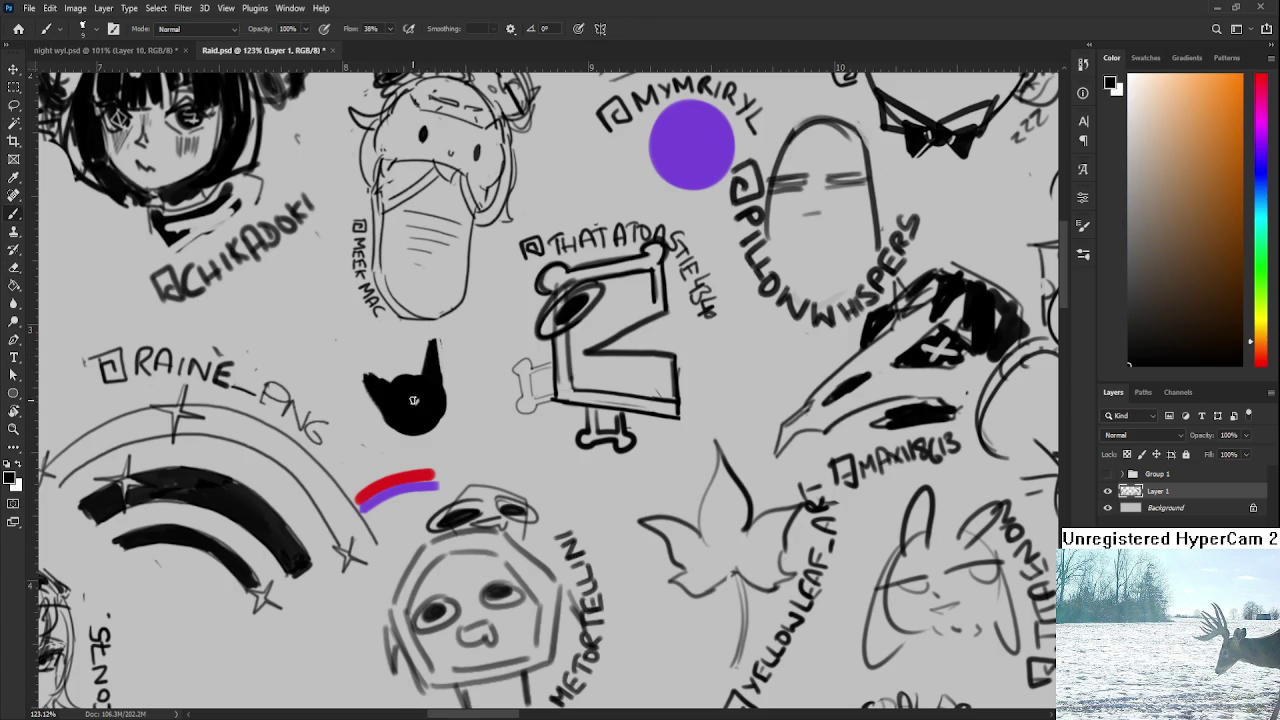
key(e)
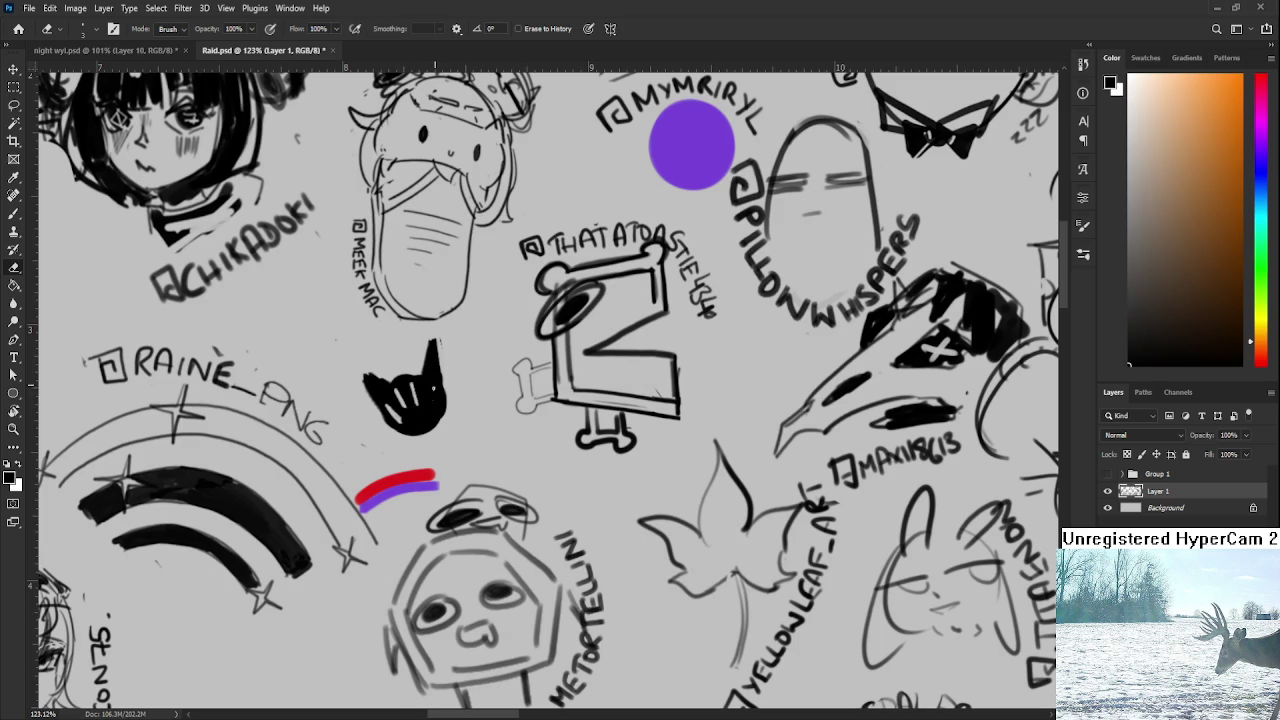
mouse_move(440, 394)
mouse_down()
mouse_move(434, 456)
mouse_move(448, 420)
mouse_move(446, 454)
mouse_move(455, 426)
mouse_move(465, 449)
mouse_up()
key(b)
key(e)
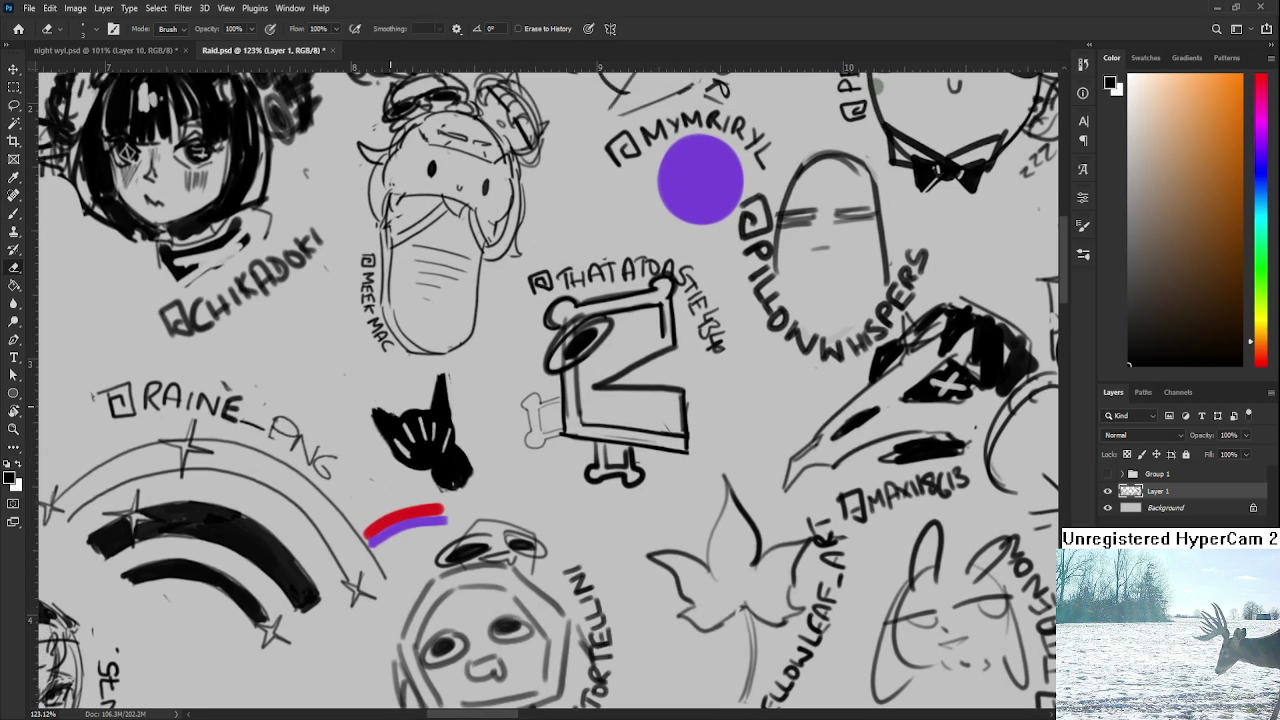
Rotate the canvas about 128°, letter a tag beside the bird doodle, and close Raid.psd.
key(r)
mouse_move(600, 350)
mouse_down()
mouse_move(545, 437)
mouse_move(440, 346)
mouse_up()
key(b)
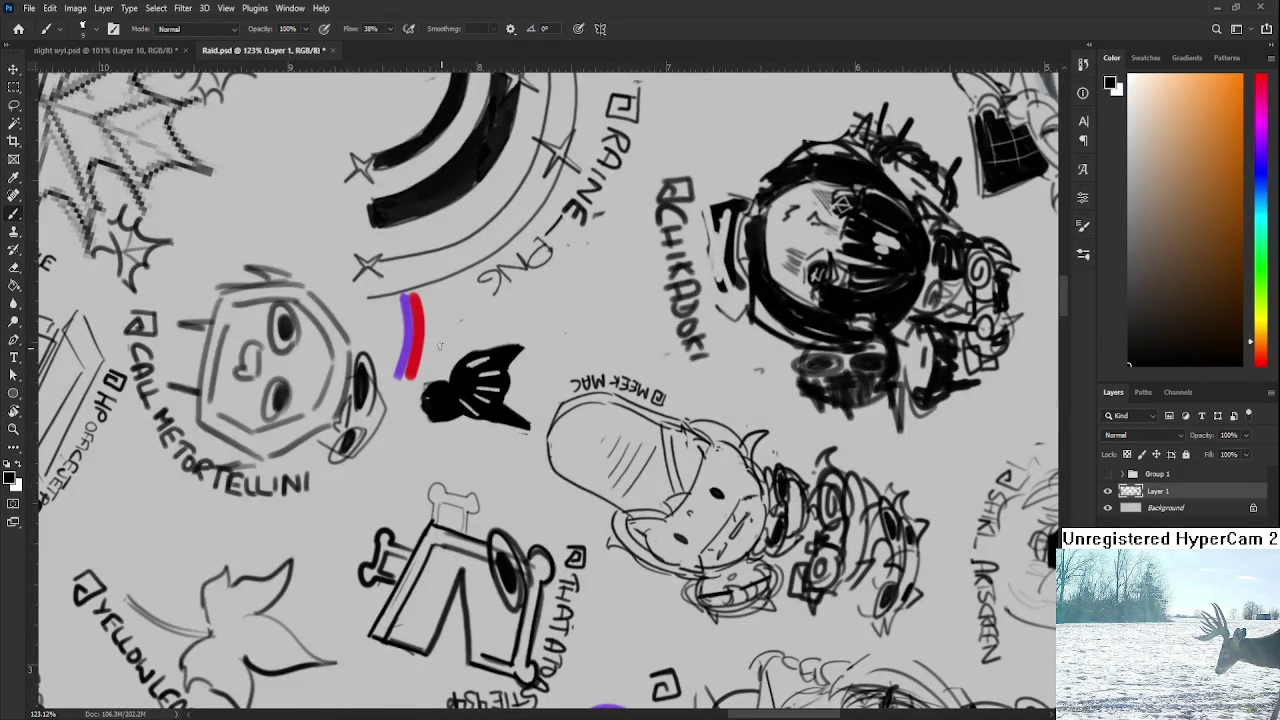
mouse_move(452, 335)
mouse_down()
mouse_move(436, 392)
mouse_move(490, 364)
mouse_move(509, 368)
mouse_move(486, 384)
mouse_move(506, 368)
mouse_move(514, 382)
mouse_move(516, 362)
mouse_move(530, 384)
mouse_move(540, 364)
mouse_move(620, 440)
mouse_up()
key(r)
key(b)
key(r)
key(b)
key(r)
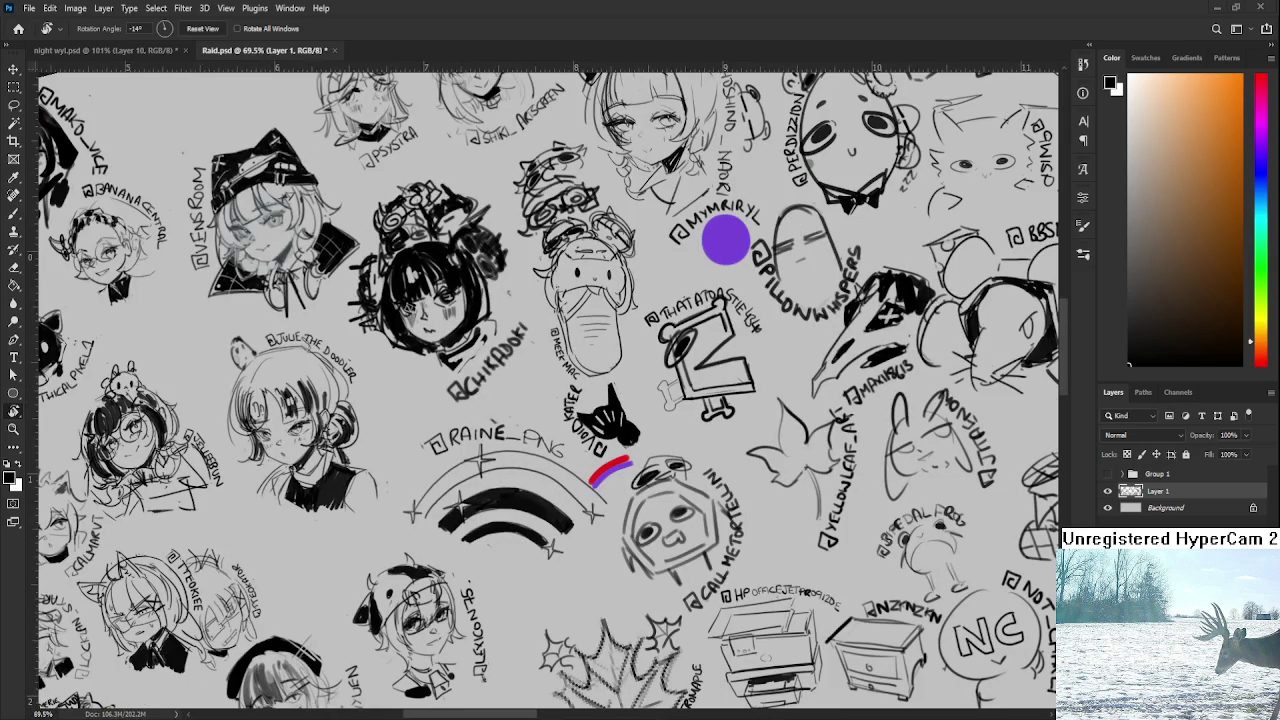
scroll(504, 452, down, 3)
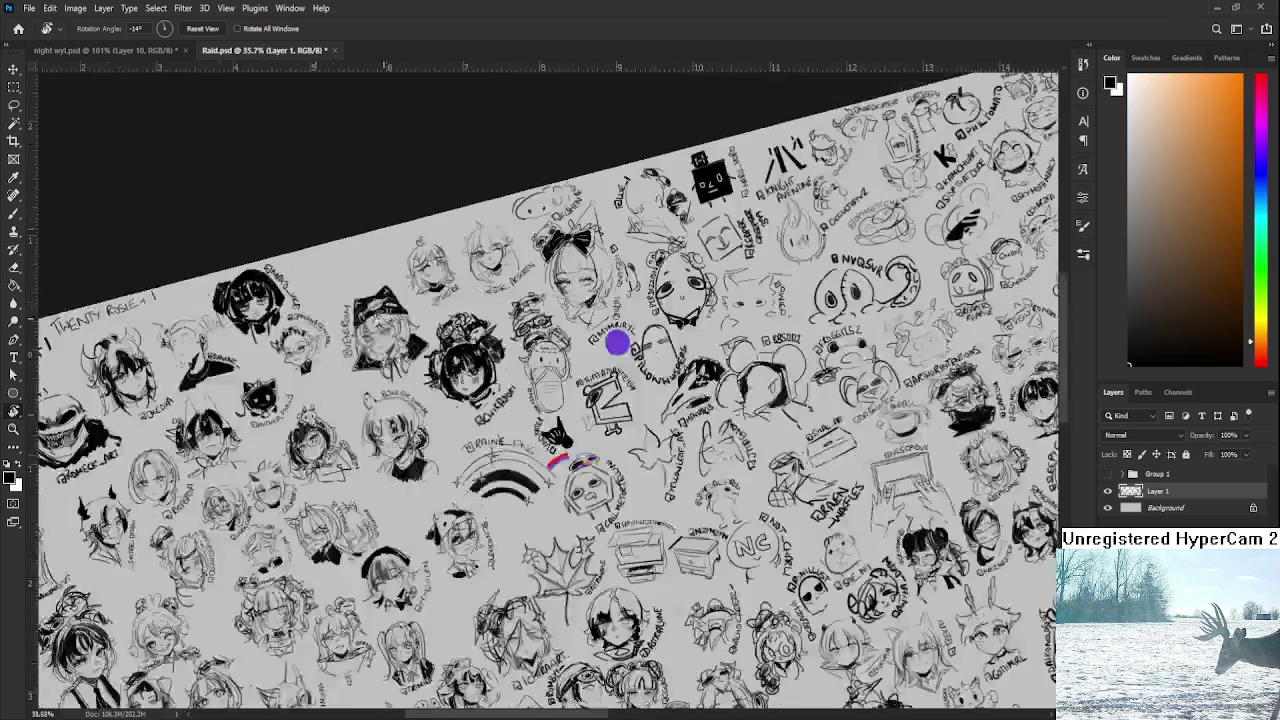
click(334, 50)
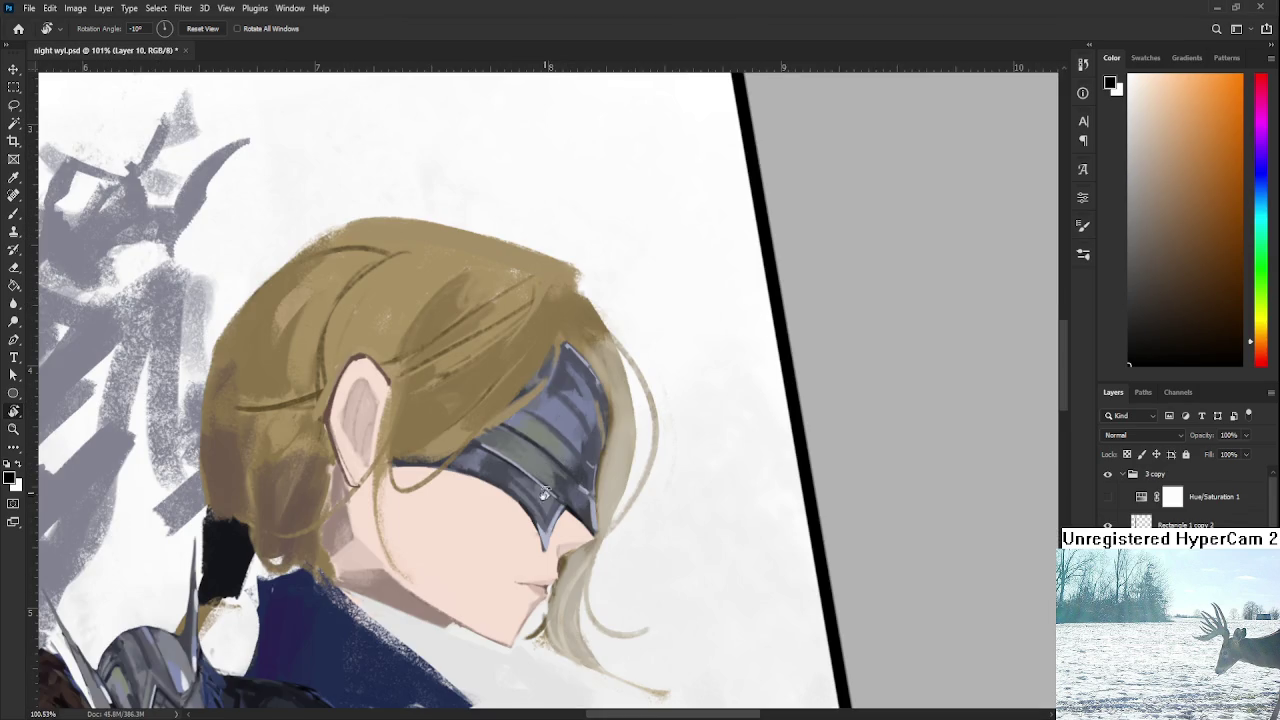
Try a purple-blue stroke on the knight's face, undo it, and zoom out.
scroll(508, 533, up, 2)
key(b)
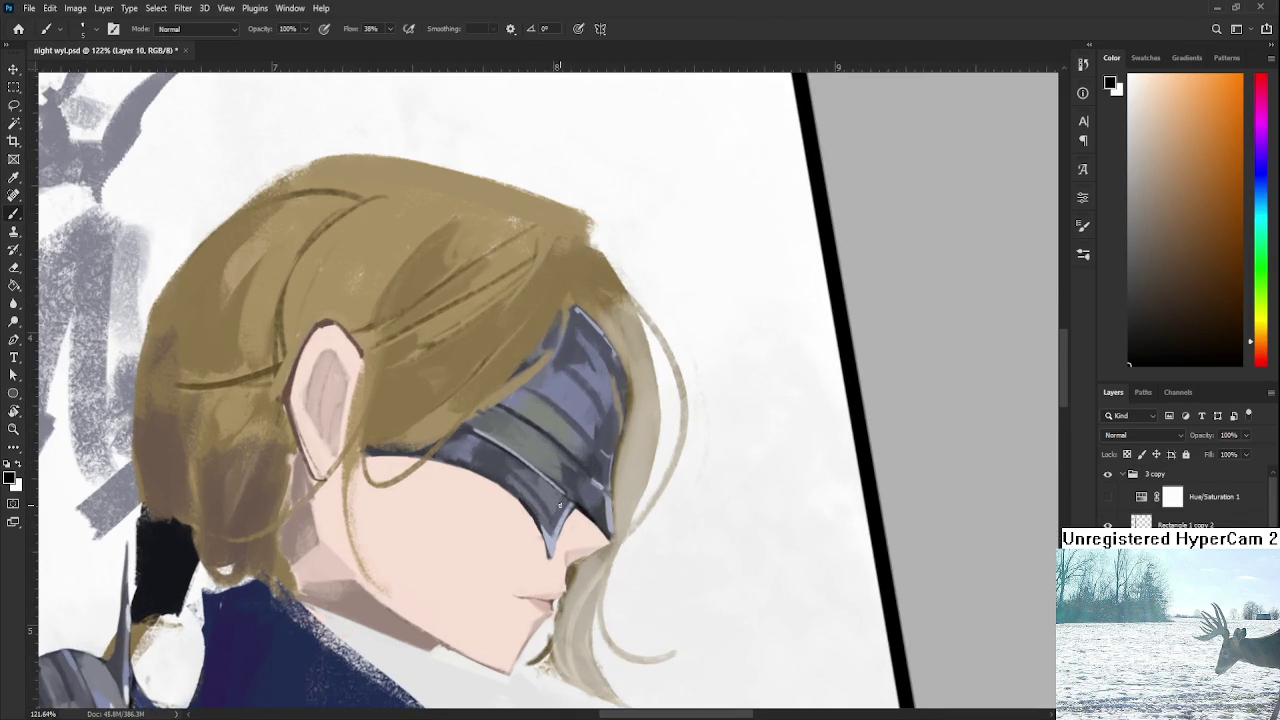
alt+click(586, 514)
mouse_move(481, 574)
mouse_down()
mouse_move(502, 575)
mouse_move(481, 504)
mouse_up()
key(ctrl+z)
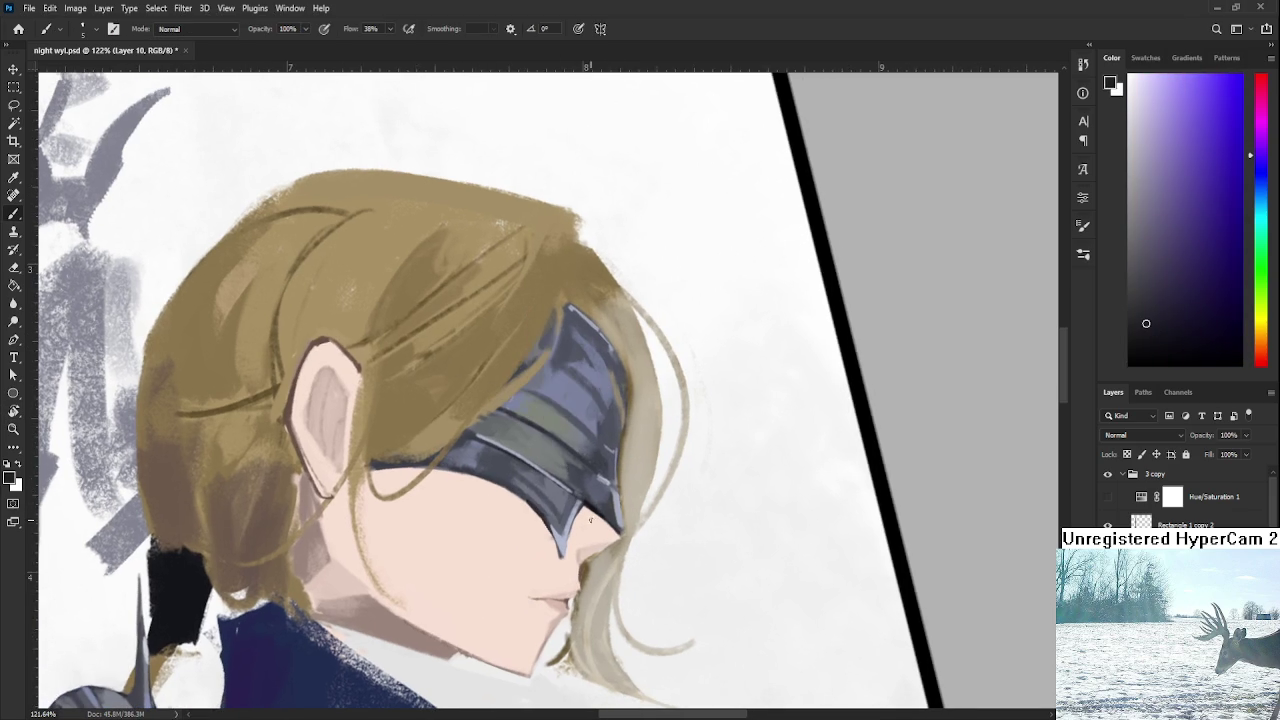
scroll(590, 518, down, 2)
scroll(590, 518, down, 2)
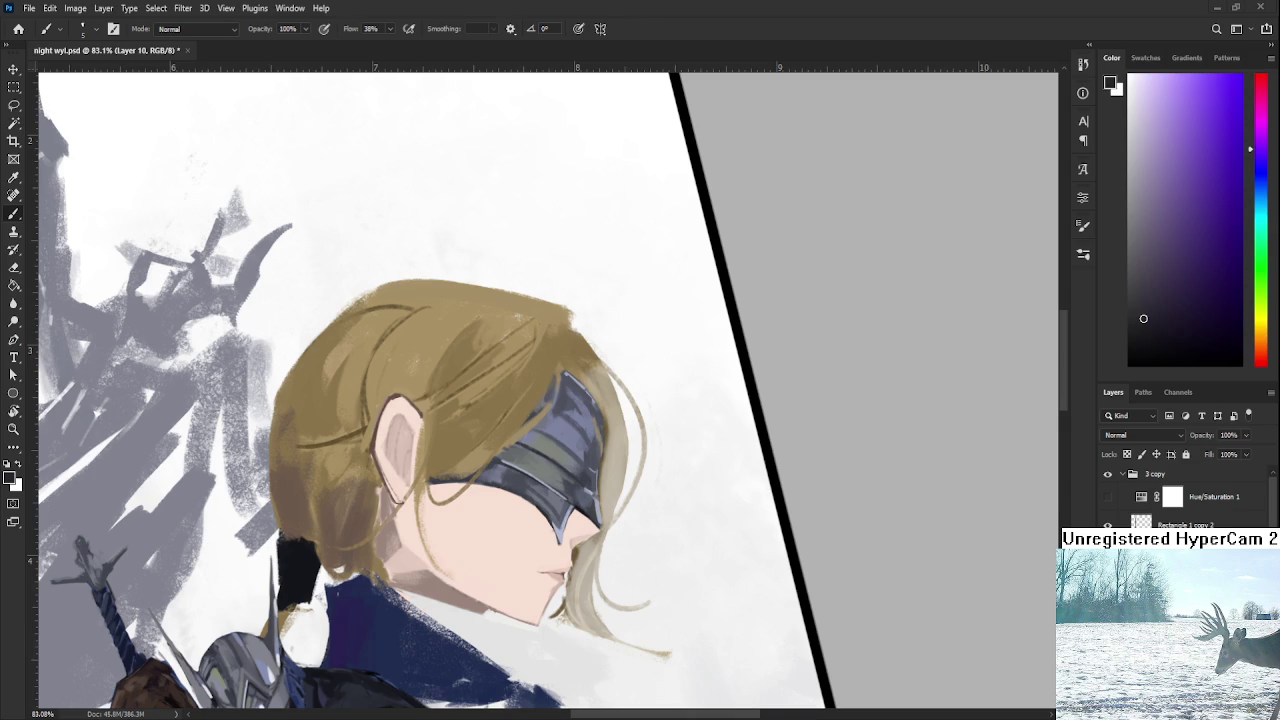
scroll(714, 601, down, 3)
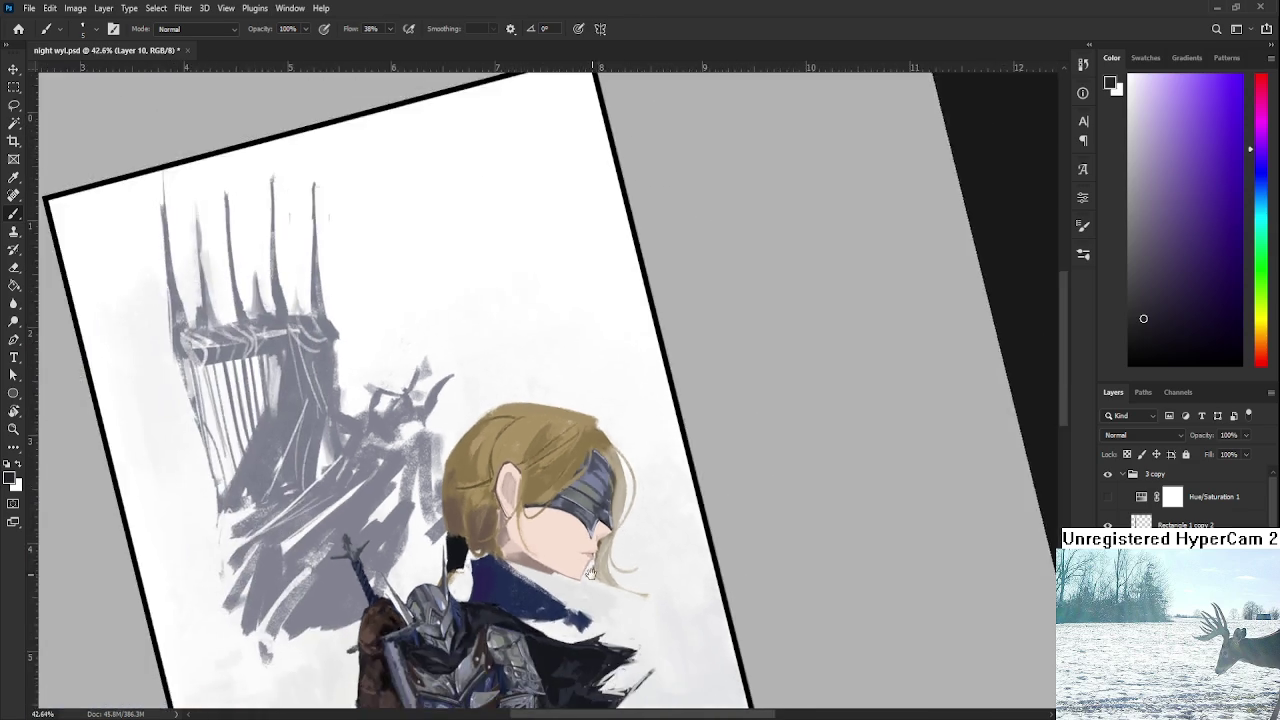
Draw a small black rounded square on Layer 1 among the margin sketches, then return to the head.
scroll(714, 601, down, 5)
key(d)
scroll(1190, 495, down, 2)
scroll(1190, 495, down, 3)
key(alt+bracketleft)
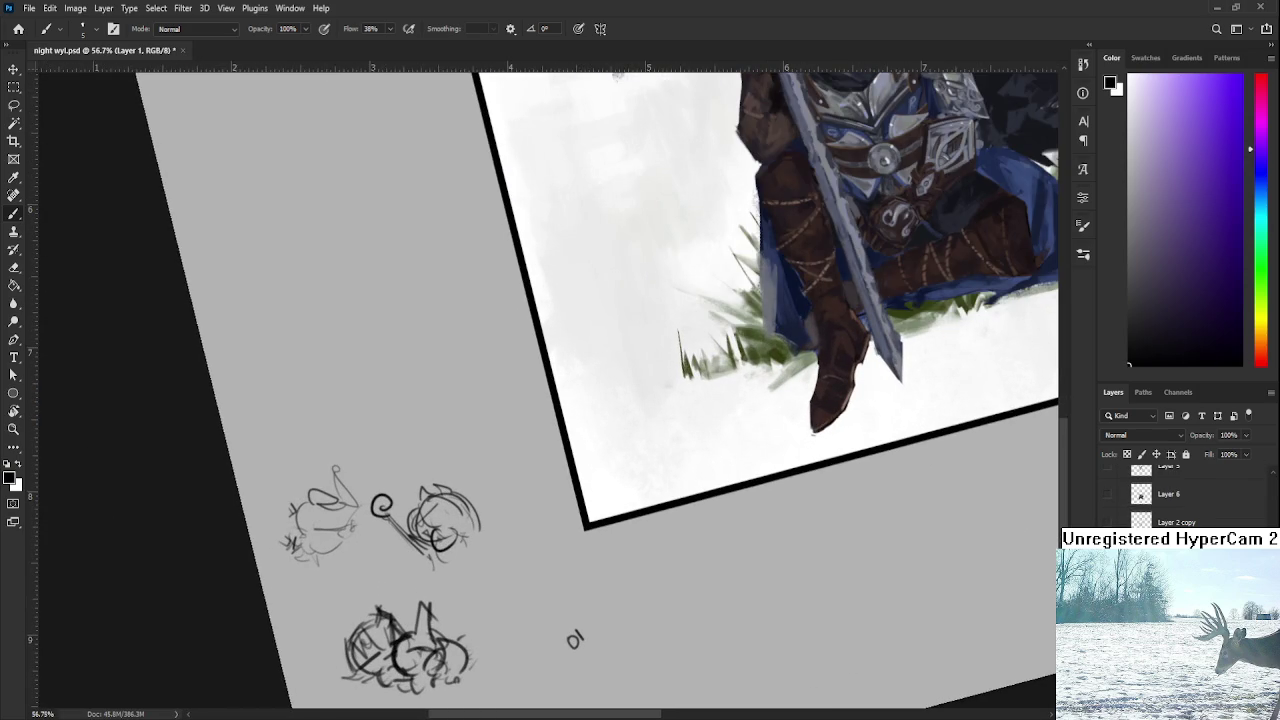
mouse_move(478, 612)
mouse_down()
mouse_move(472, 585)
mouse_move(488, 613)
mouse_move(464, 600)
mouse_move(546, 544)
mouse_up()
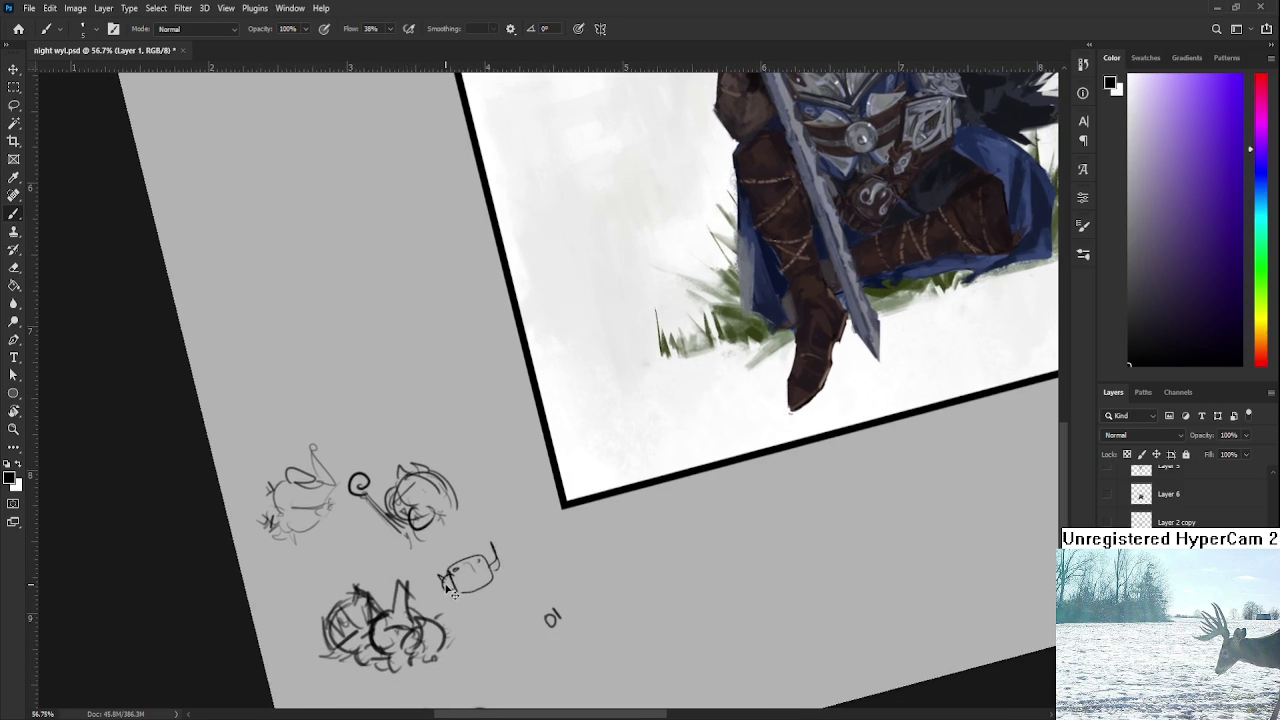
drag(660, 230, 500, 366)
drag(700, 250, 514, 408)
mouse_move(658, 294)
mouse_down()
mouse_move(556, 460)
mouse_move(516, 582)
mouse_up()
scroll(500, 420, up, 4)
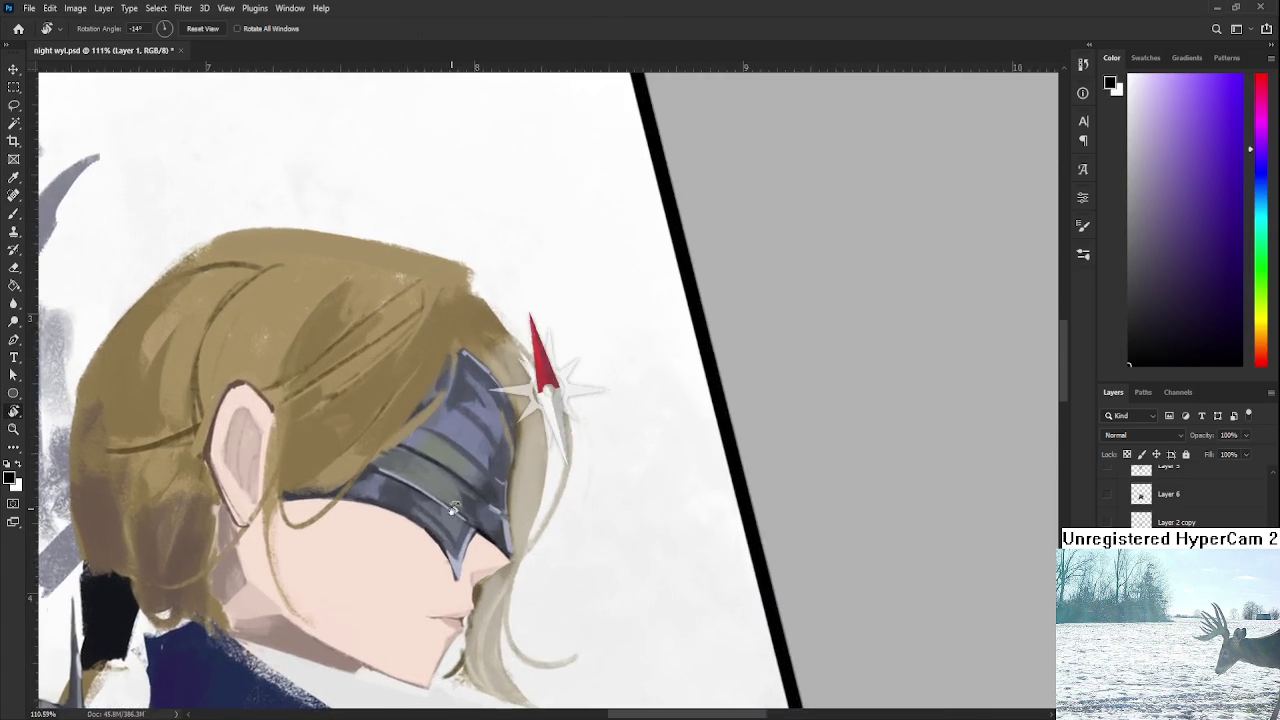
Make Layer 10 active, then zoom in and rotate the canvas to angle the helmet.
key(r)
key(alt+bracketright)
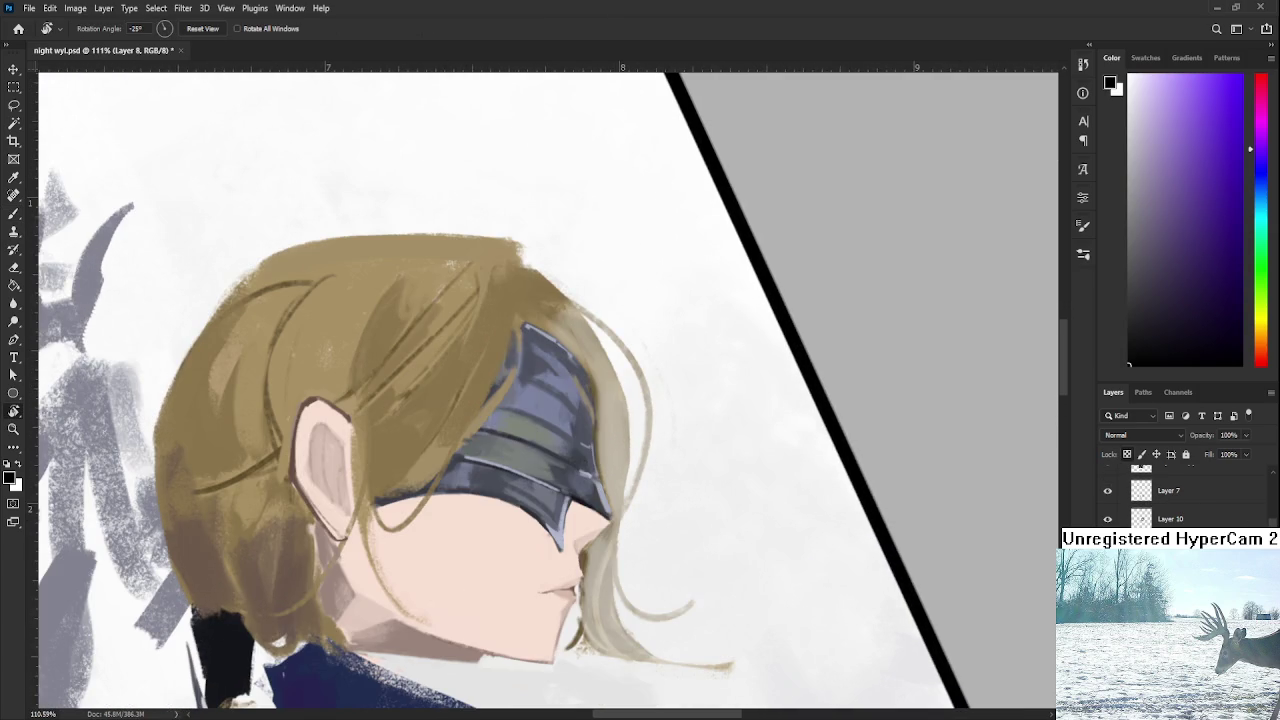
click(1135, 520)
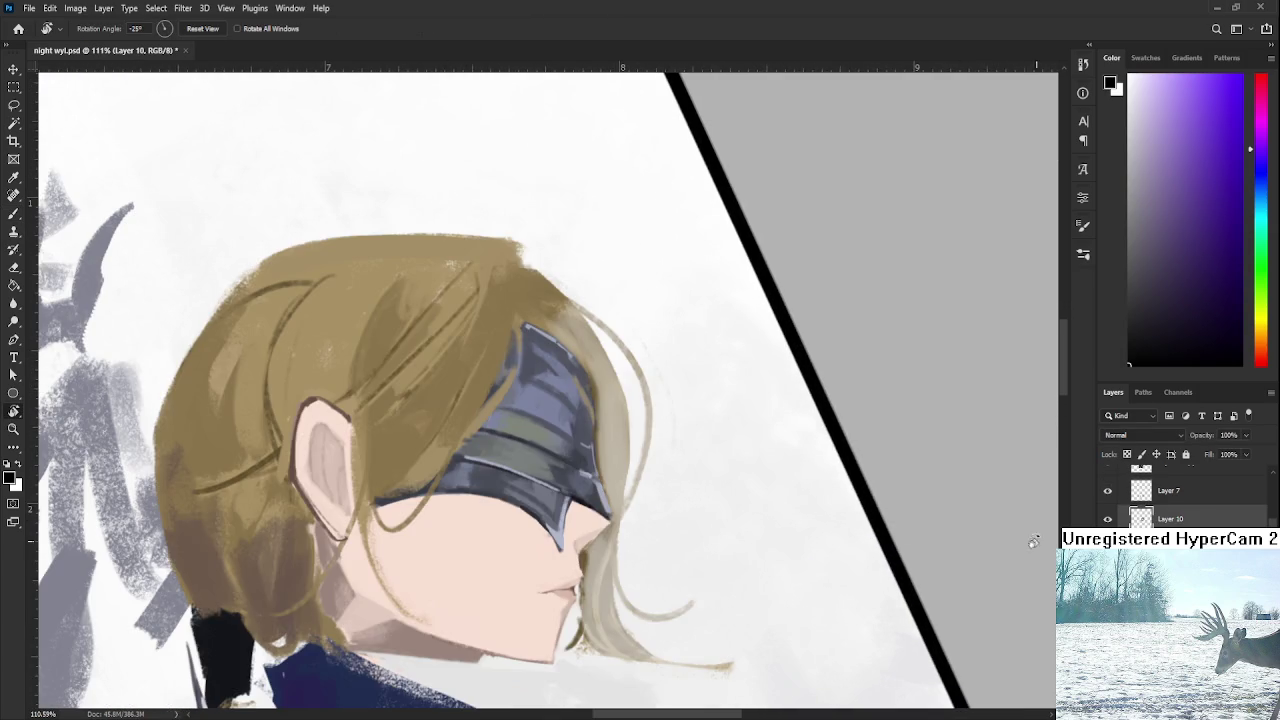
scroll(454, 476, down, 2)
scroll(454, 476, up, 1)
scroll(545, 470, up, 1)
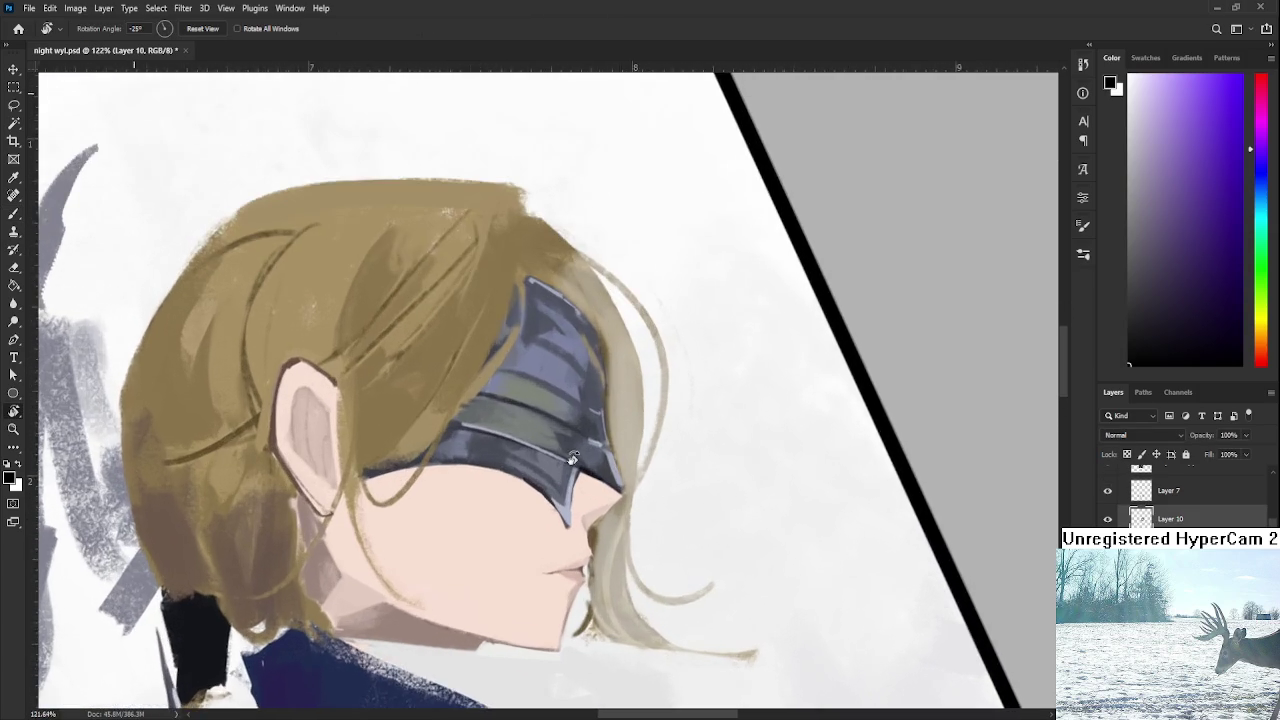
scroll(628, 462, up, 1)
drag(694, 506, 660, 551)
scroll(634, 508, up, 1)
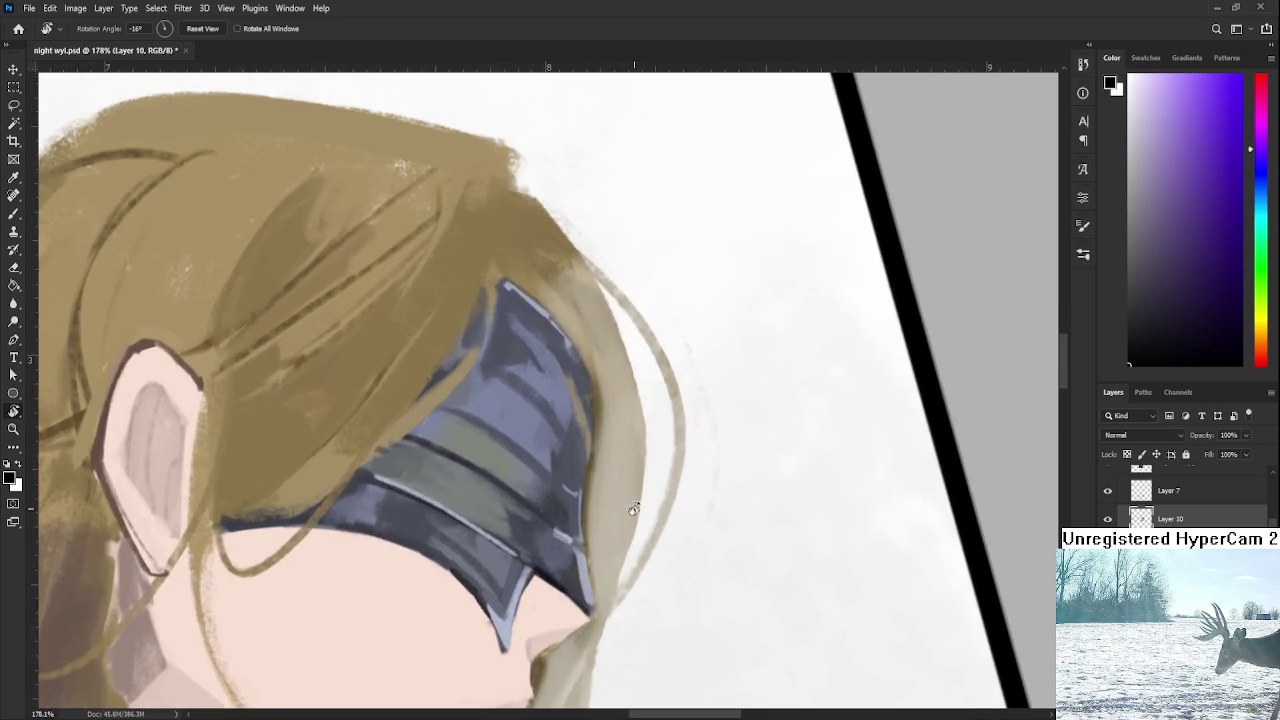
scroll(520, 540, up, 1)
Sample helmet tones and paint lighter blue-grey over the dark helmet patch.
key(b)
alt+click(460, 487)
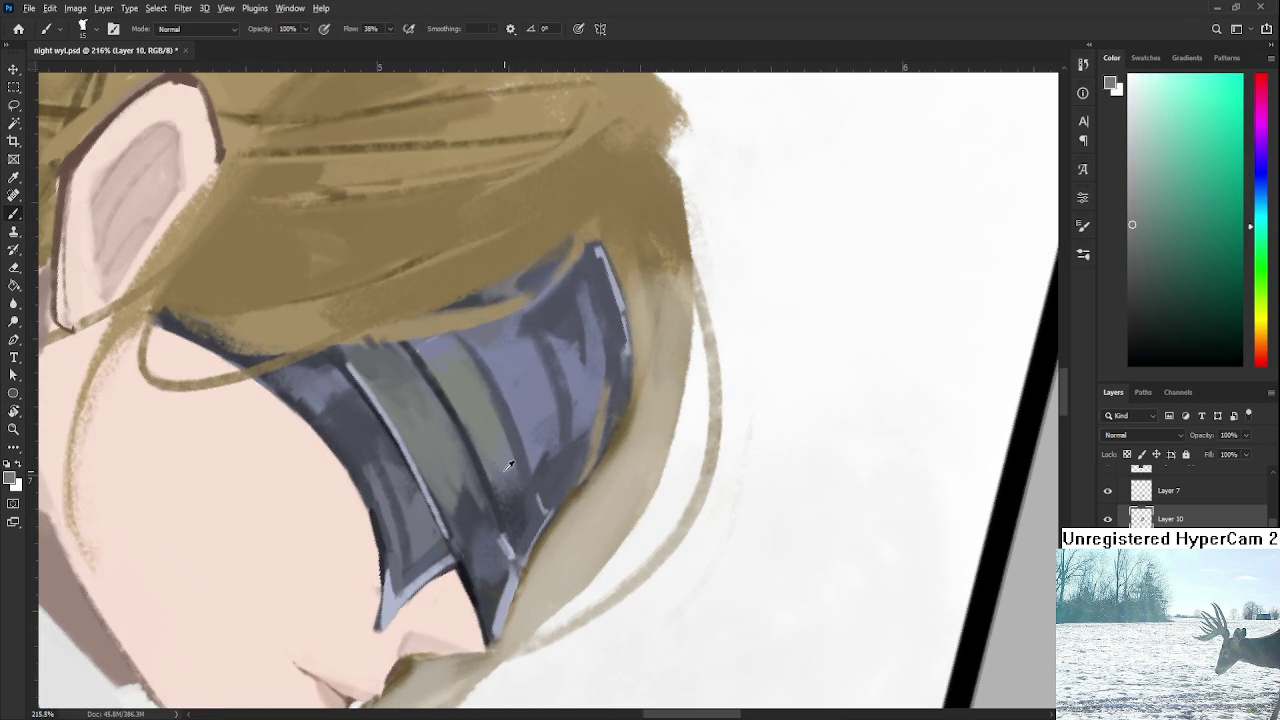
alt+click(507, 458)
mouse_move(500, 468)
mouse_down()
mouse_move(505, 495)
mouse_move(518, 494)
mouse_move(500, 488)
mouse_up()
alt+click(512, 500)
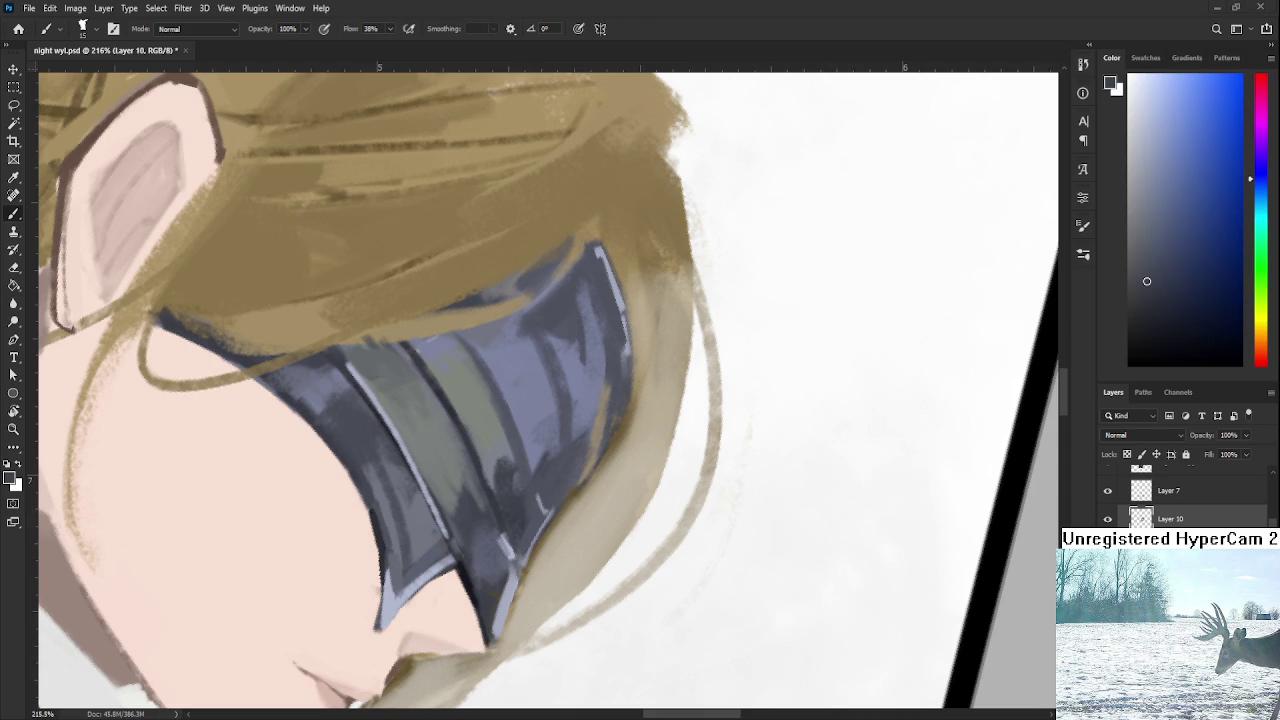
Rotate the helmet upward and sample light grey-blue and grey-green band tones.
key(r)
drag(468, 508, 575, 530)
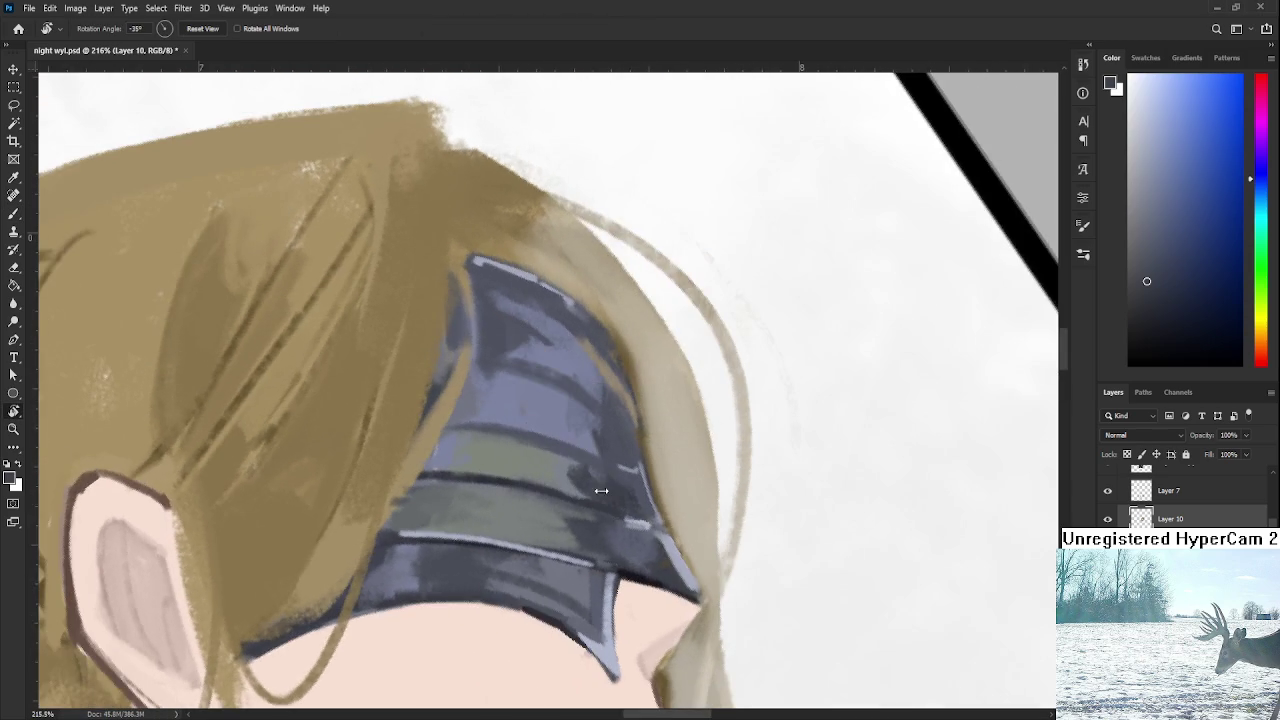
scroll(575, 530, up, 1)
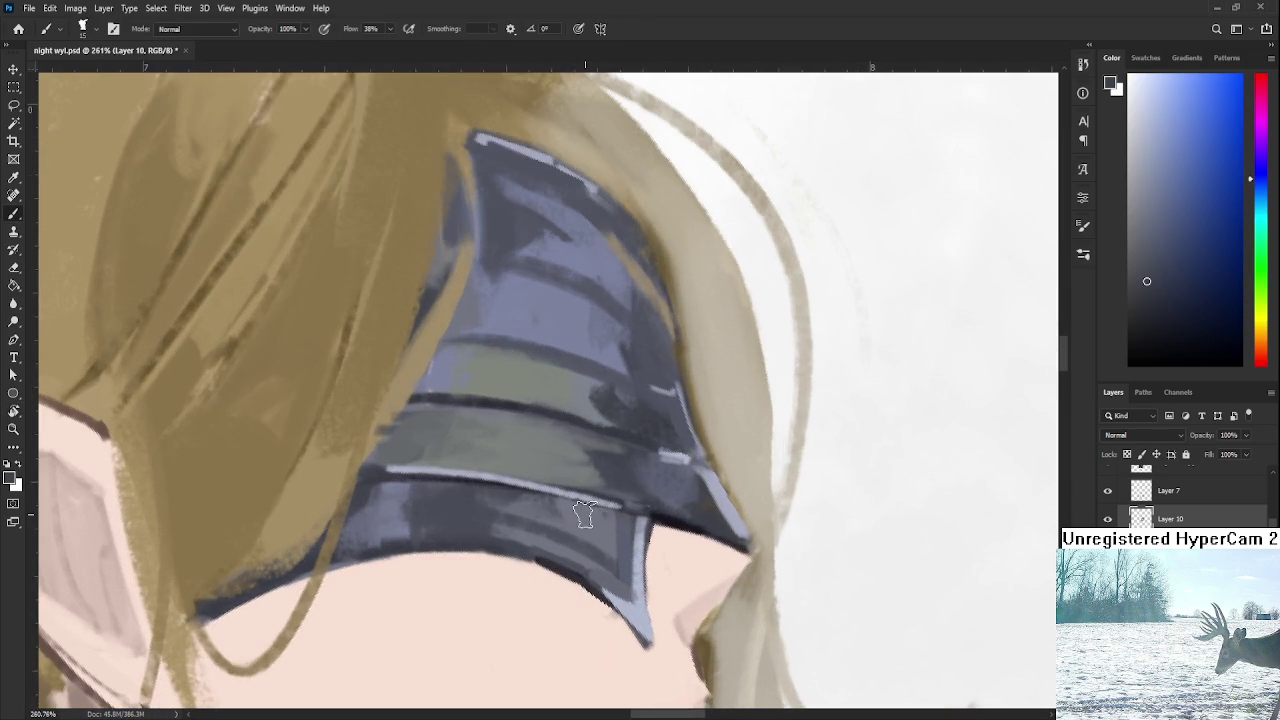
alt+click(565, 445)
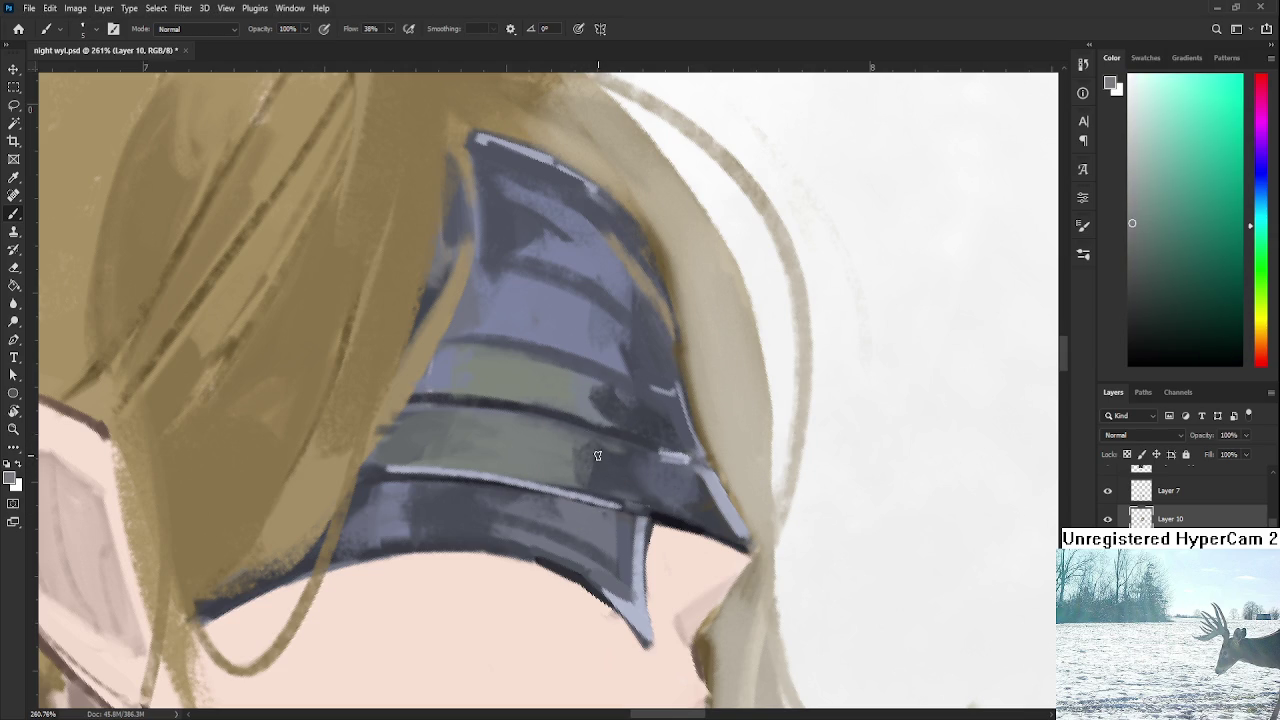
alt+click(601, 469)
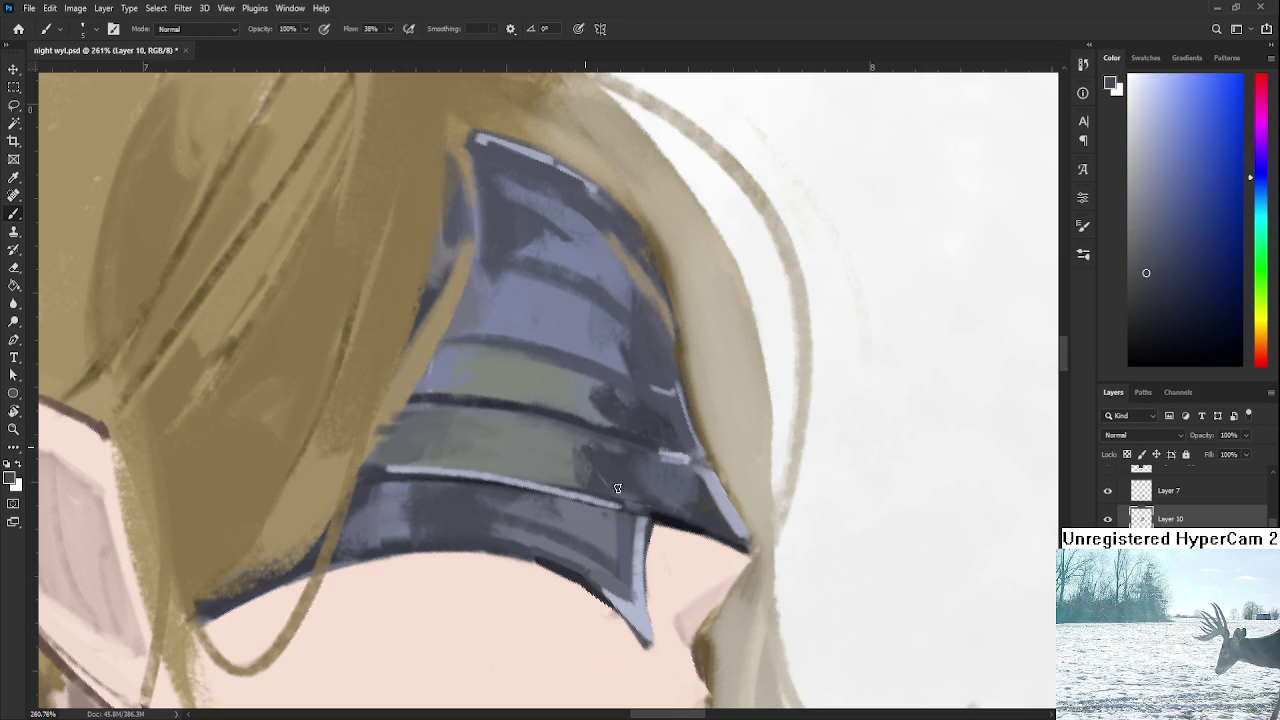
alt+click(605, 470)
alt+click(620, 468)
alt+click(605, 458)
alt+click(614, 452)
alt+click(611, 462)
alt+click(571, 452)
drag(596, 450, 628, 476)
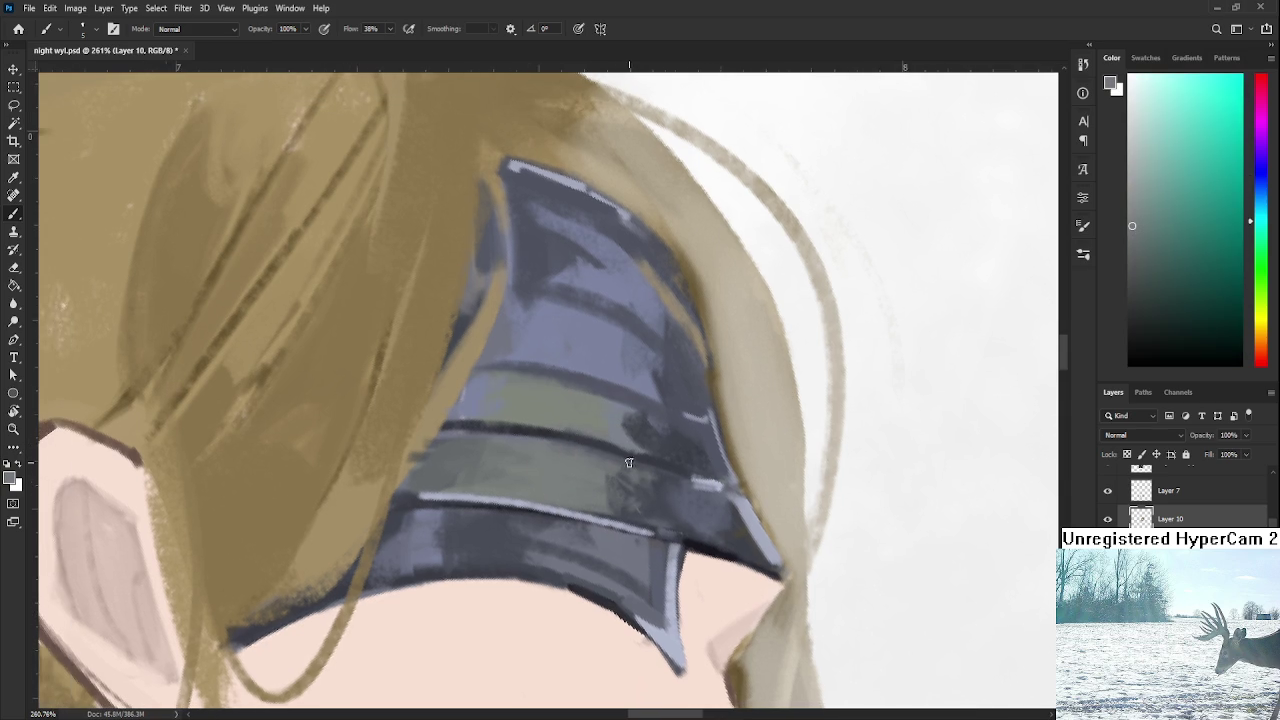
Paint dark blue-grey along the helmet's lower edge.
alt+click(446, 435)
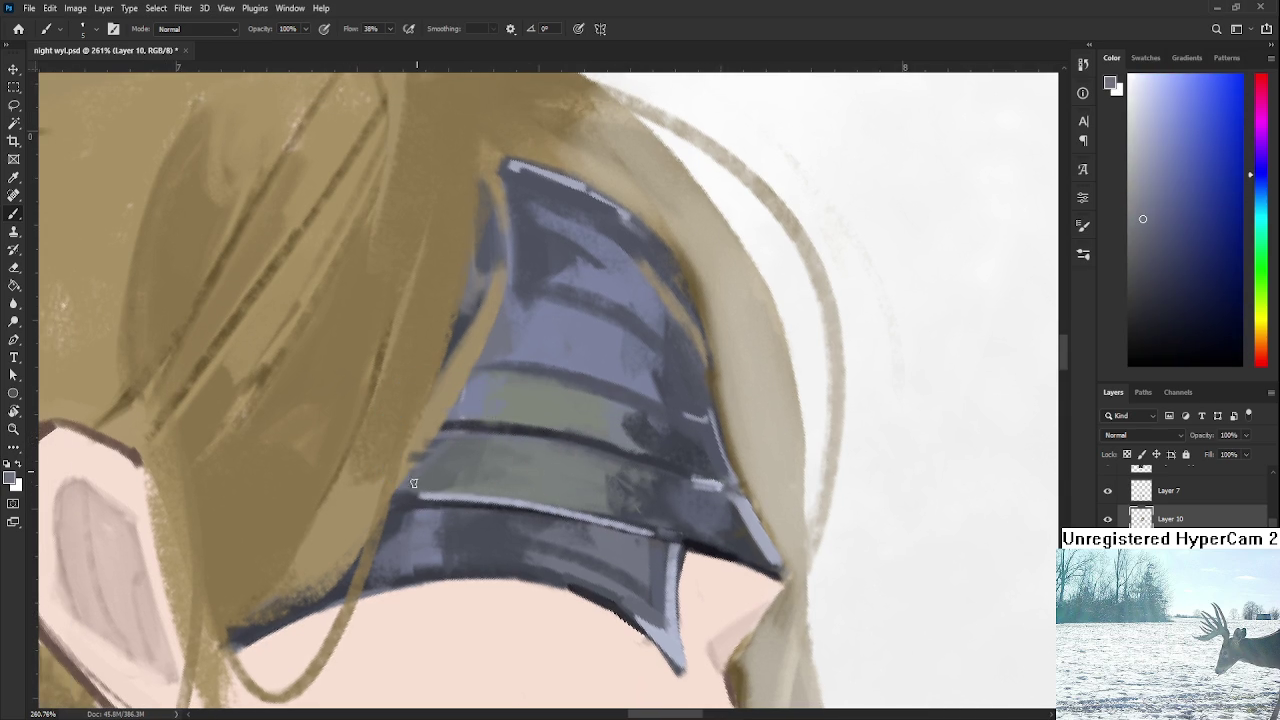
alt+click(403, 510)
alt+click(405, 508)
drag(405, 508, 365, 550)
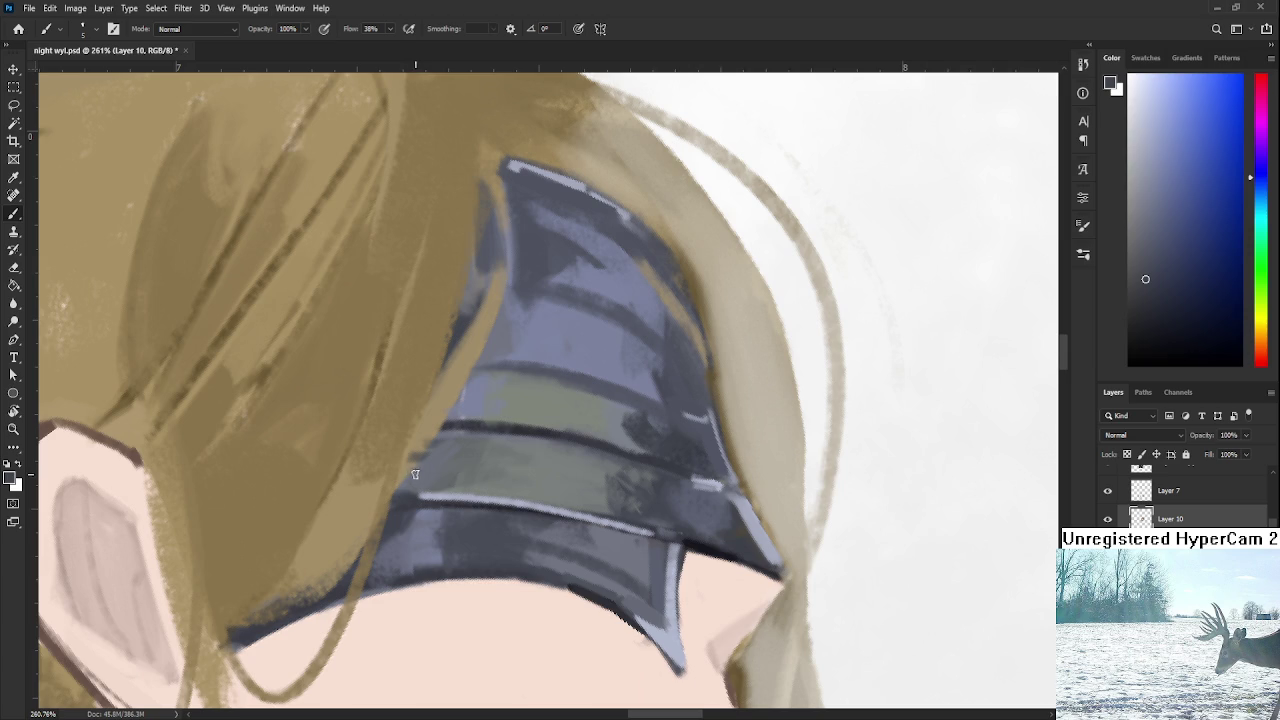
Repaint the greenish band in grey-blue using a sampled grey-cyan.
alt+click(475, 452)
drag(467, 458, 458, 466)
alt+click(490, 455)
scroll(555, 460, down, 3)
scroll(555, 460, down, 2)
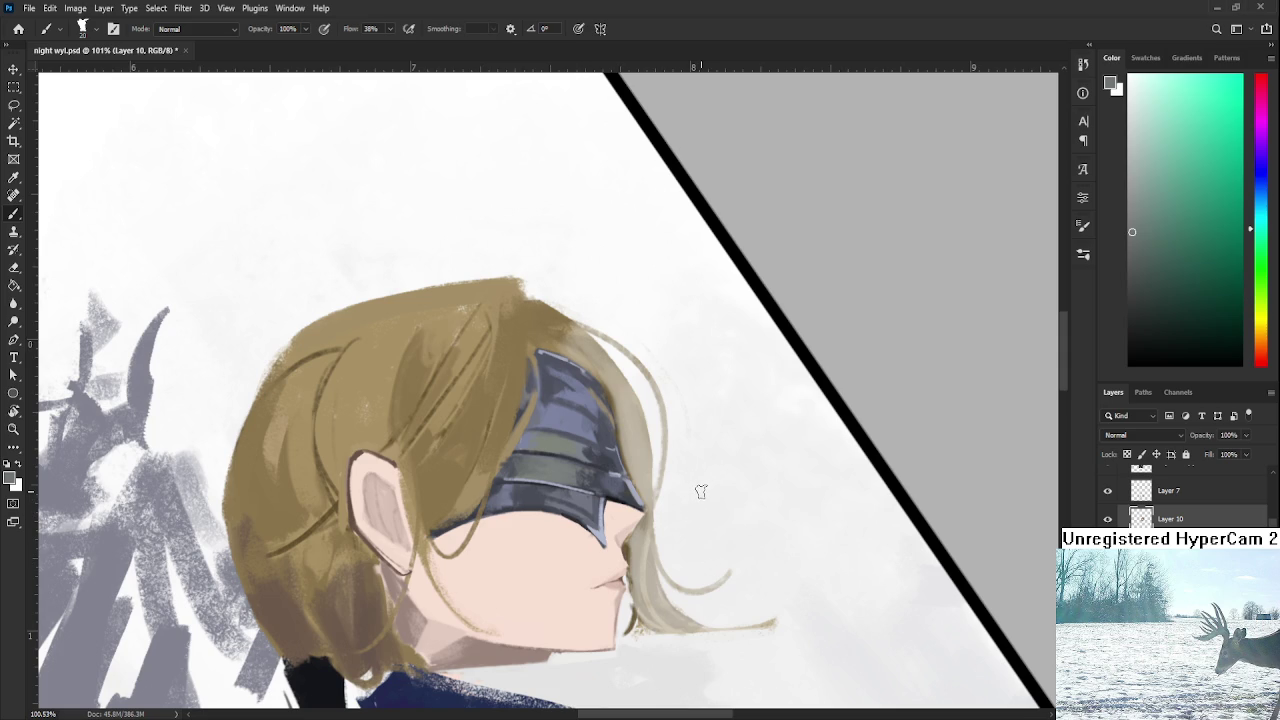
Zoom in and sample greyish and darker blue-grey tones from the blindfold.
scroll(610, 474, up, 3)
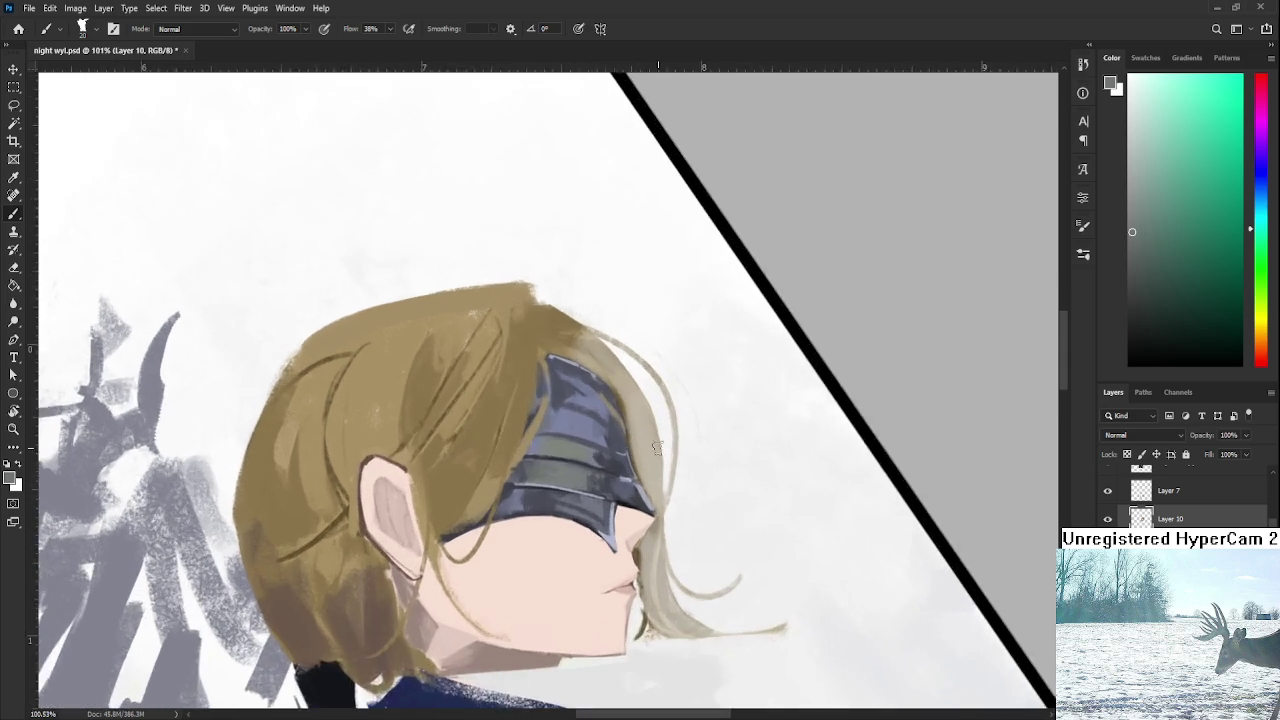
scroll(622, 478, up, 3)
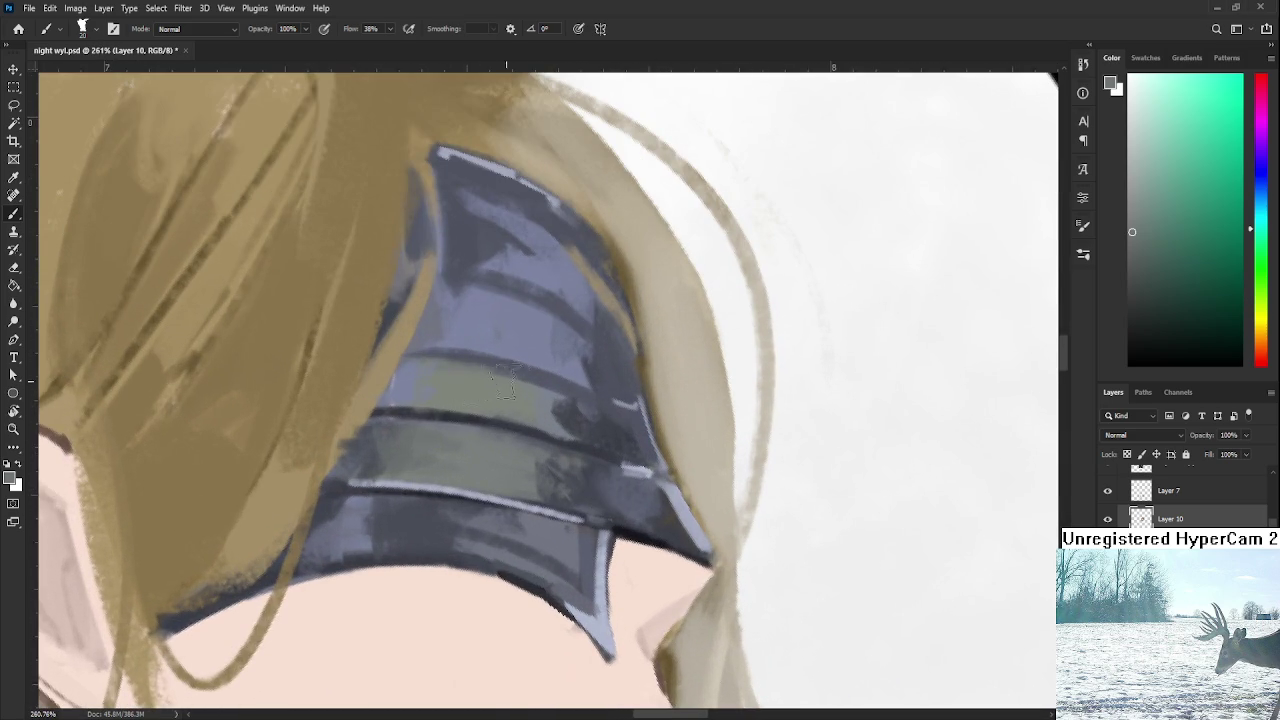
alt+click(518, 412)
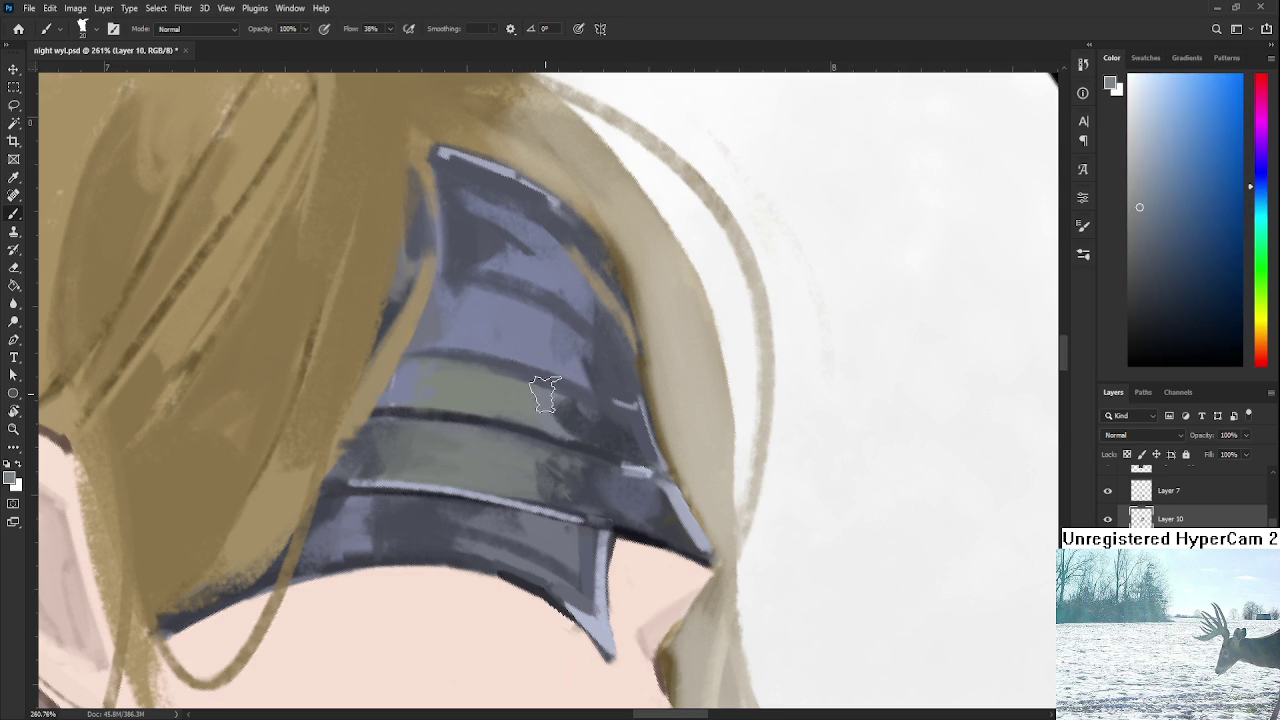
alt+click(574, 412)
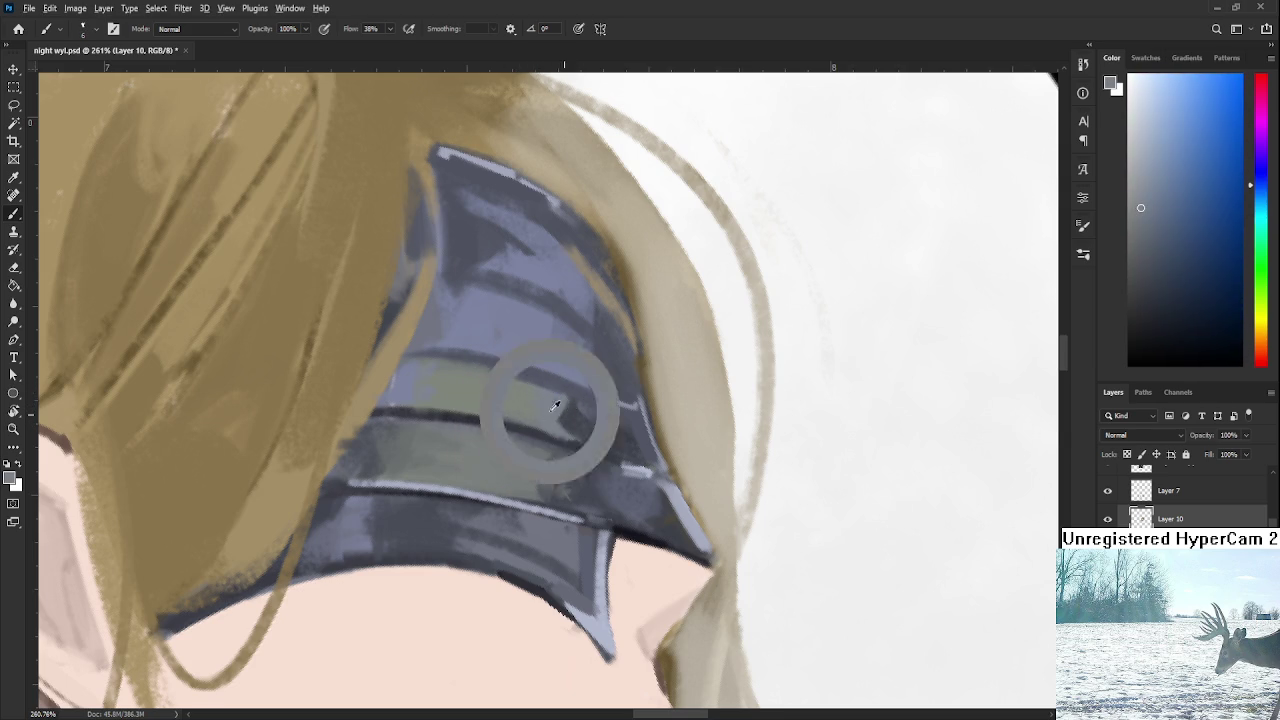
alt+click(583, 410)
alt+click(617, 401)
alt+click(604, 409)
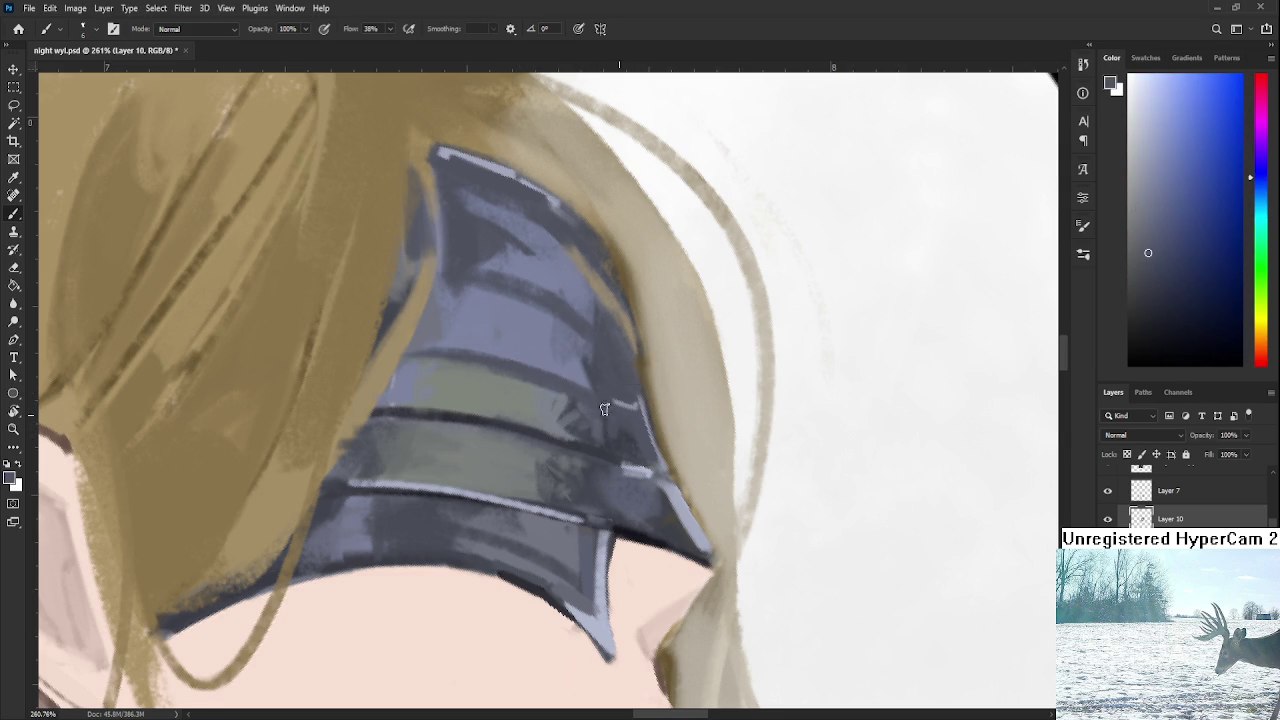
drag(576, 414, 592, 454)
Sample grey-green and blue armour tones while tilting the canvas slightly.
alt+click(533, 465)
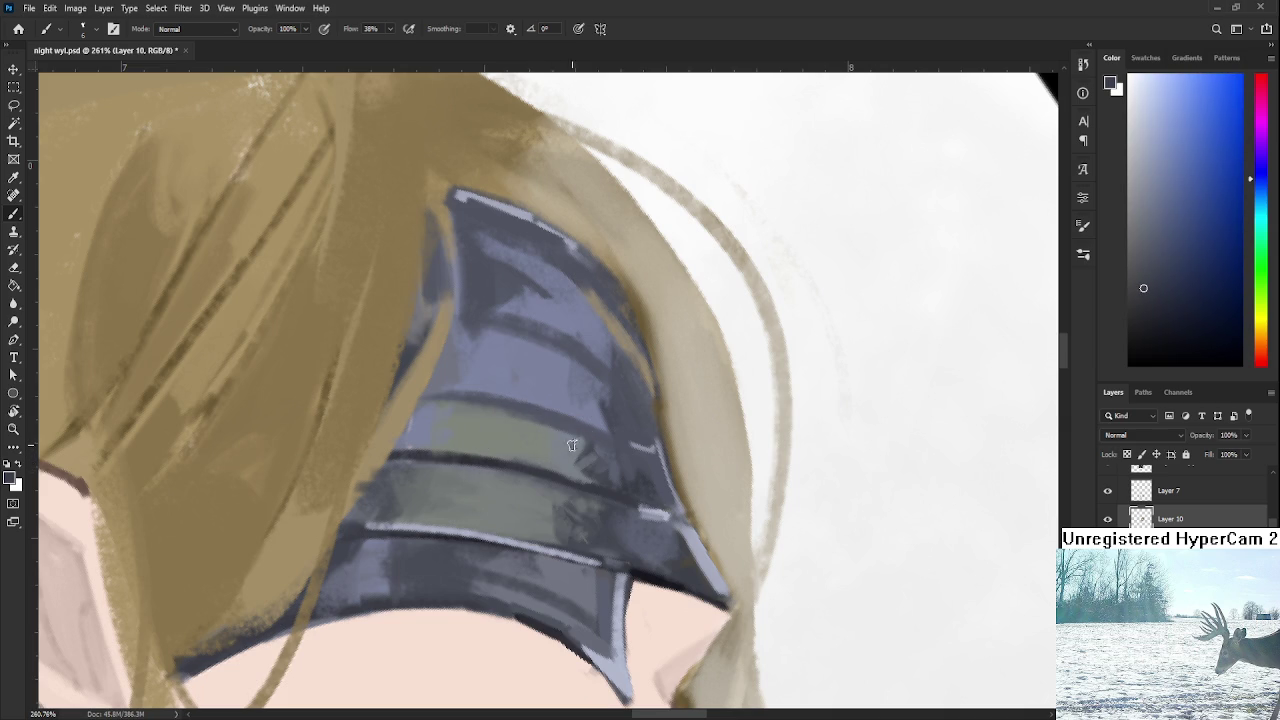
alt+click(542, 505)
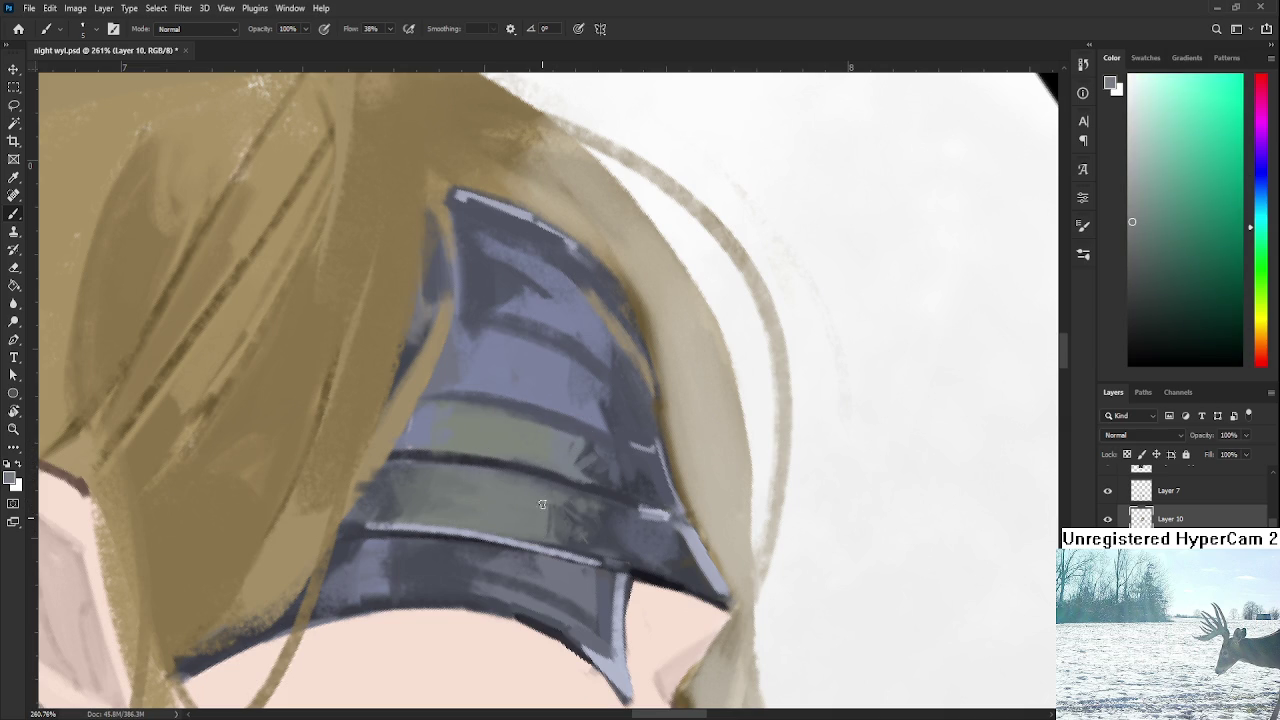
alt+click(590, 520)
key(r)
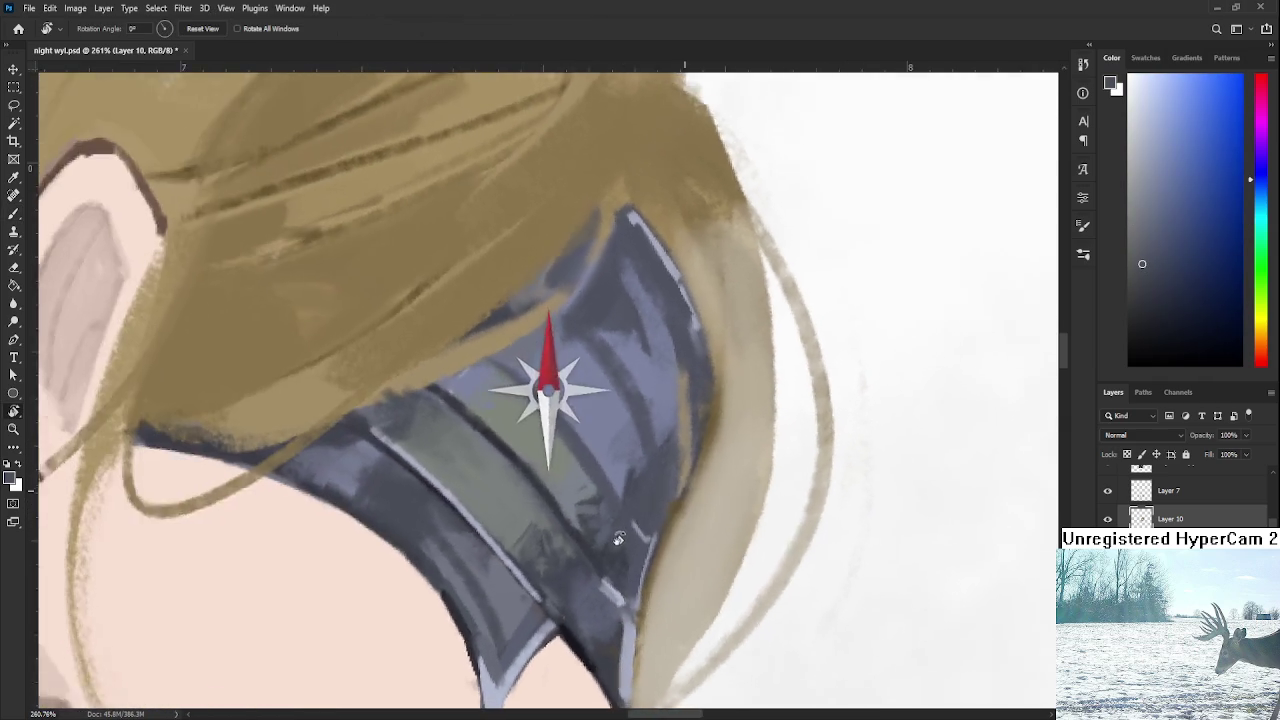
drag(560, 500, 580, 448)
key(b)
alt+click(551, 434)
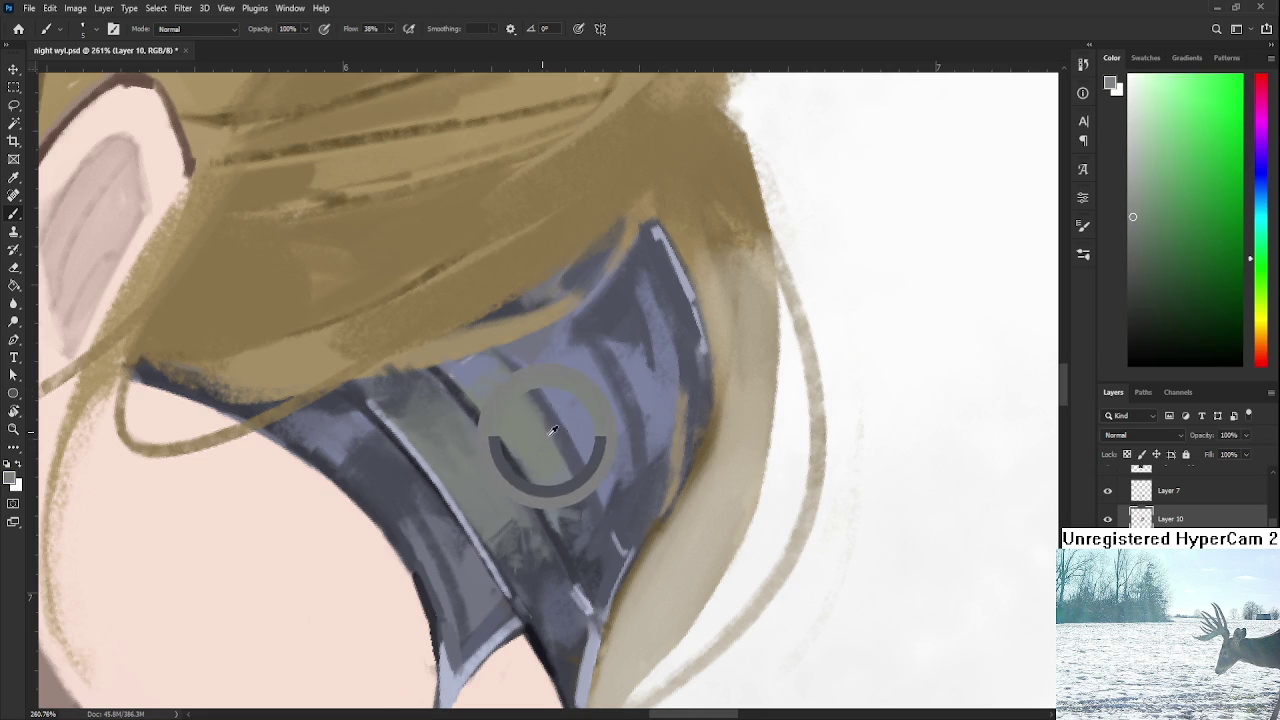
alt+click(583, 474)
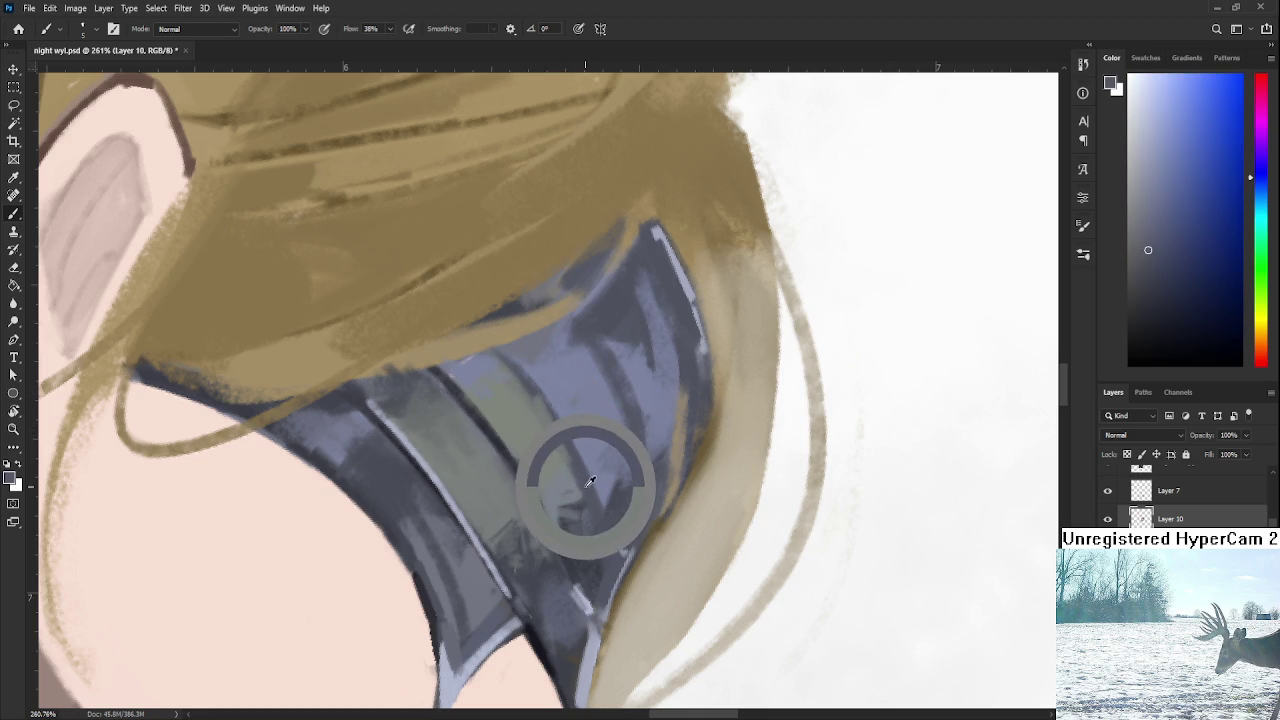
Turn the canvas to follow the band and paint a light highlight along its edge.
key(r)
drag(535, 409, 632, 390)
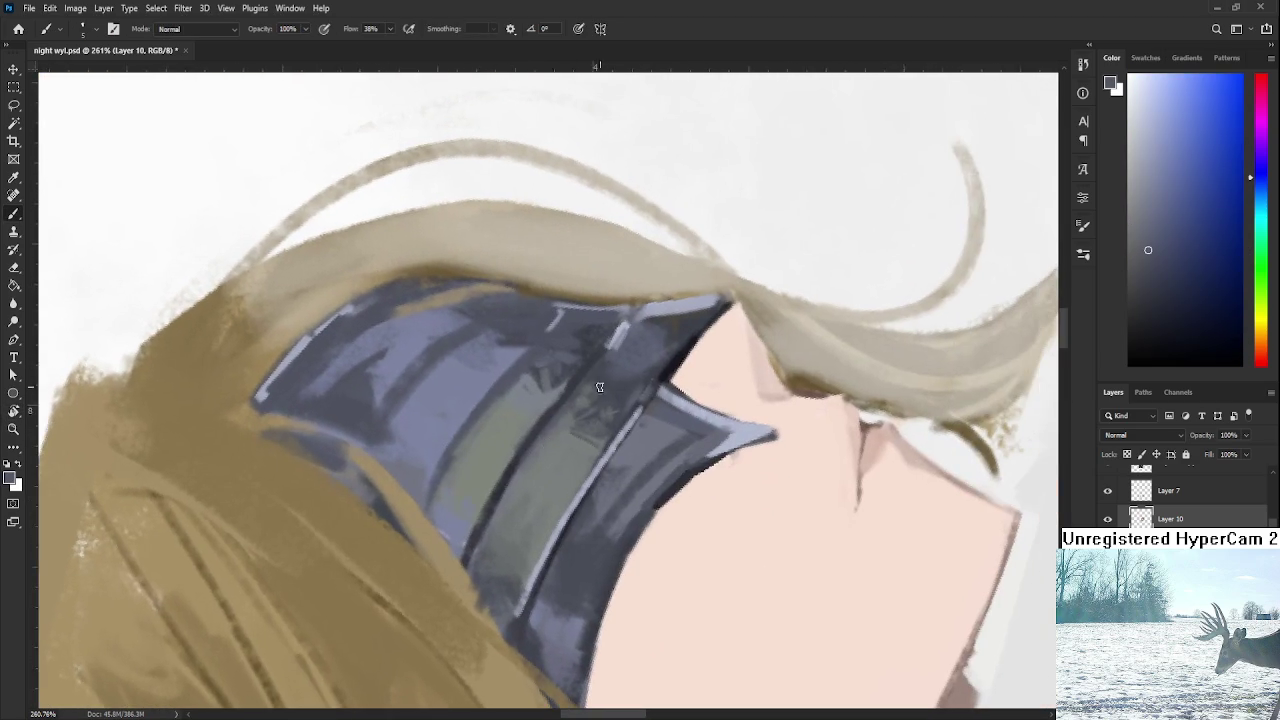
alt+click(628, 330)
drag(542, 420, 463, 562)
alt+click(545, 418)
alt+click(527, 420)
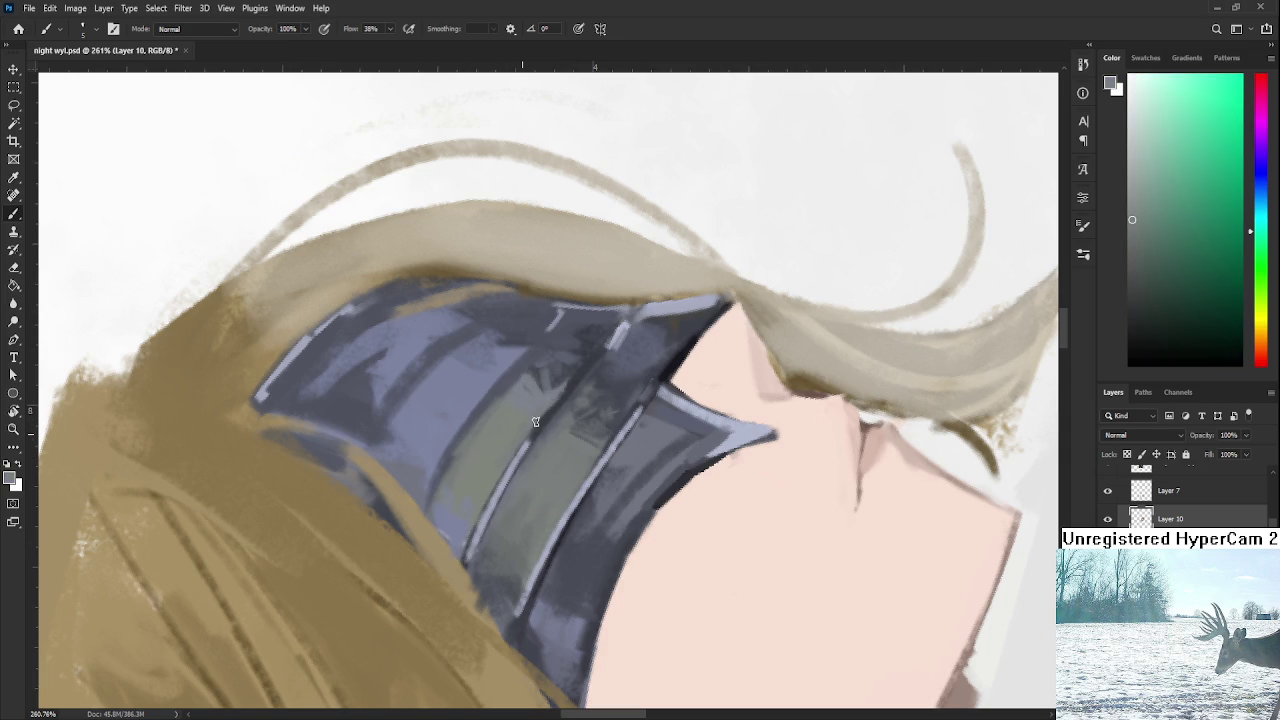
scroll(542, 385, down, 5)
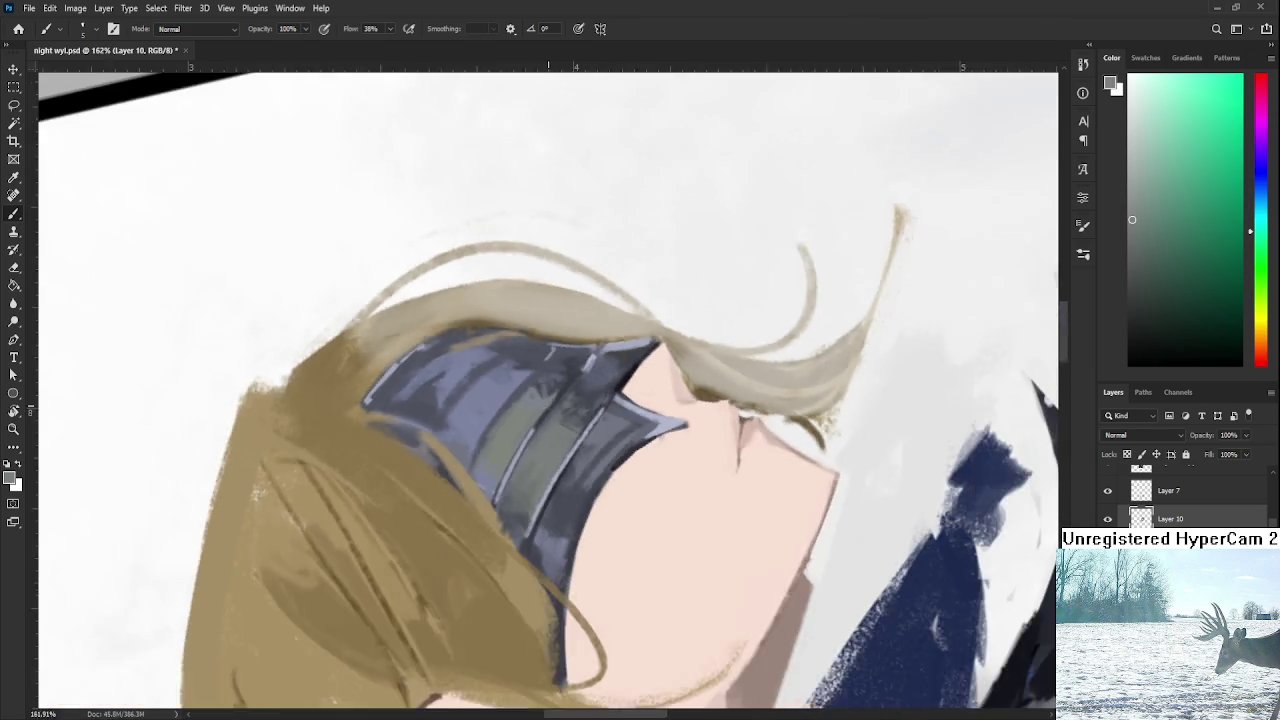
key(r)
drag(542, 385, 594, 601)
scroll(594, 601, down, 2)
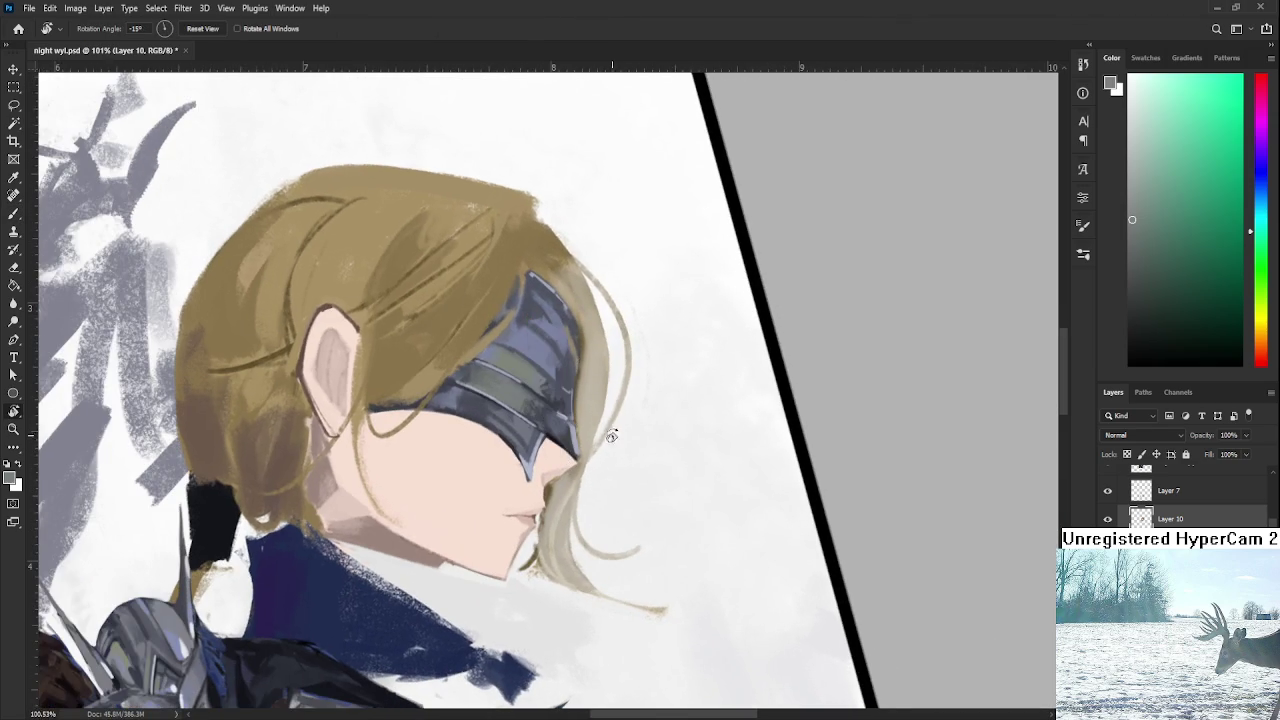
scroll(602, 385, down, 2)
scroll(602, 385, down, 2)
scroll(602, 385, up, 2)
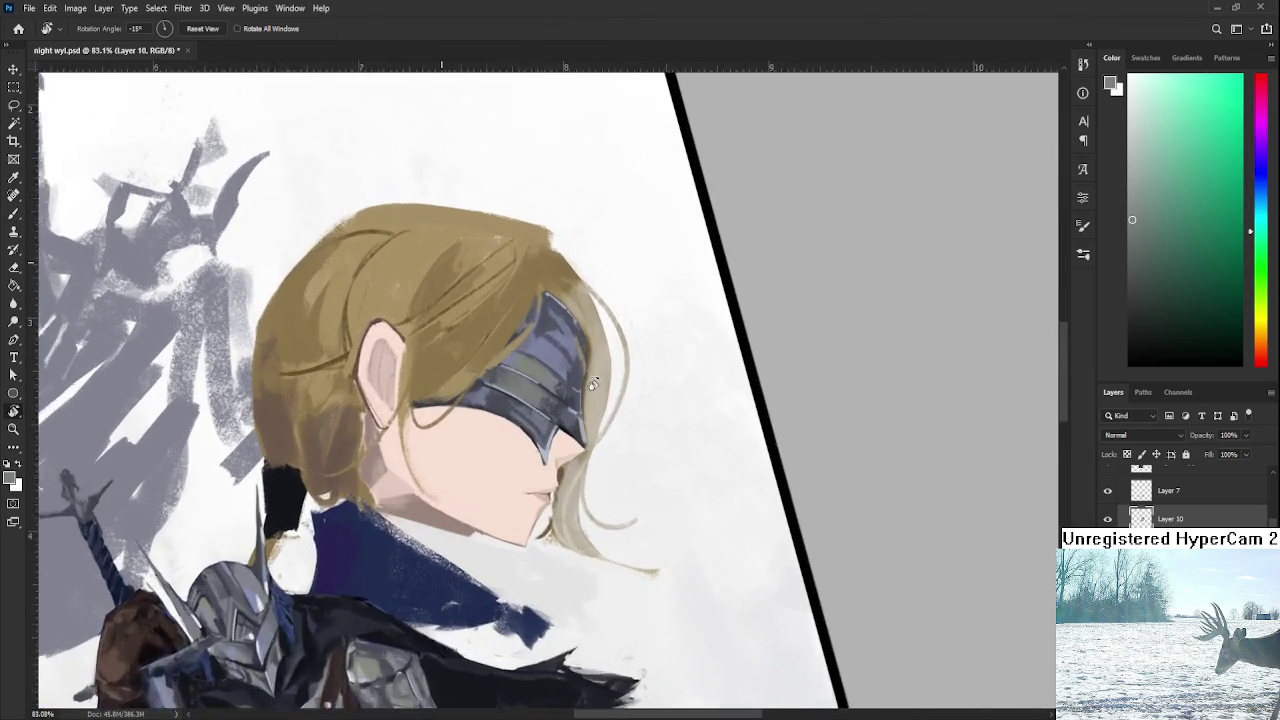
scroll(602, 385, up, 2)
scroll(602, 385, up, 1)
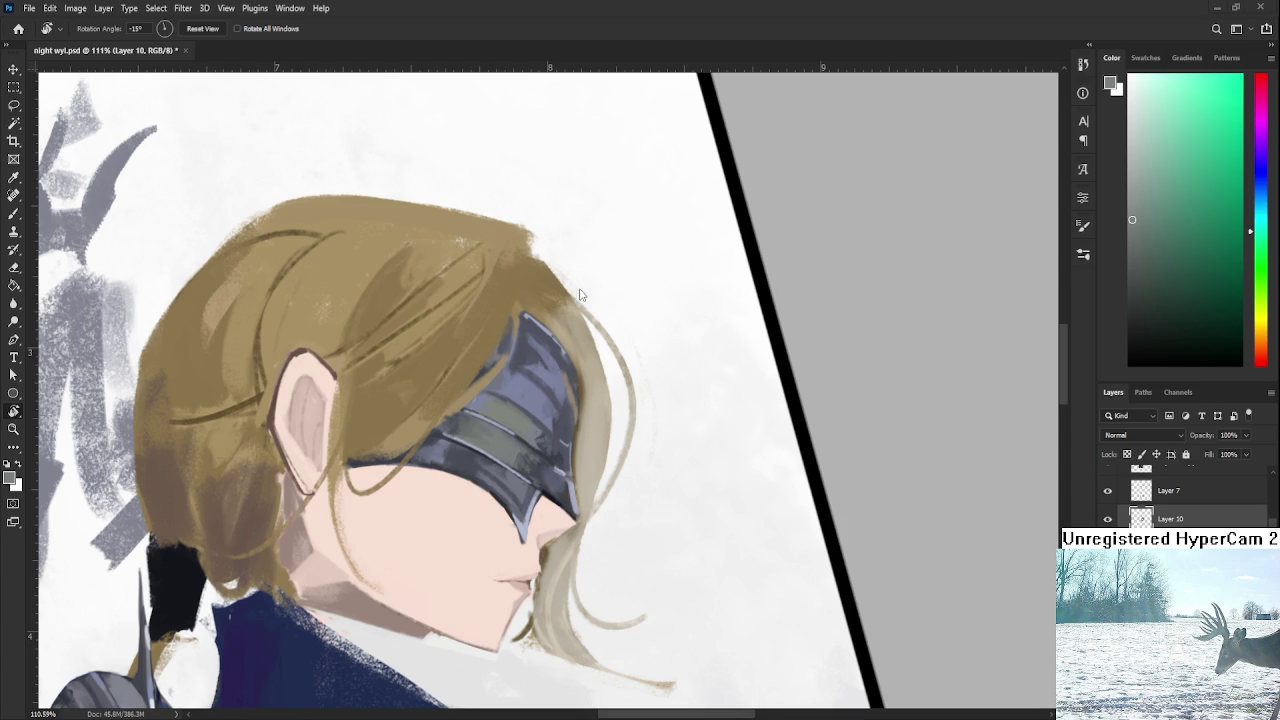
scroll(546, 452, up, 3)
scroll(584, 247, up, 2)
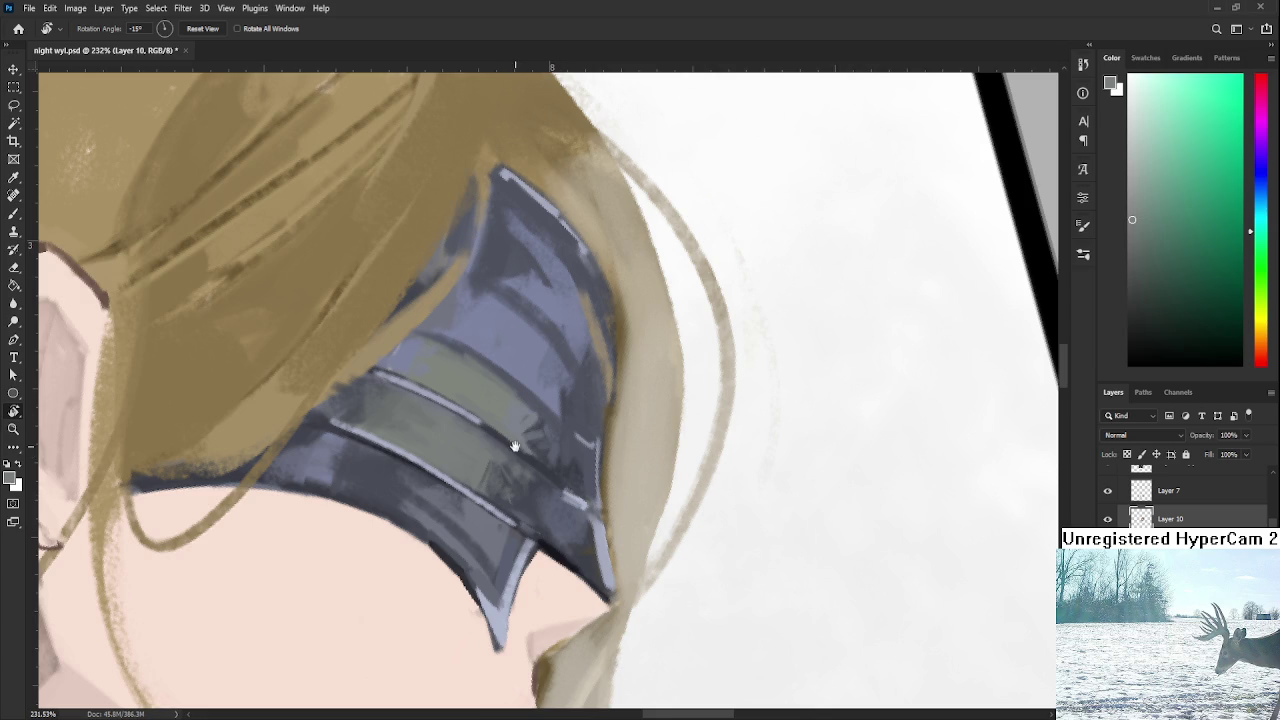
drag(510, 448, 536, 521)
scroll(545, 482, down, 2)
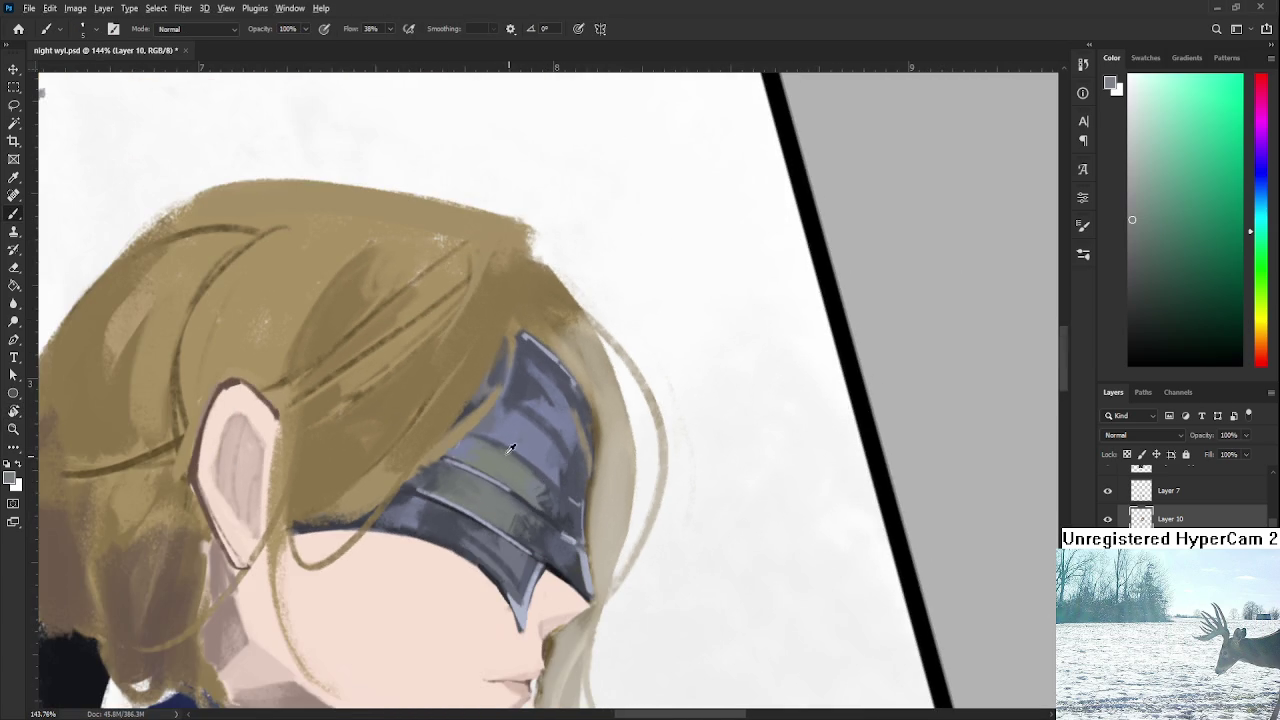
Sample lighter and darker blue-greys from the blindfold's upper plate.
alt+click(512, 448)
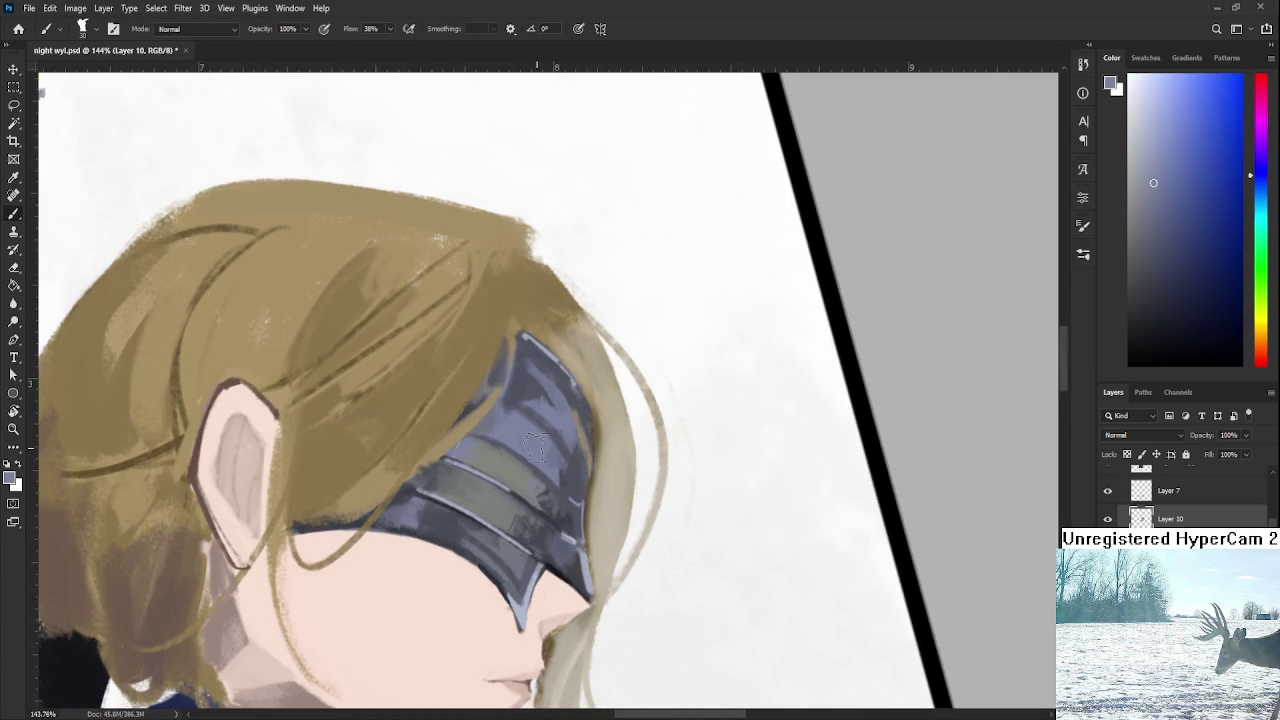
alt+click(548, 475)
alt+click(528, 403)
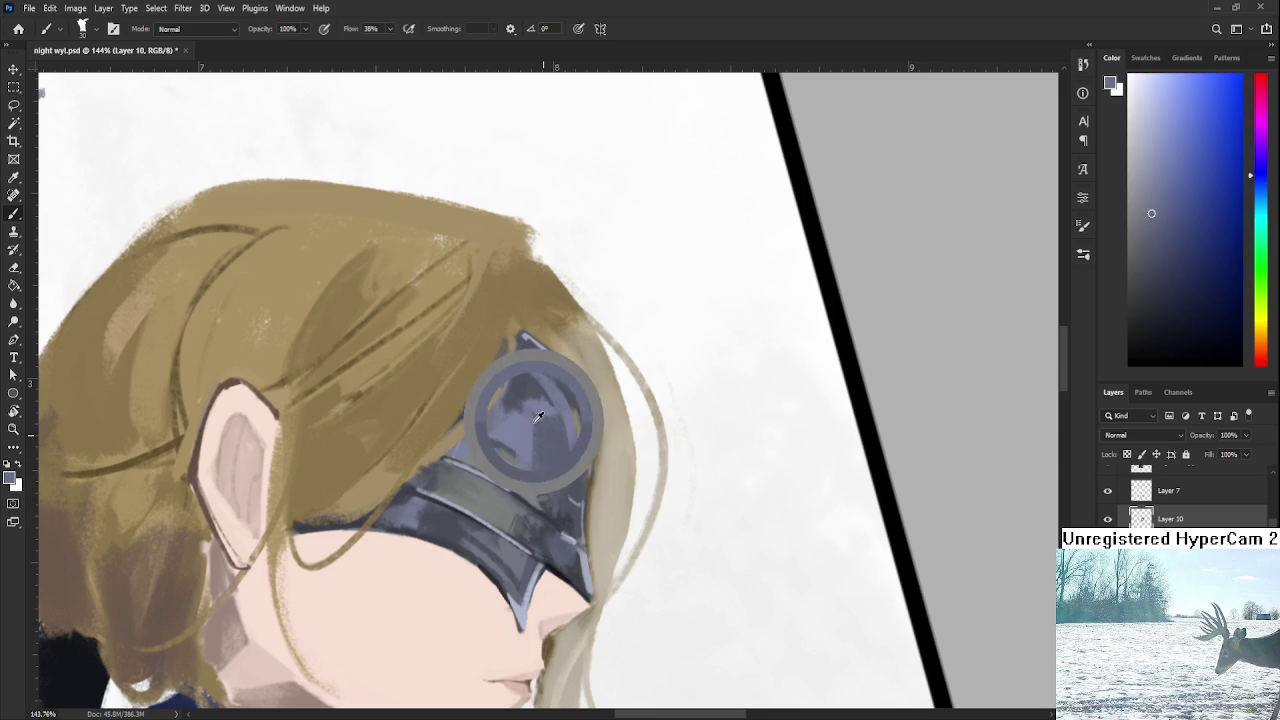
alt+click(519, 443)
alt+click(557, 429)
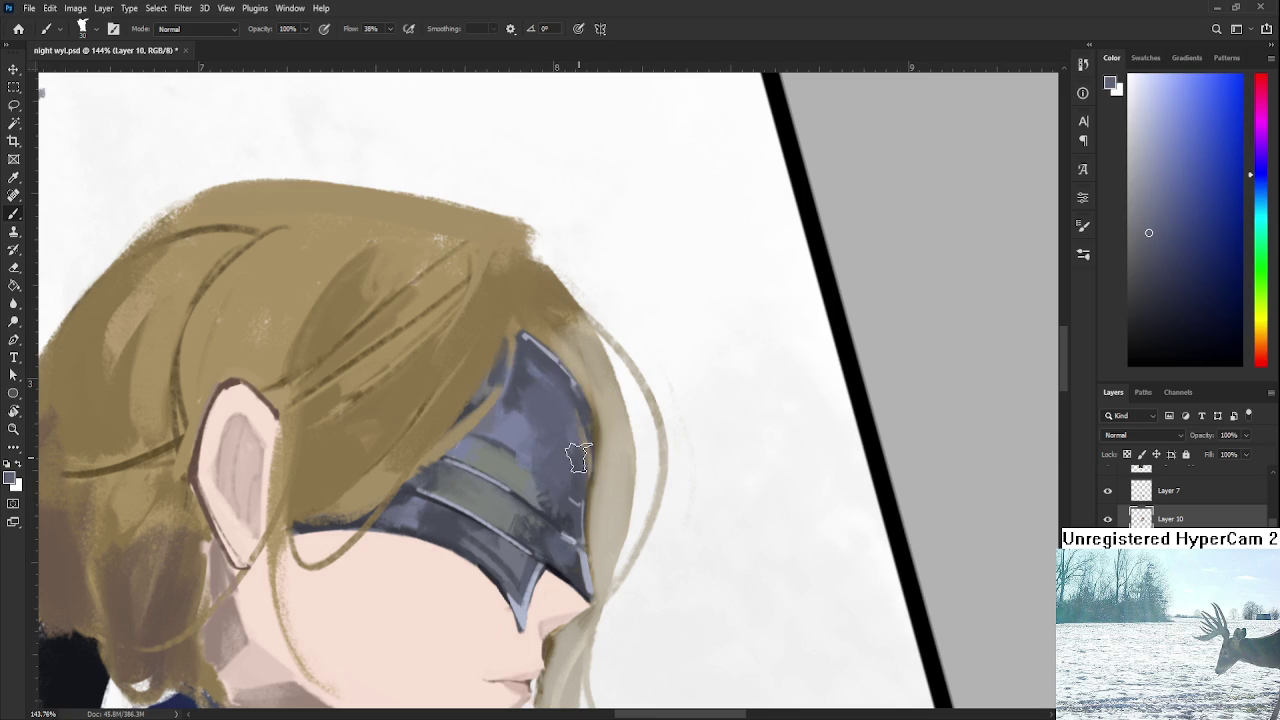
scroll(557, 465, down, 3)
scroll(600, 467, down, 3)
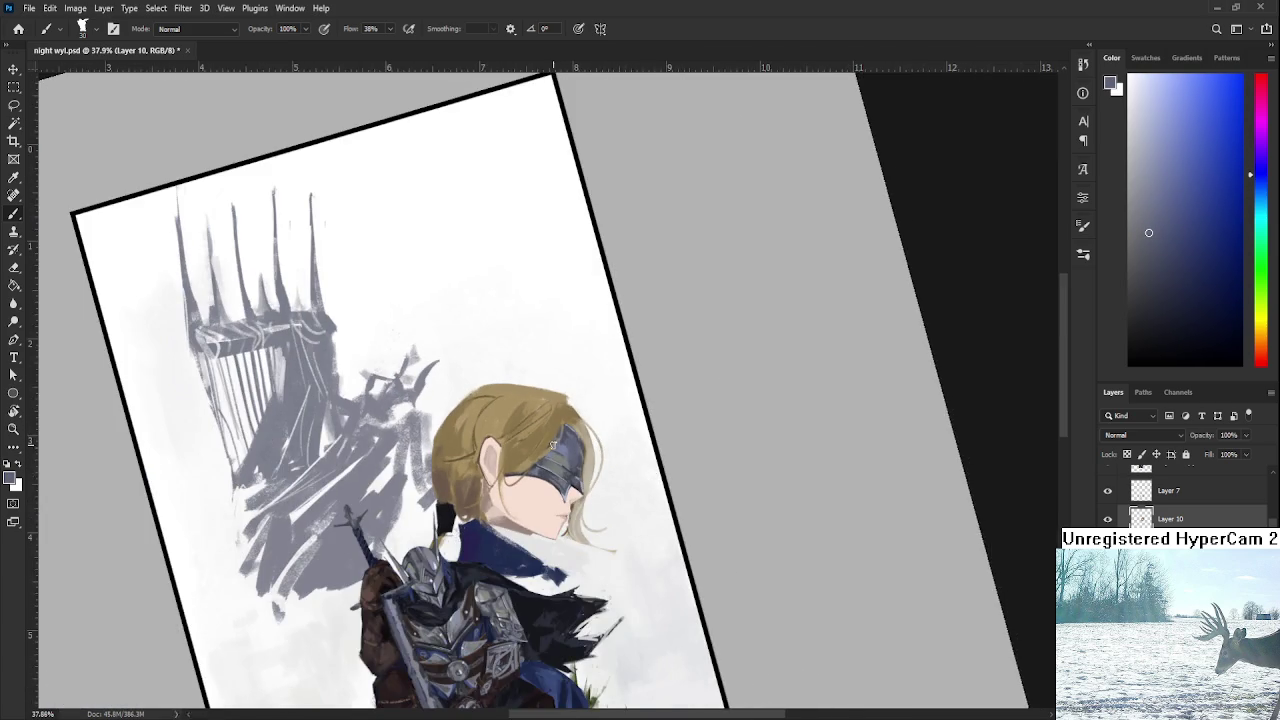
scroll(552, 445, up, 3)
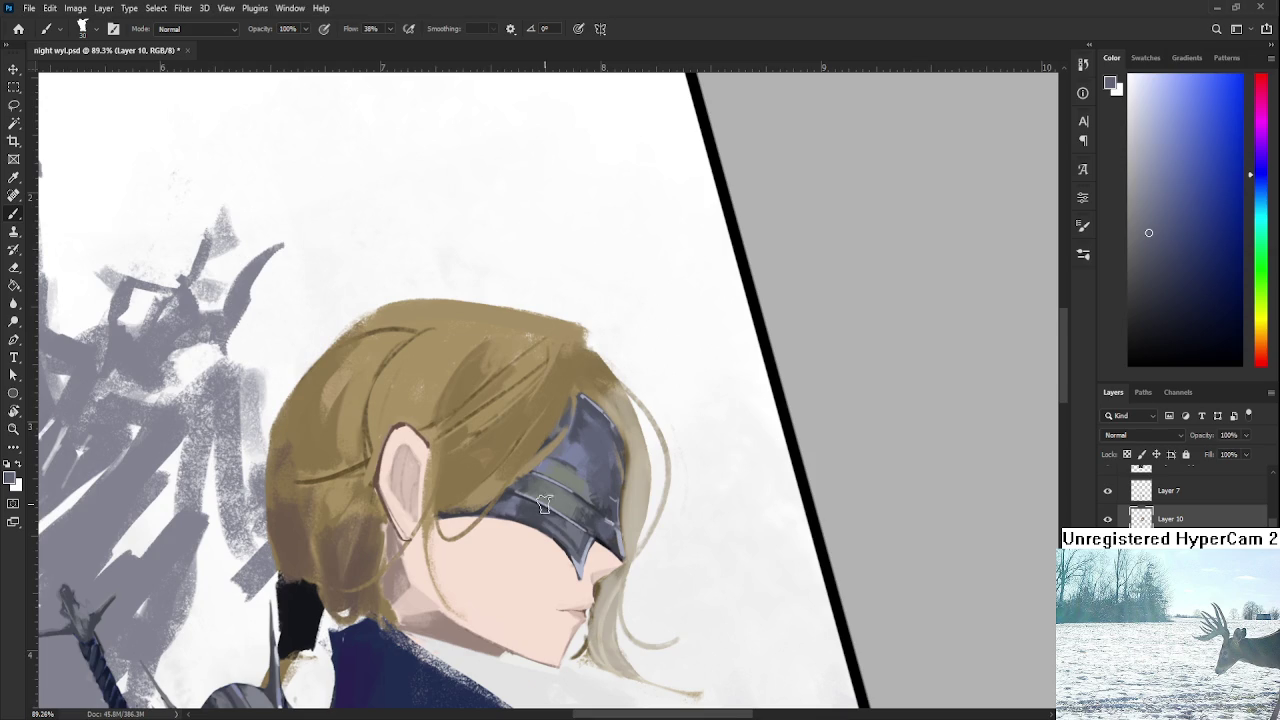
scroll(543, 503, up, 2)
Fine-tune the foreground colour by resampling blue-grey tones across the upper plate.
alt+click(657, 529)
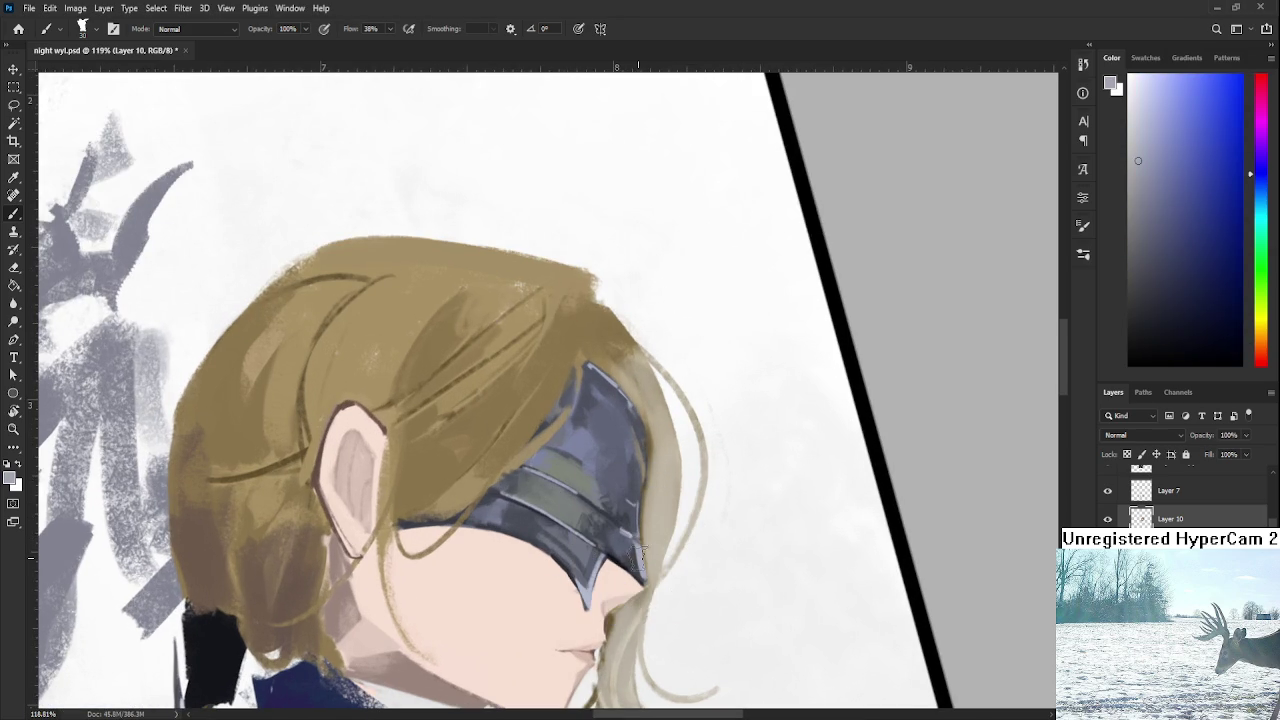
alt+click(603, 440)
alt+click(602, 470)
alt+click(621, 448)
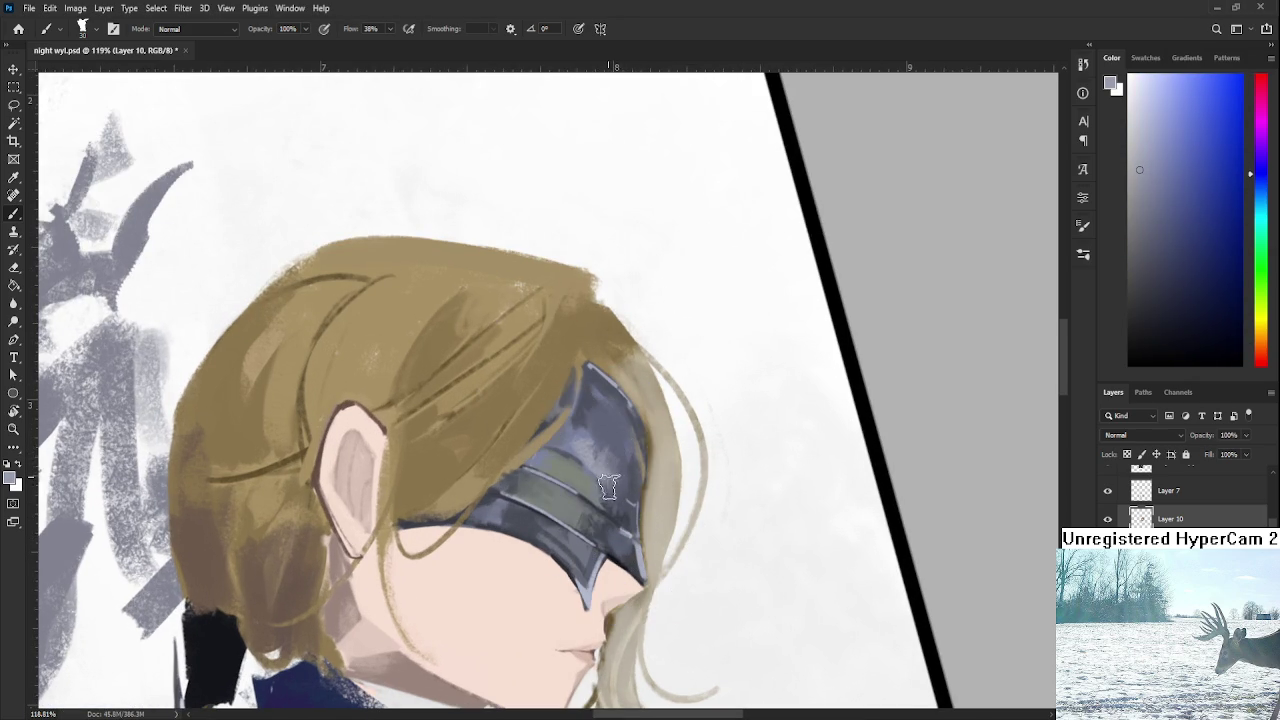
alt+click(615, 456)
alt+click(619, 470)
alt+click(619, 449)
alt+click(585, 450)
alt+click(565, 445)
alt+click(603, 443)
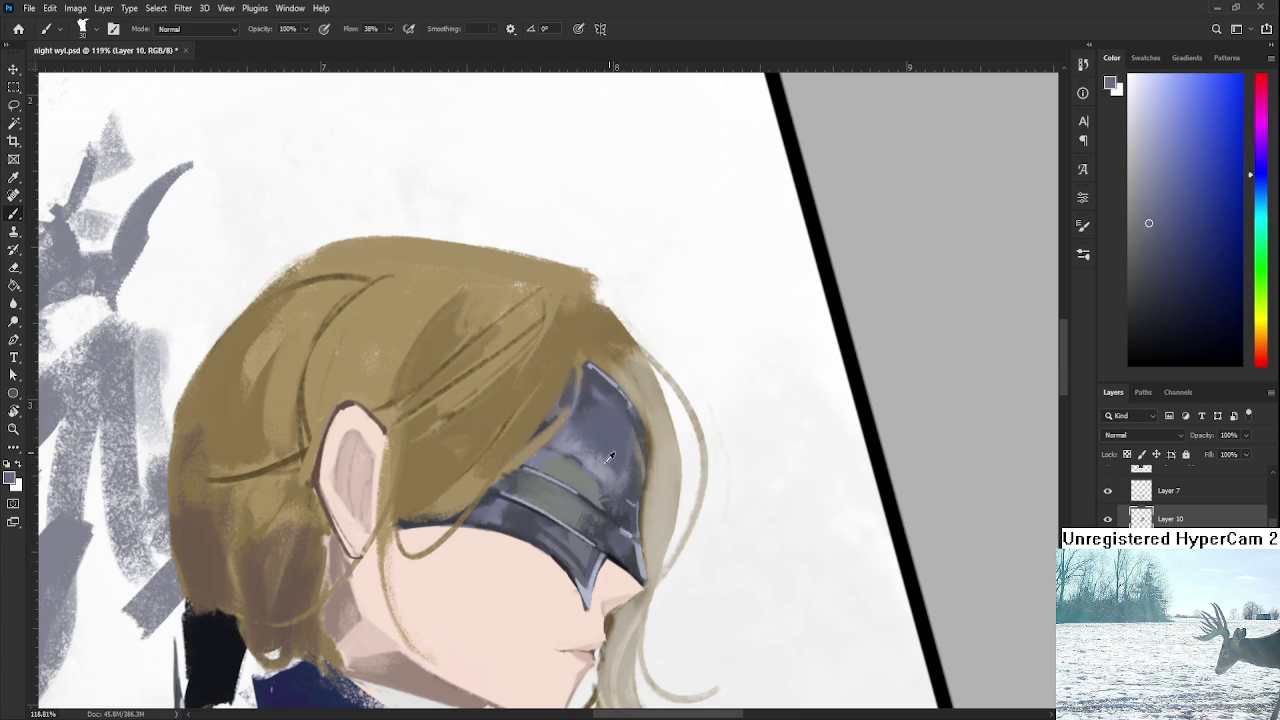
alt+click(617, 465)
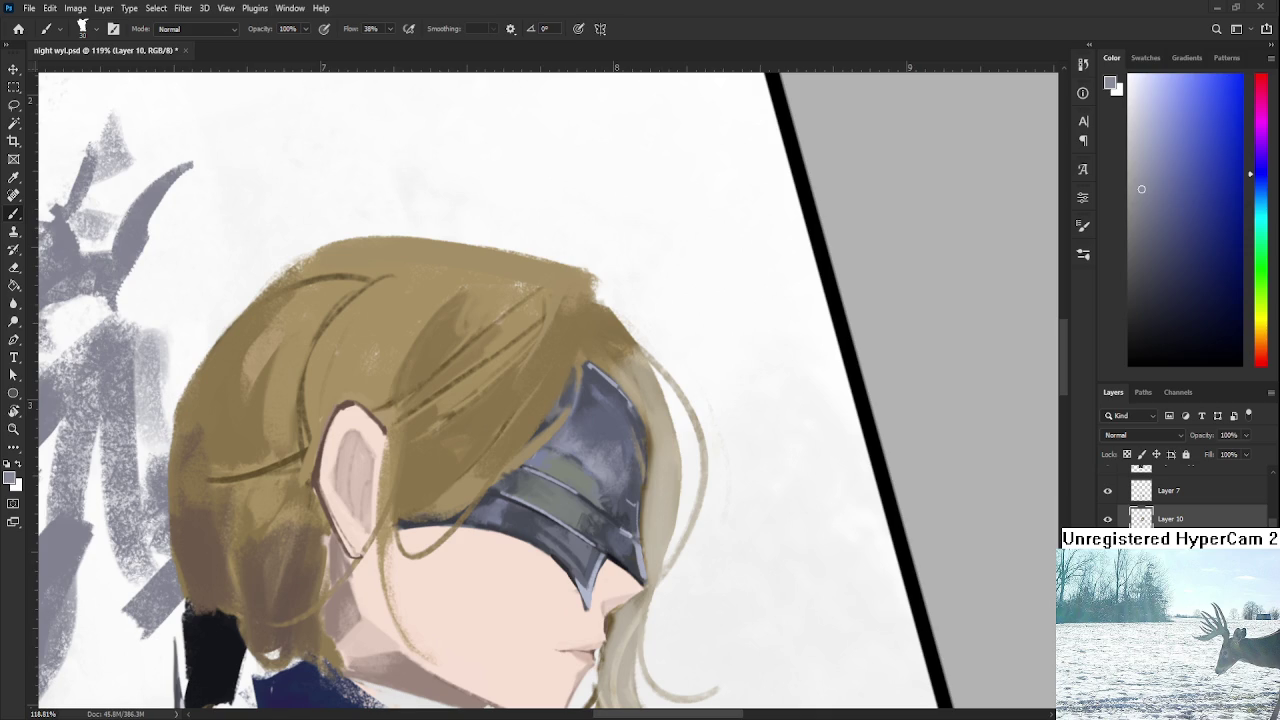
scroll(603, 432, up, 2)
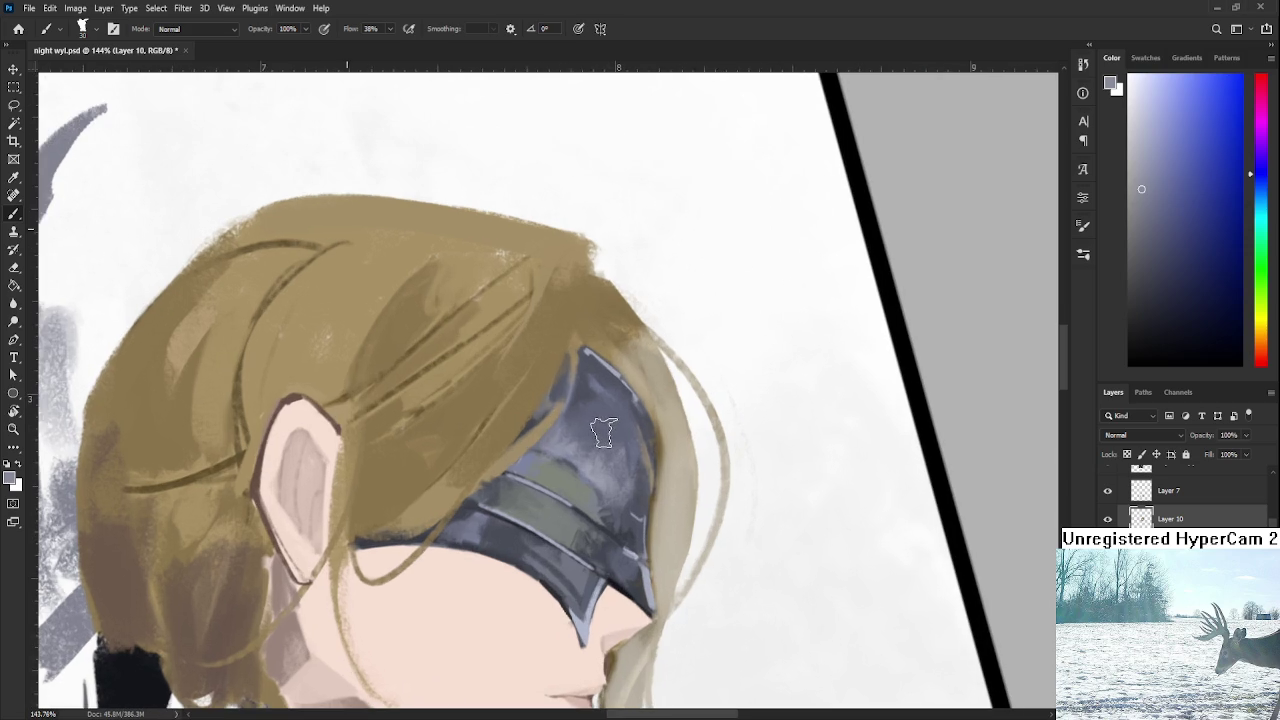
Paint light blue-grey strokes and dabs on the helmet's upper plate.
alt+click(594, 465)
drag(600, 450, 625, 495)
alt+click(605, 460)
mouse_move(560, 425)
mouse_down()
mouse_move(620, 455)
mouse_move(620, 440)
mouse_up()
alt+click(614, 471)
alt+click(607, 418)
alt+click(591, 459)
alt+click(600, 430)
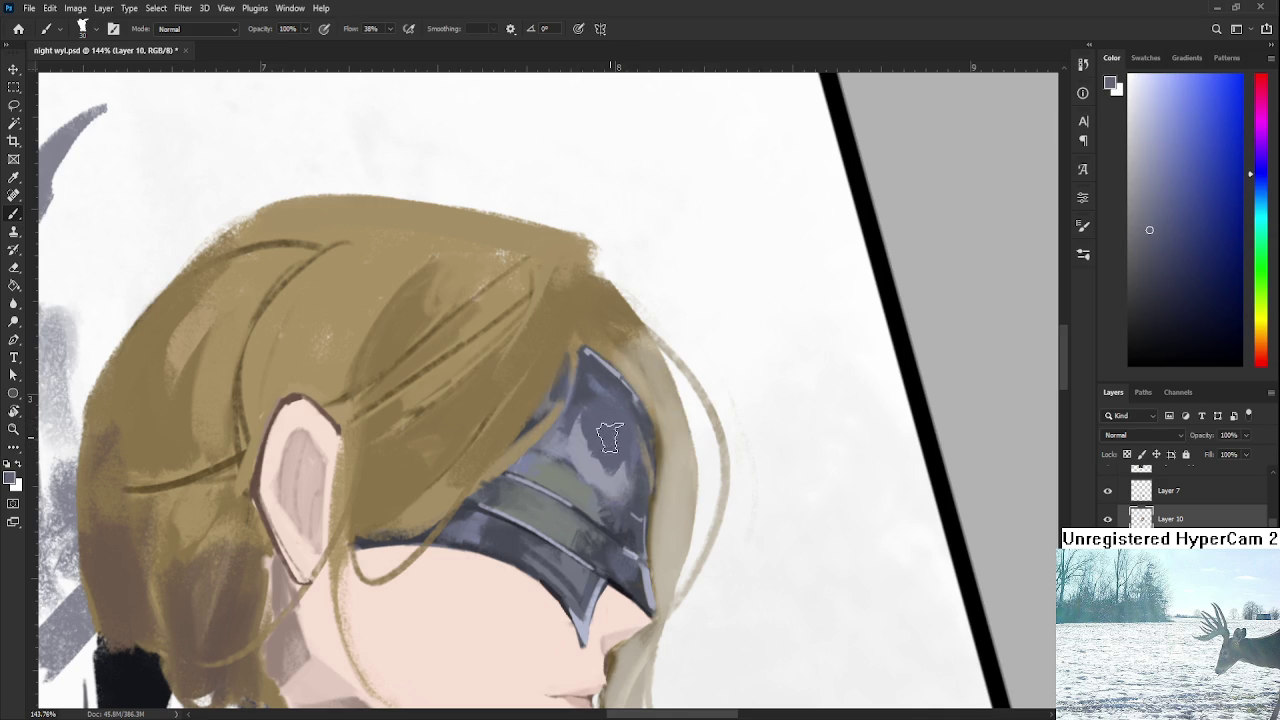
Rotate the view, sample a darker grey-blue, and paint dark strokes on the upper right.
key(r)
drag(720, 420, 720, 390)
alt+click(588, 442)
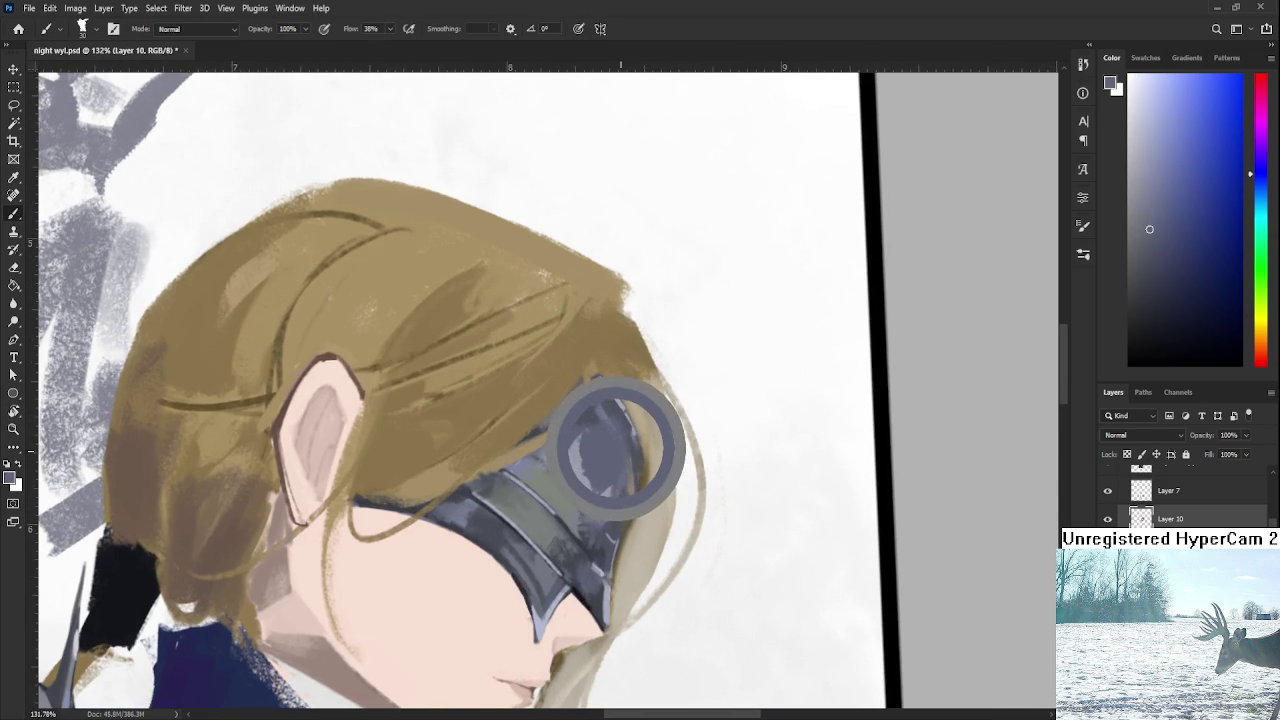
alt+click(576, 470)
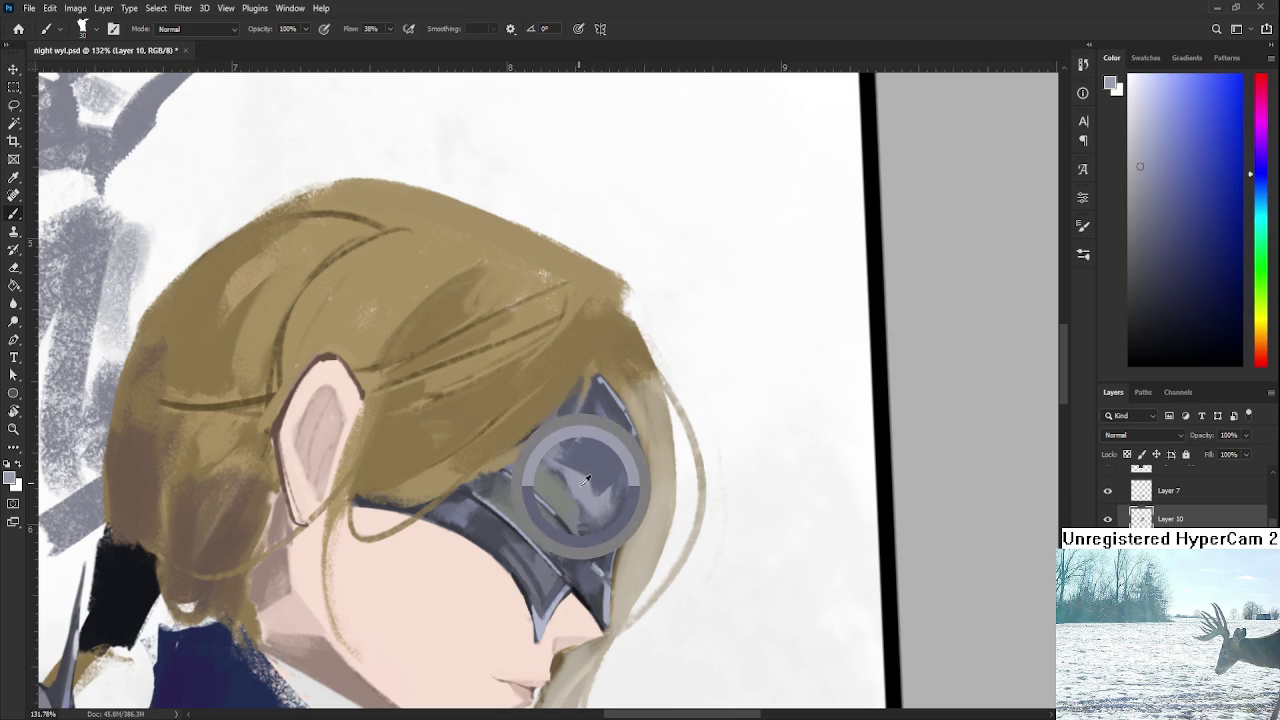
alt+click(606, 408)
alt+click(590, 425)
alt+click(604, 420)
alt+click(618, 410)
mouse_move(612, 418)
mouse_down()
mouse_move(570, 448)
mouse_move(623, 441)
mouse_move(670, 488)
mouse_up()
Turn the view and sample grey-green and darker blue-grey tones around the band.
key(r)
scroll(671, 483, down, 5)
scroll(655, 510, up, 3)
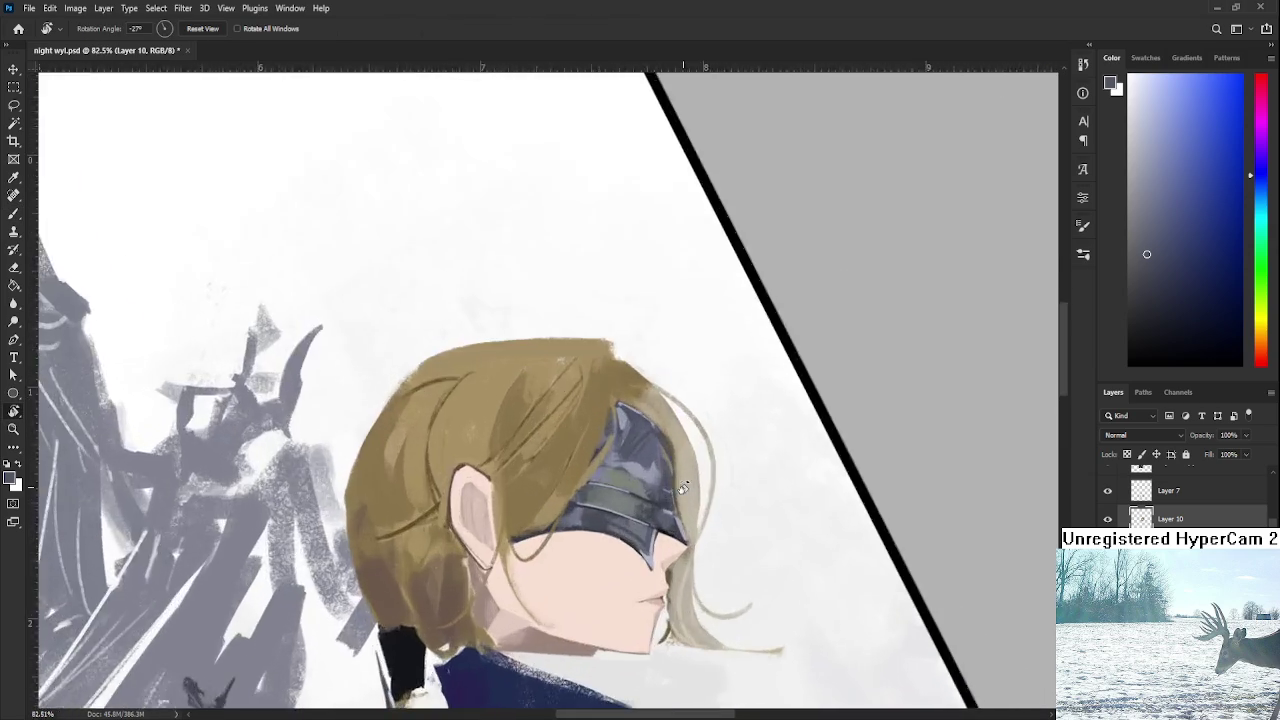
scroll(640, 535, up, 4)
drag(635, 545, 532, 489)
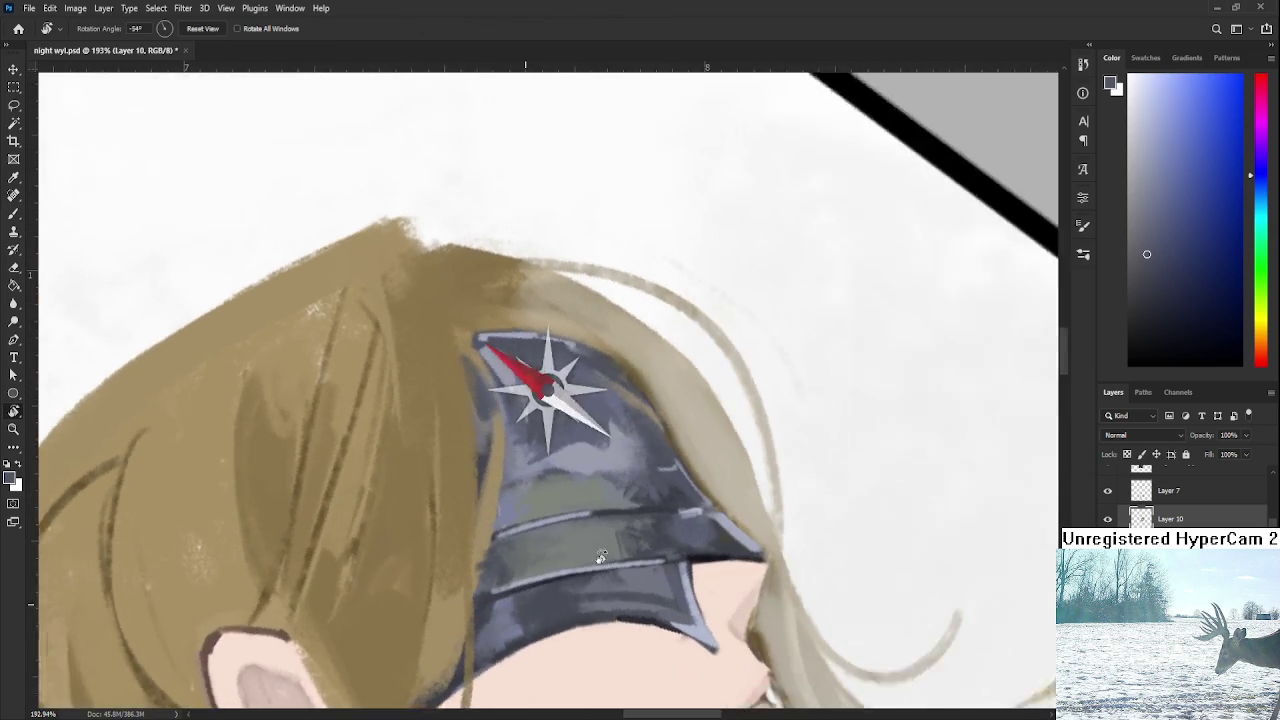
key(b)
alt+click(545, 497)
alt+click(525, 521)
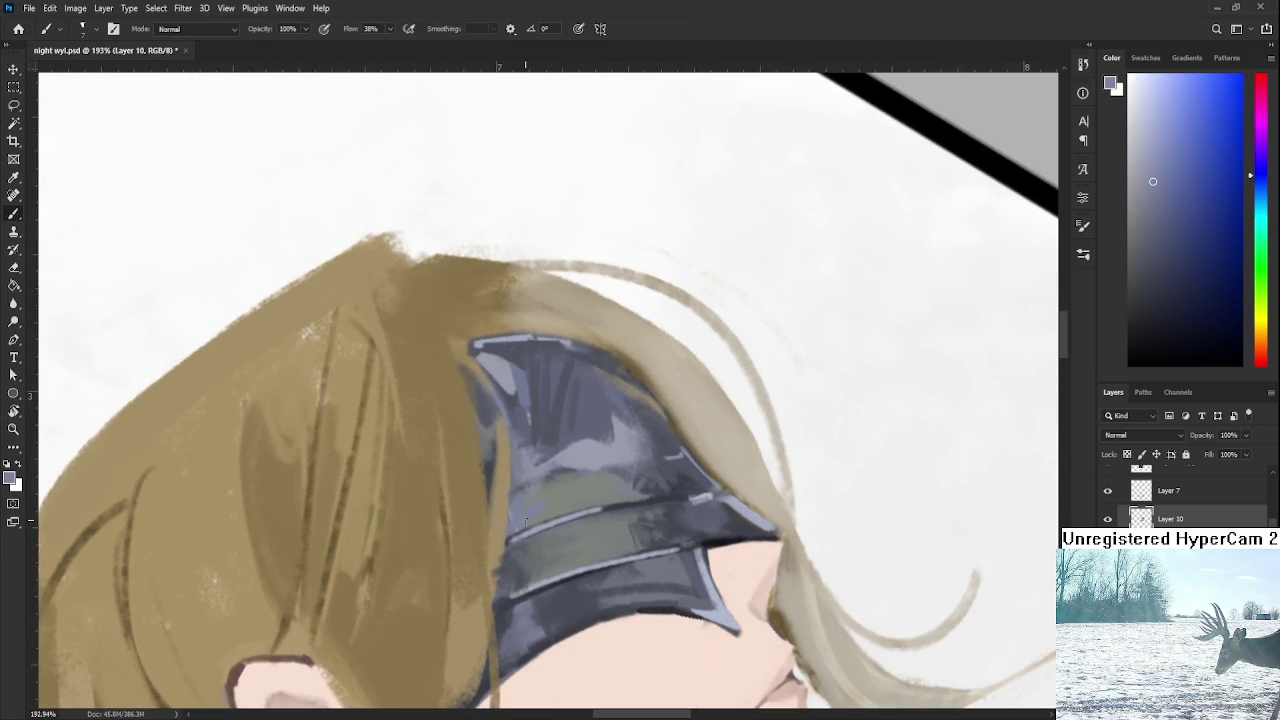
alt+click(573, 495)
alt+click(571, 478)
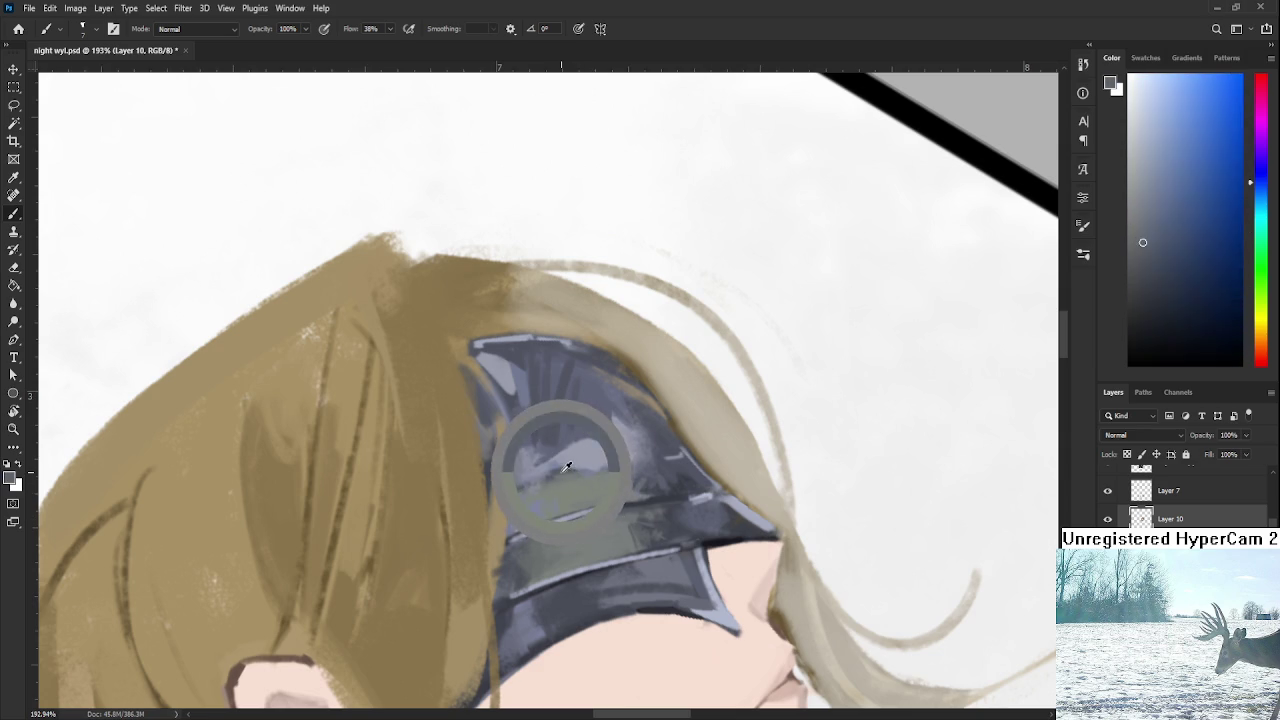
Alternate blue-grey and greenish-grey samples to blend the blindfold band's upper edge.
alt+click(605, 455)
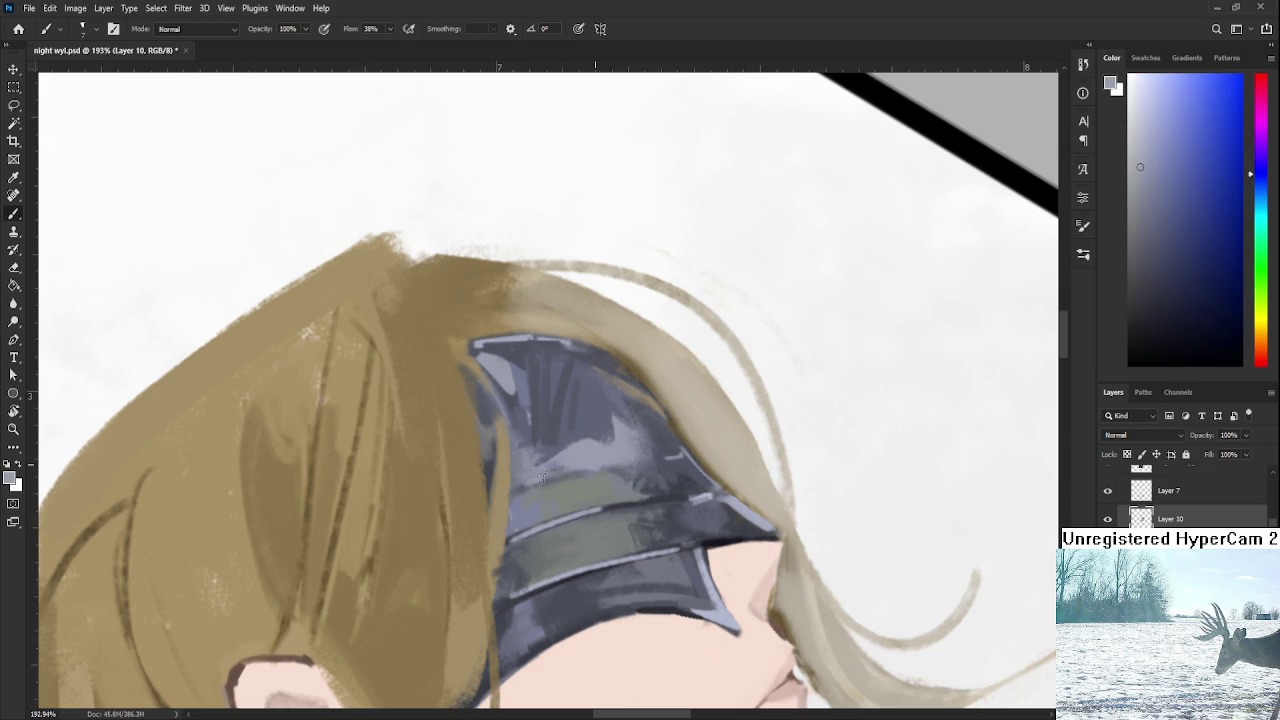
alt+click(530, 468)
alt+click(623, 496)
alt+click(537, 560)
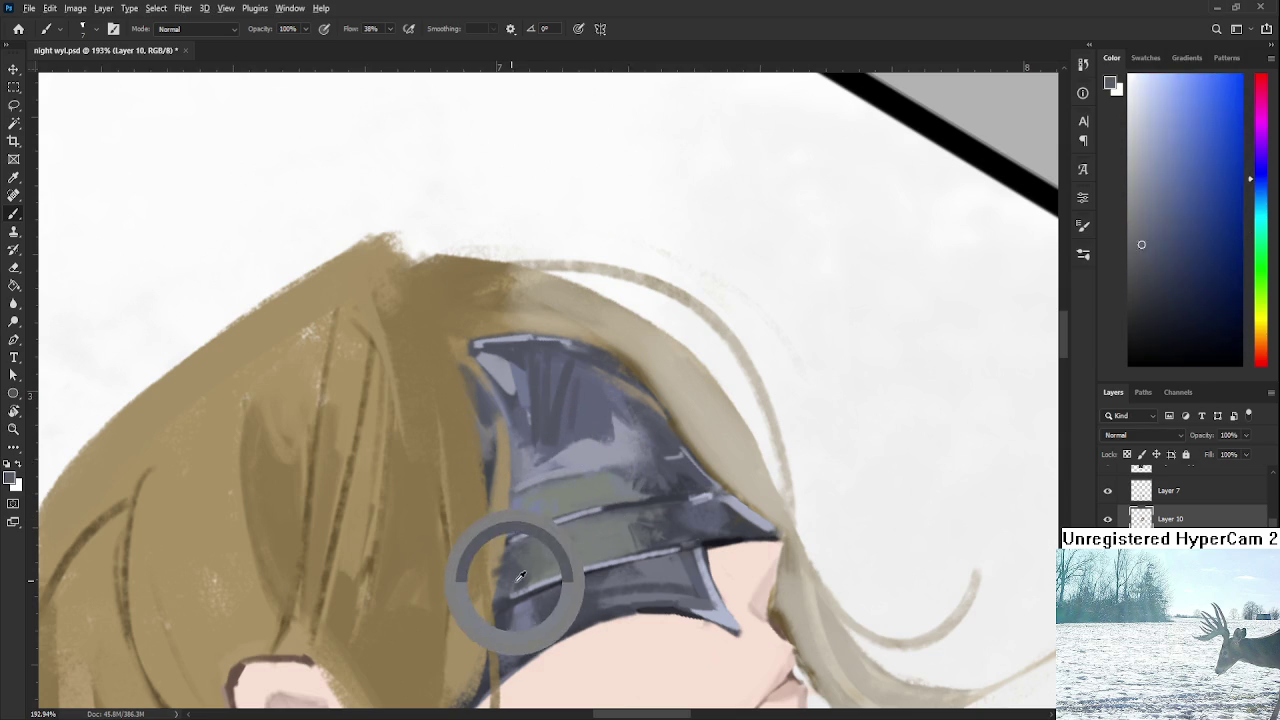
alt+click(567, 497)
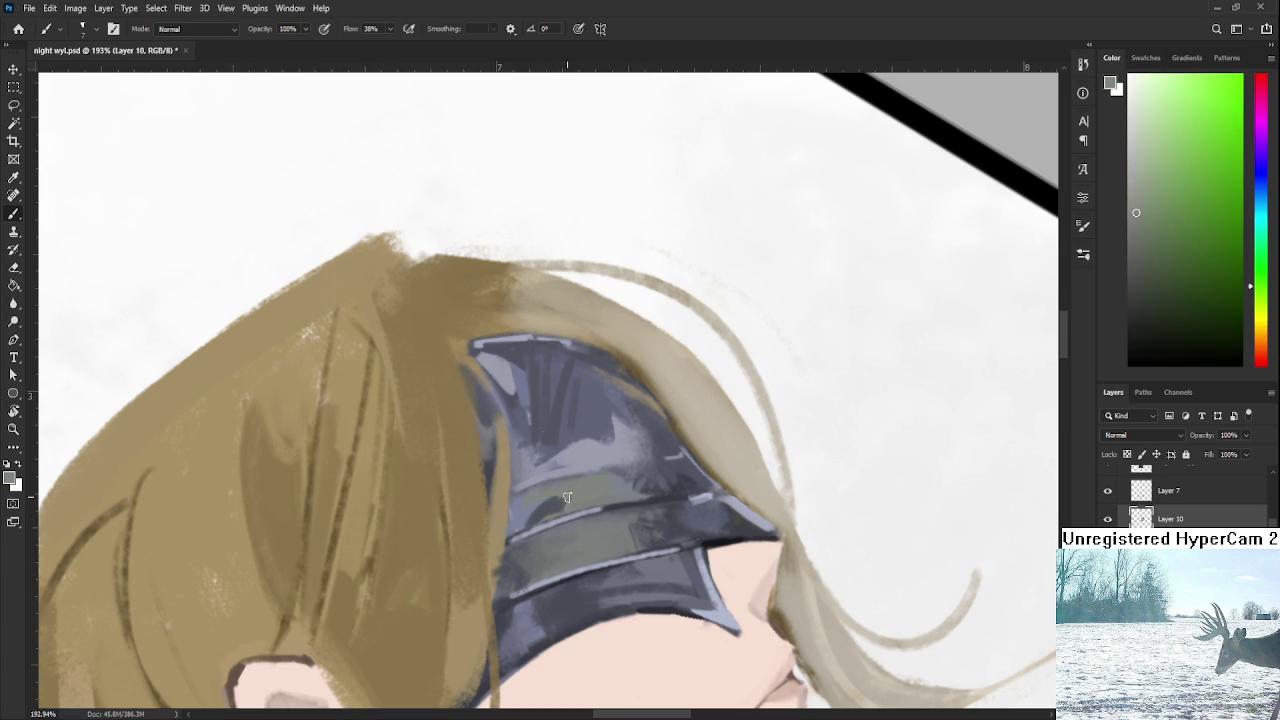
alt+click(546, 512)
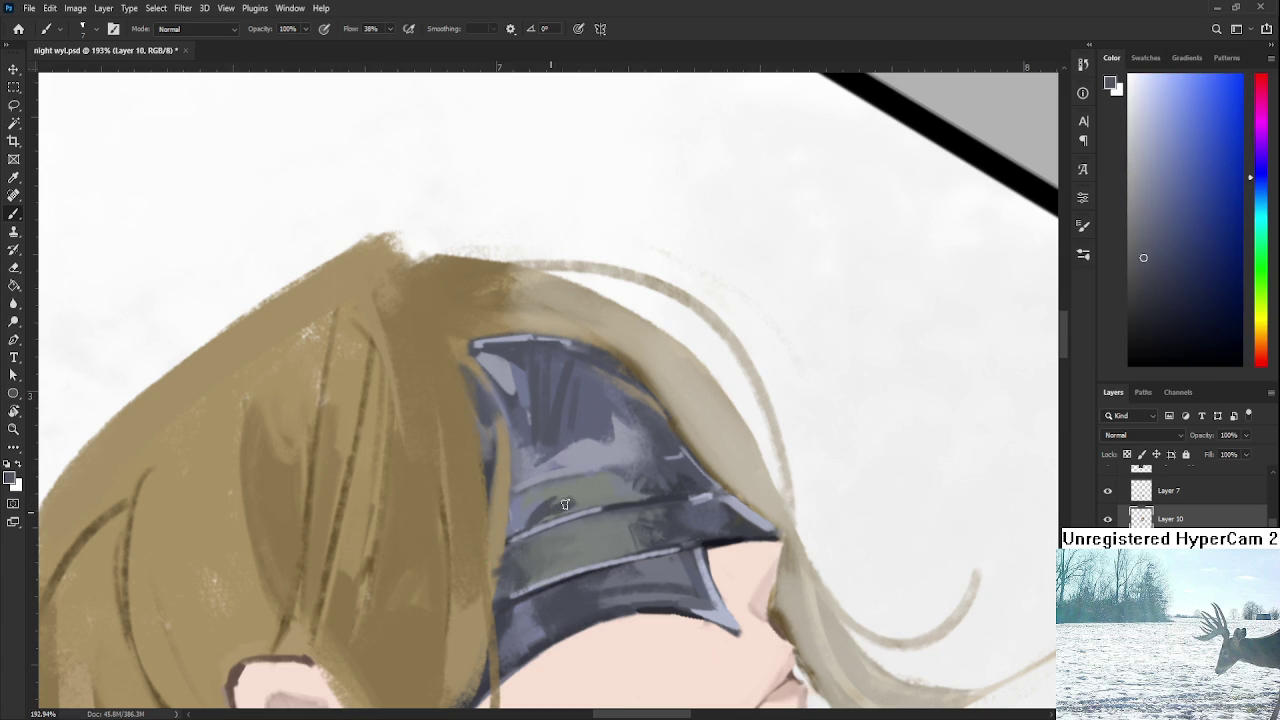
alt+click(578, 495)
alt+click(563, 495)
alt+click(590, 488)
alt+click(580, 495)
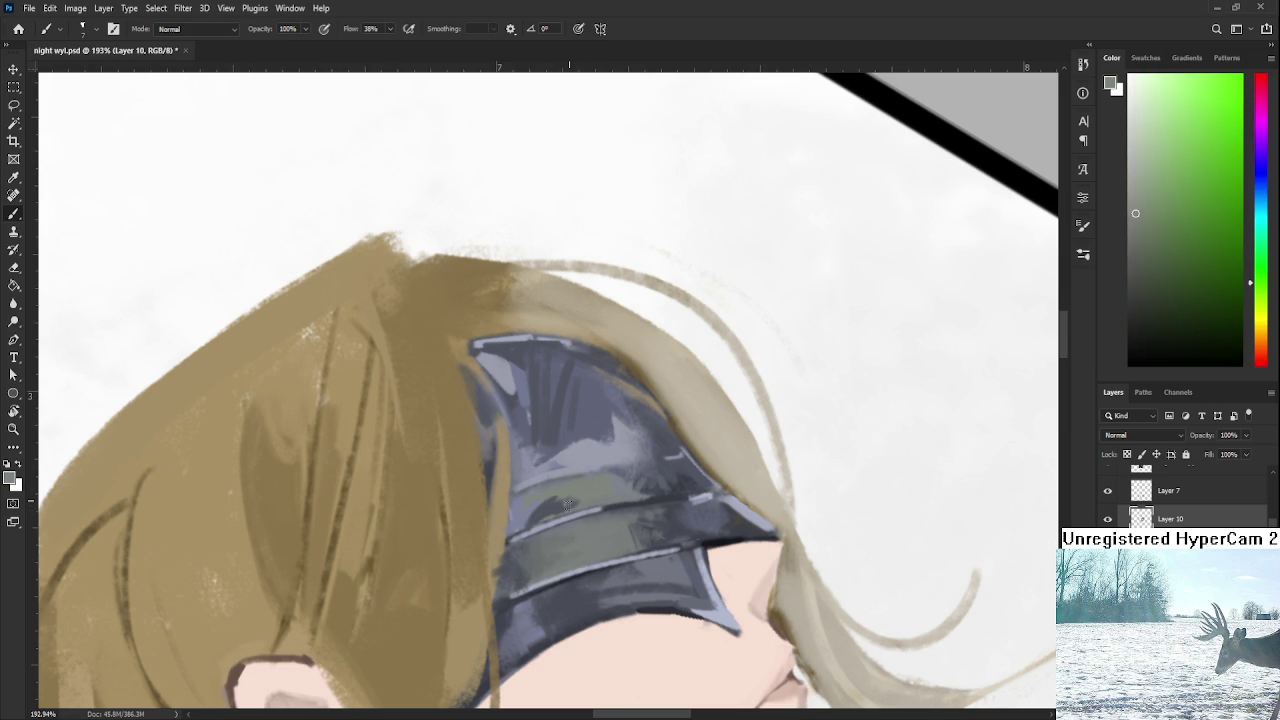
alt+click(564, 500)
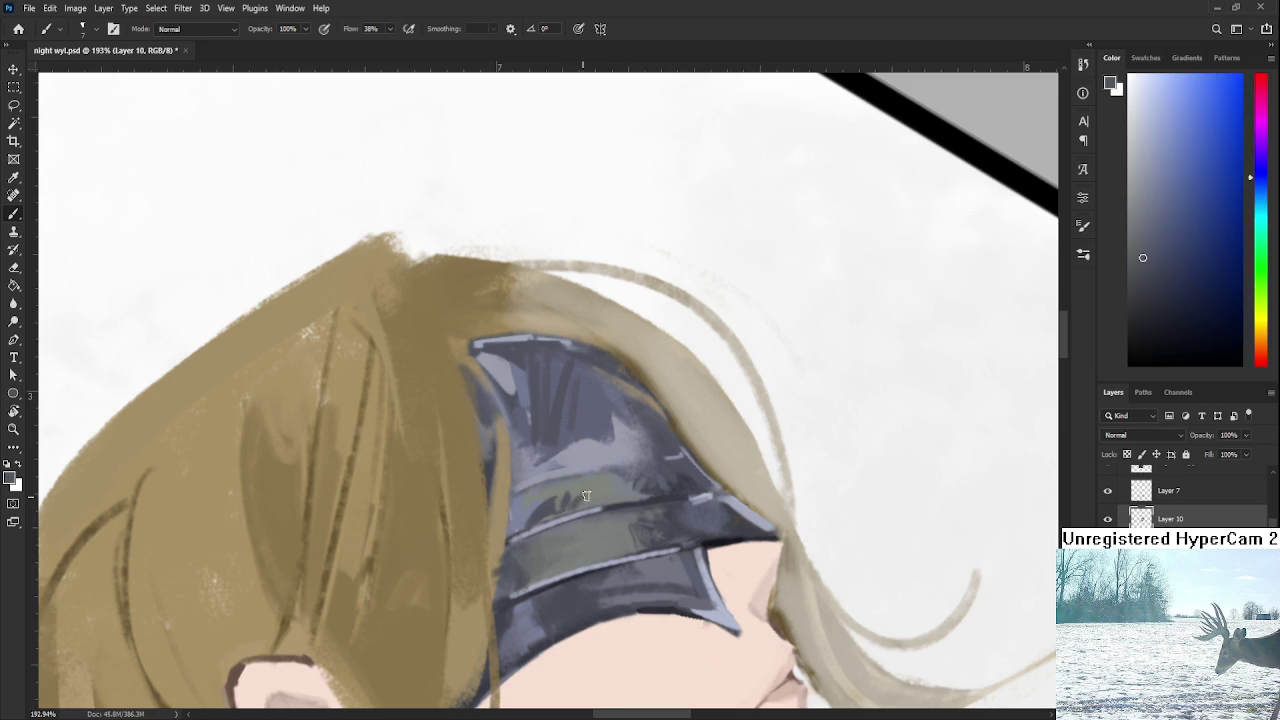
alt+click(586, 487)
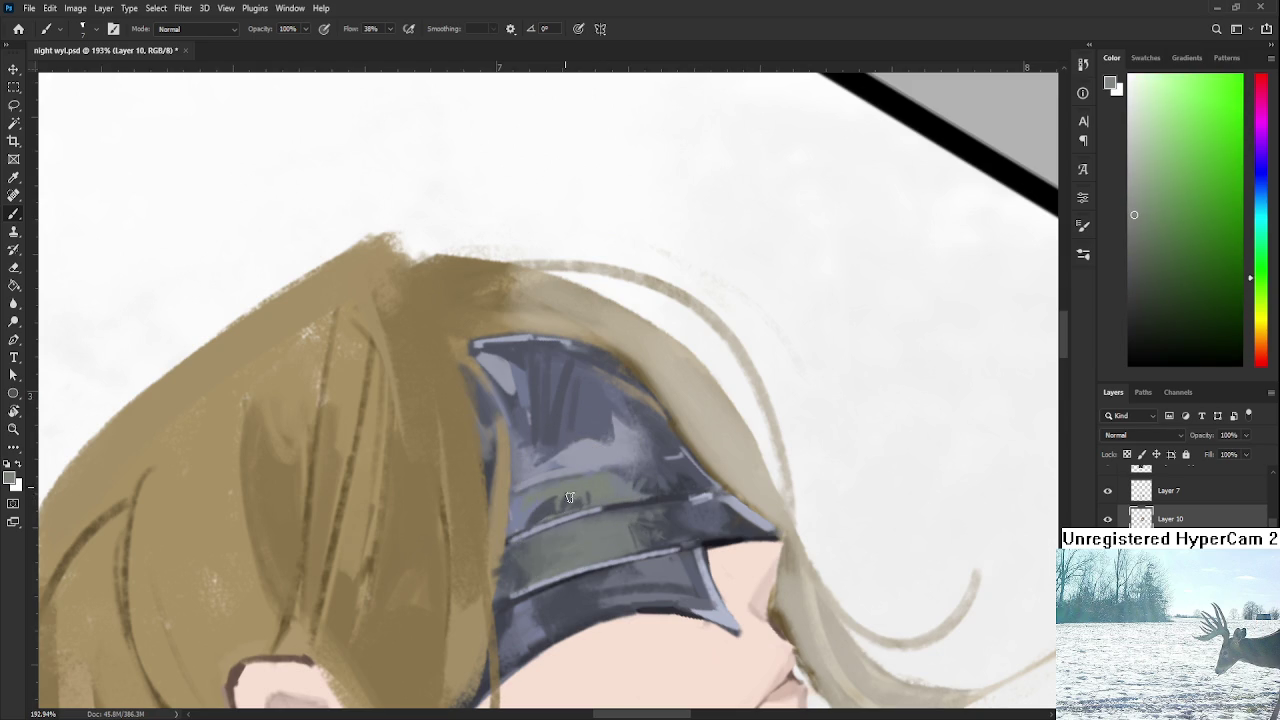
Rotate the tilted canvas view to nearly upright.
scroll(663, 463, down, 5)
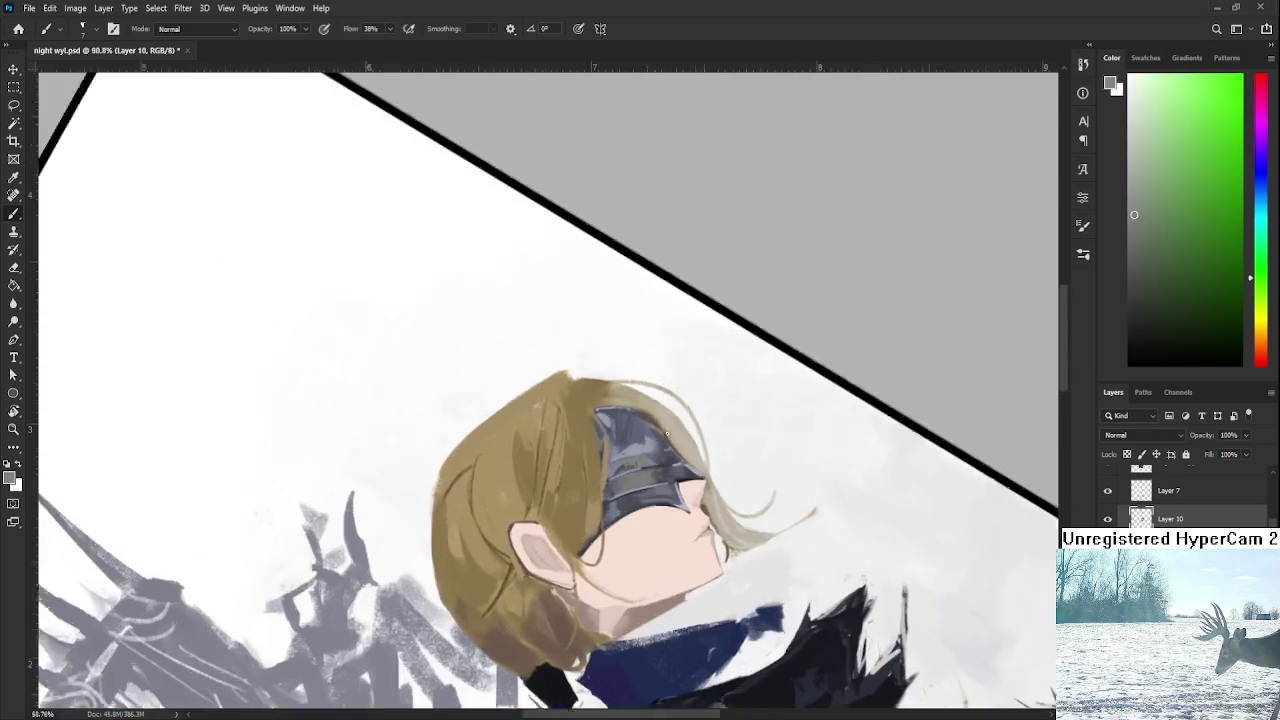
scroll(690, 435, down, 5)
scroll(693, 424, down, 2)
key(r)
drag(693, 424, 601, 552)
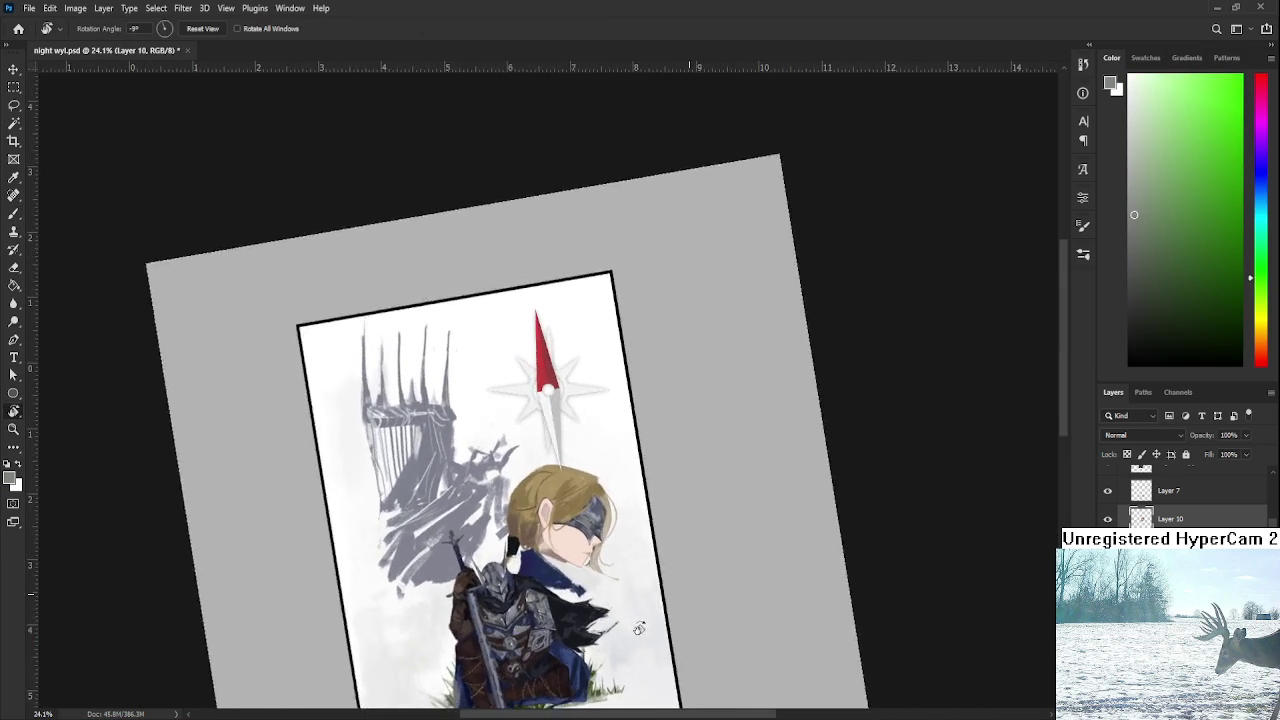
scroll(601, 552, up, 3)
scroll(580, 555, up, 3)
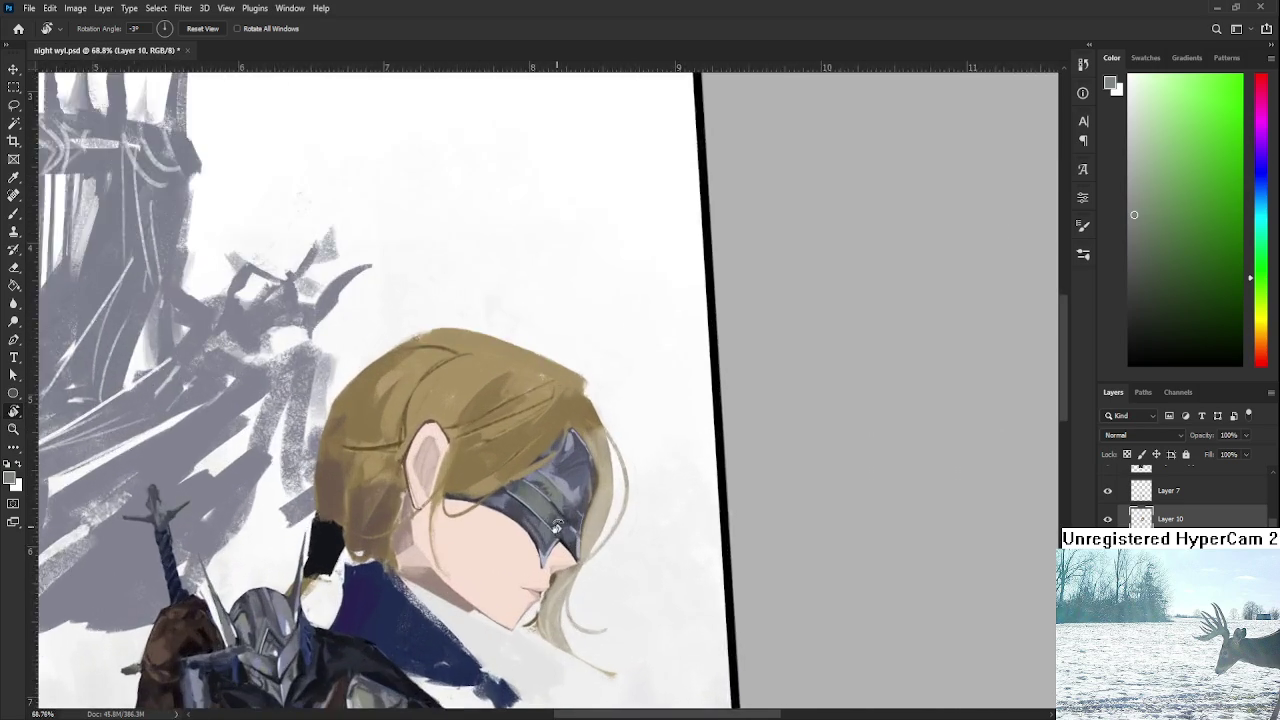
scroll(555, 558, up, 3)
scroll(526, 560, up, 2)
scroll(526, 560, down, 1)
drag(520, 565, 490, 585)
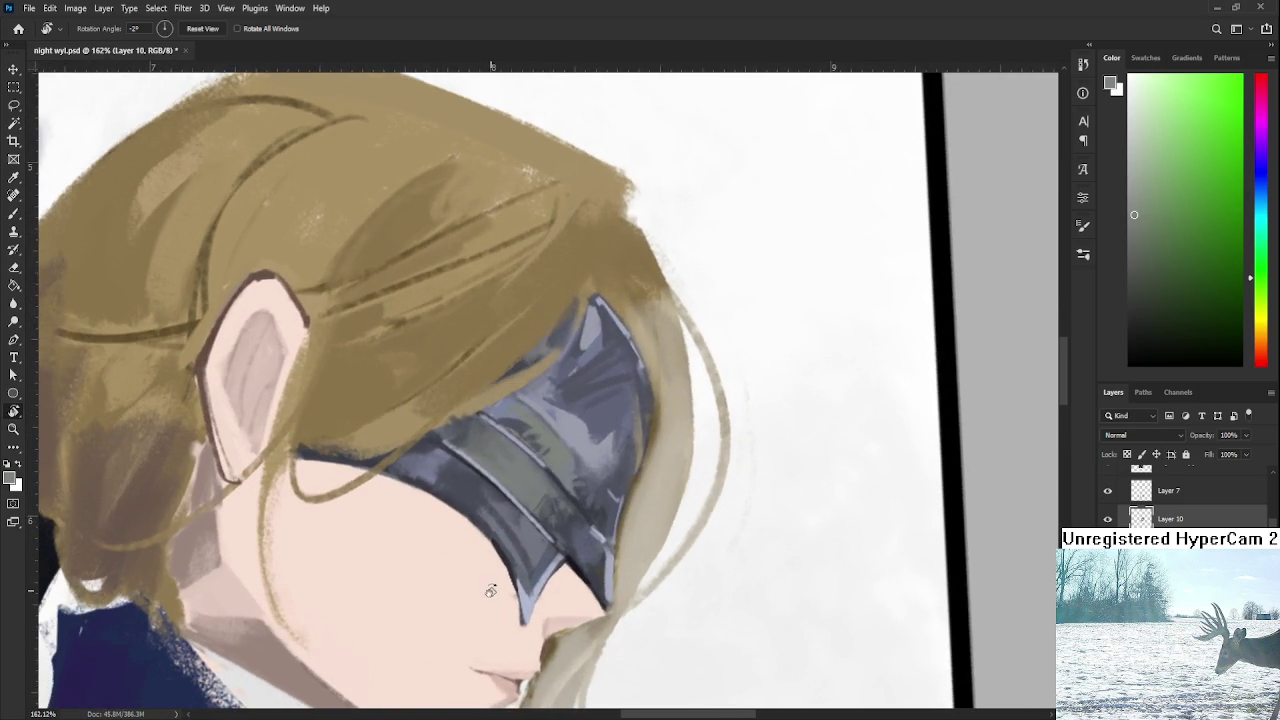
Zoom in and pan to centre the knight's face and blindfold.
scroll(490, 585, down, 2)
scroll(492, 577, down, 2)
scroll(492, 577, up, 1)
scroll(492, 577, up, 1)
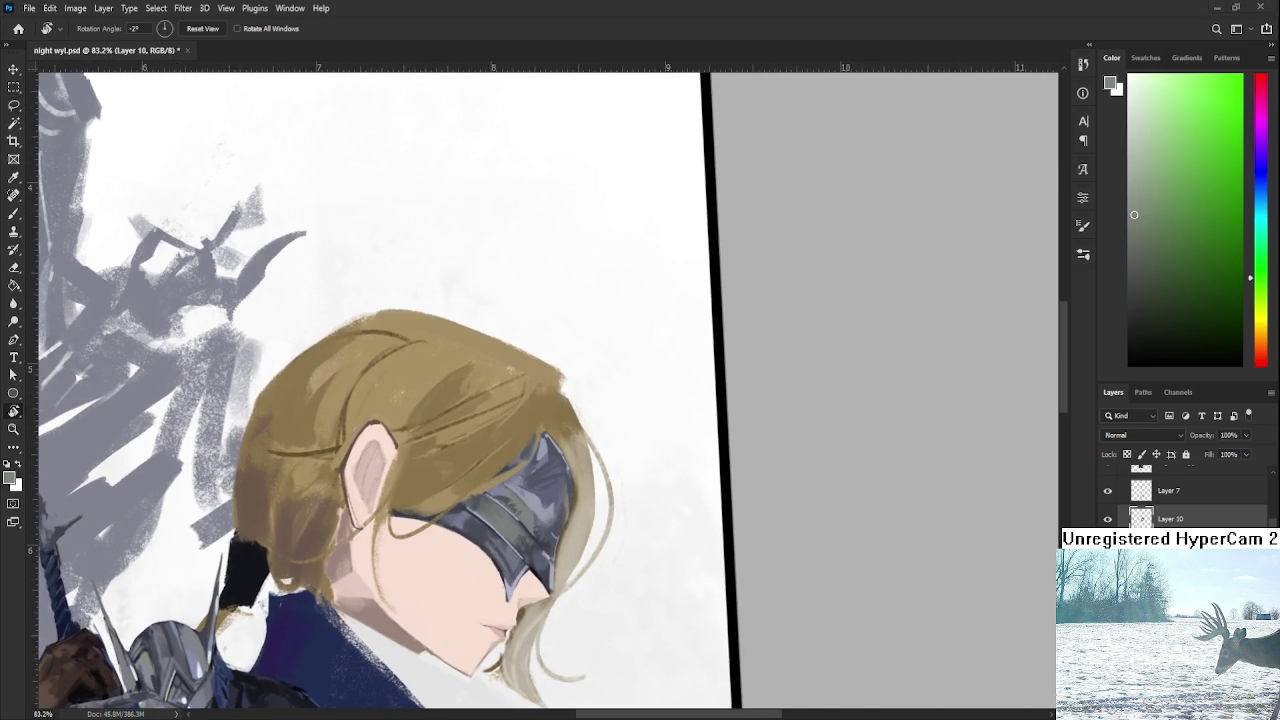
scroll(548, 559, up, 1)
scroll(548, 559, up, 1)
scroll(547, 560, down, 2)
scroll(546, 560, down, 1)
scroll(546, 560, down, 1)
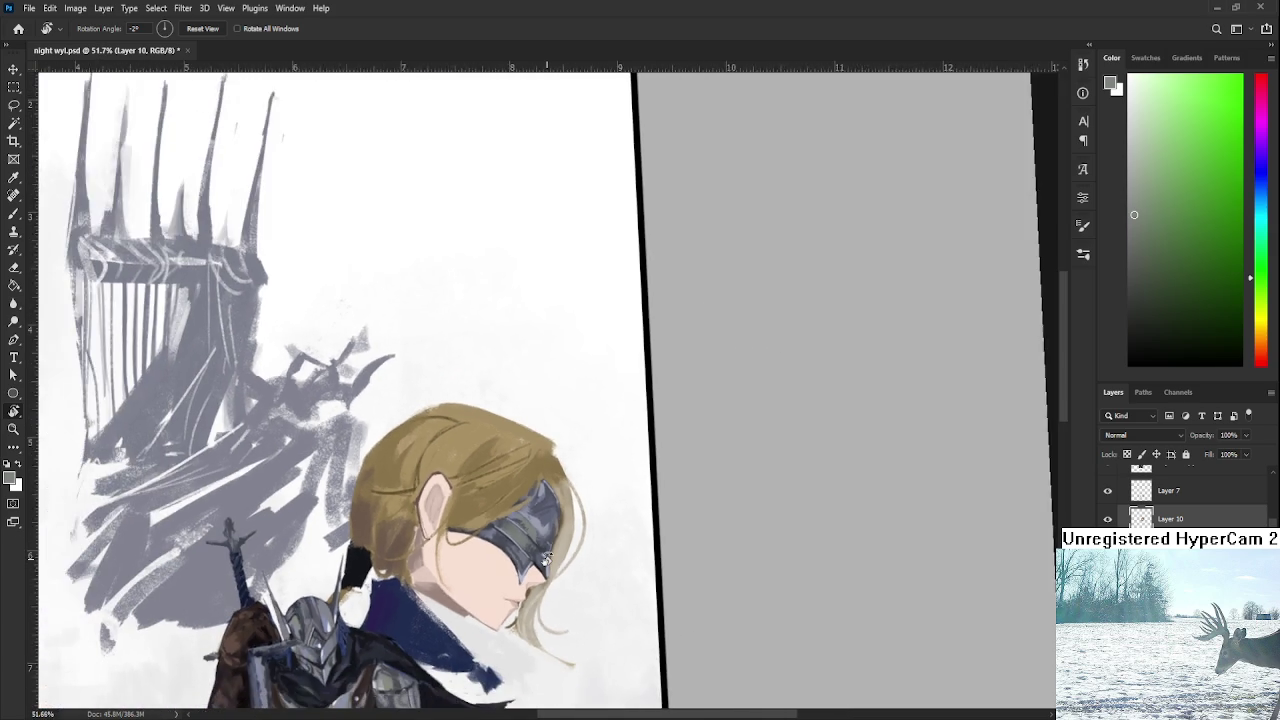
scroll(546, 560, down, 1)
scroll(546, 560, down, 1)
scroll(546, 560, up, 2)
scroll(546, 560, up, 2)
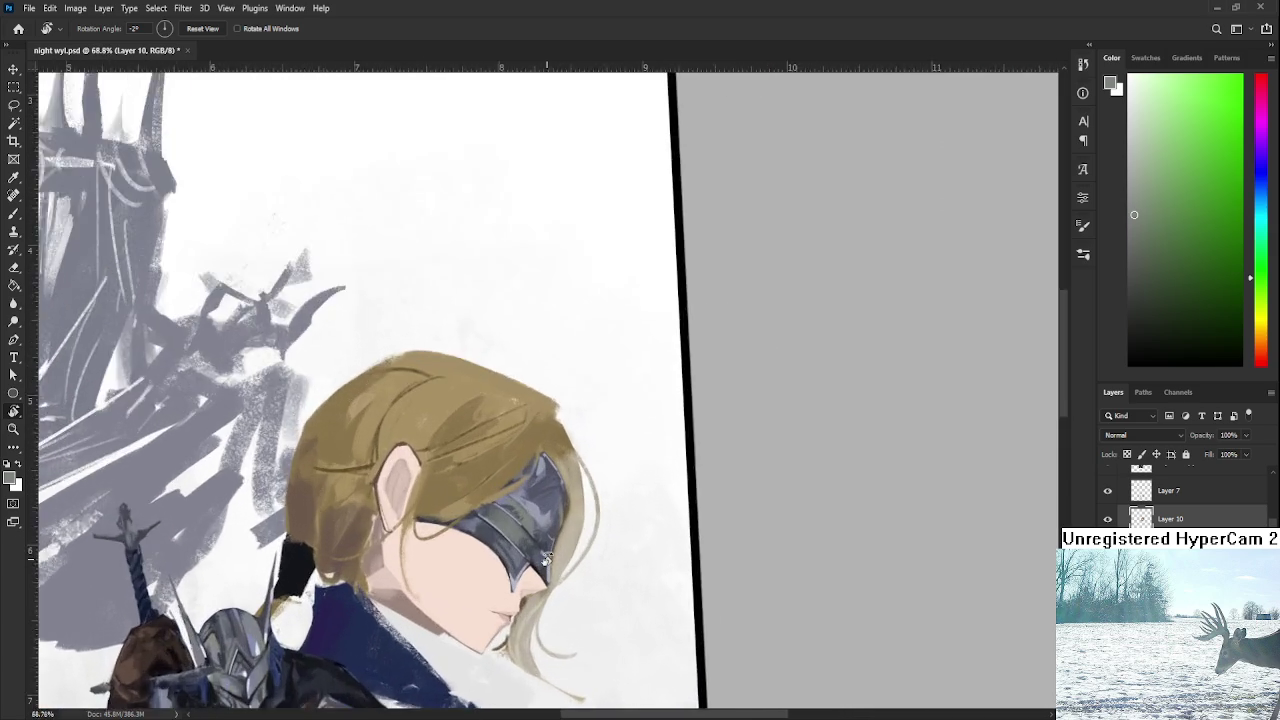
scroll(546, 560, up, 2)
scroll(573, 597, up, 1)
drag(573, 597, 583, 581)
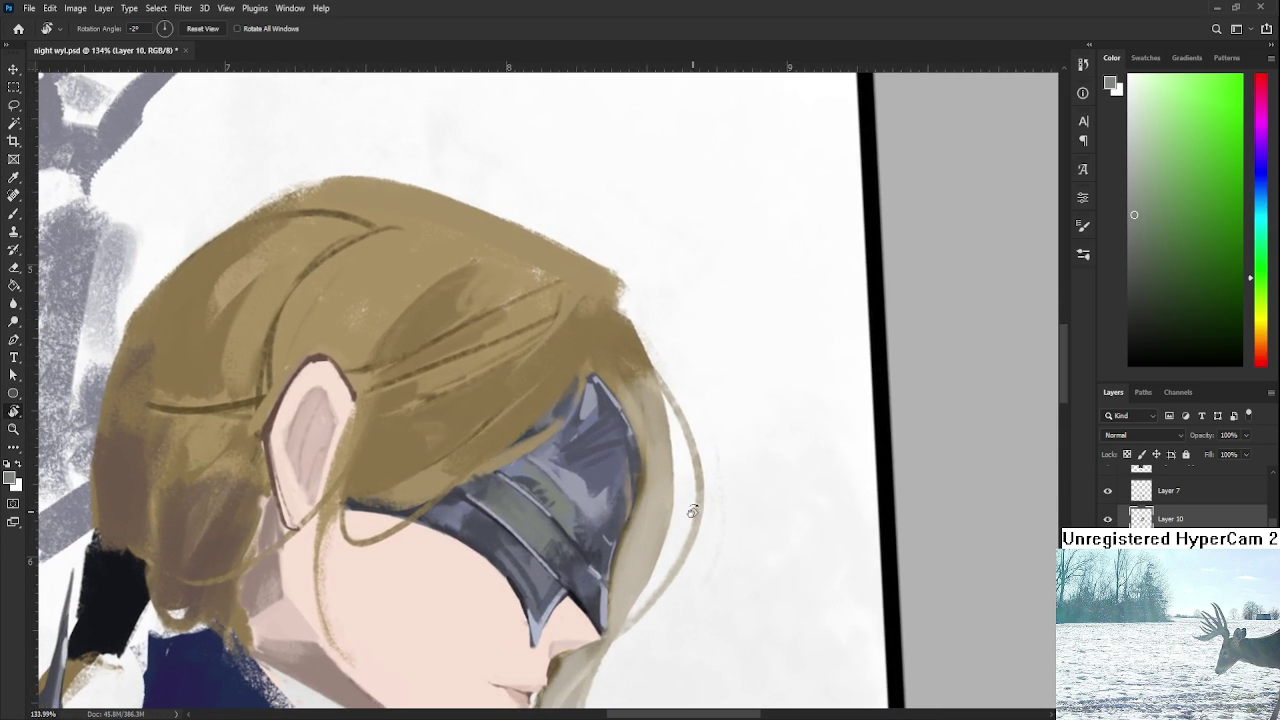
With the Brush, sample lighter blue-grey tones from the blindfold for shading.
key(b)
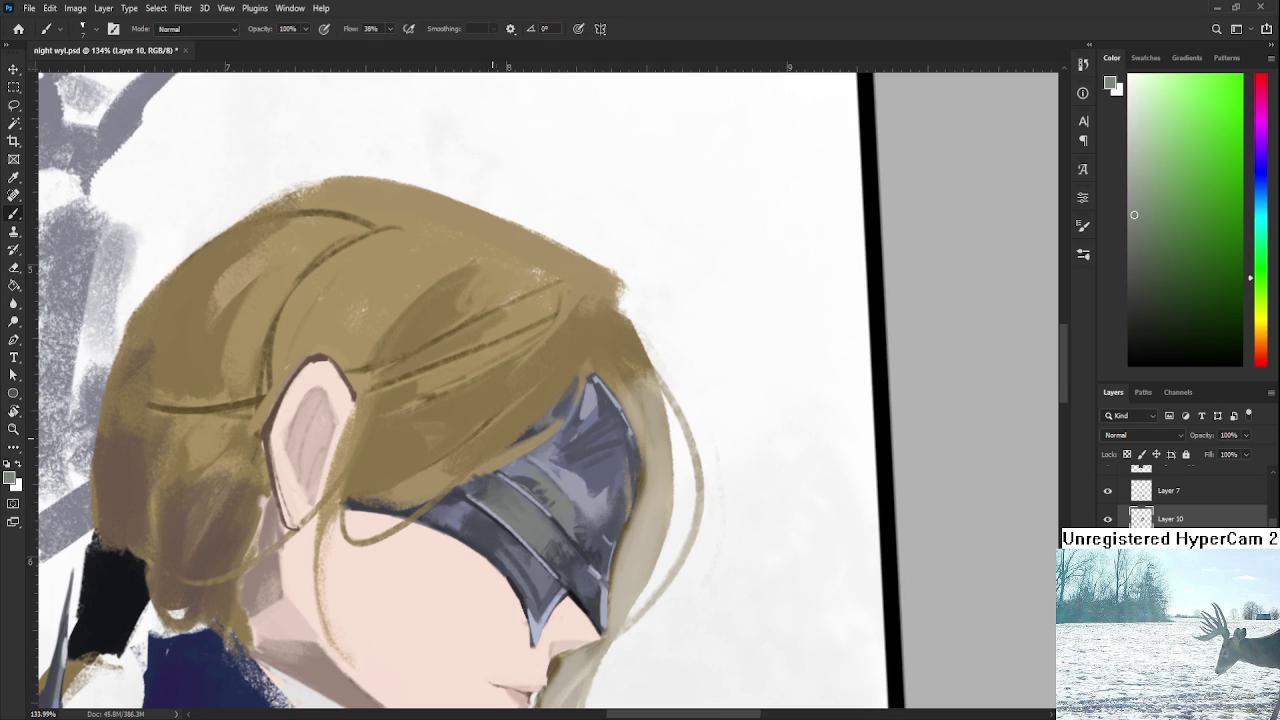
drag(508, 437, 526, 538)
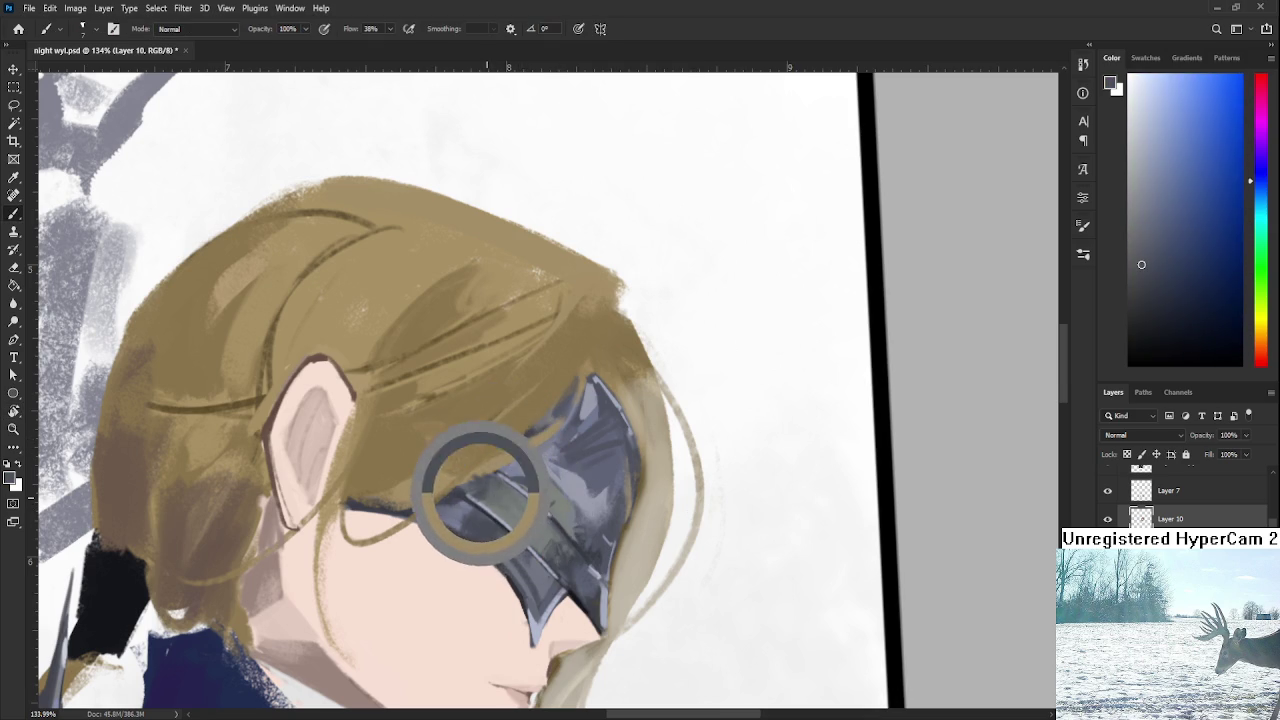
alt+click(515, 505)
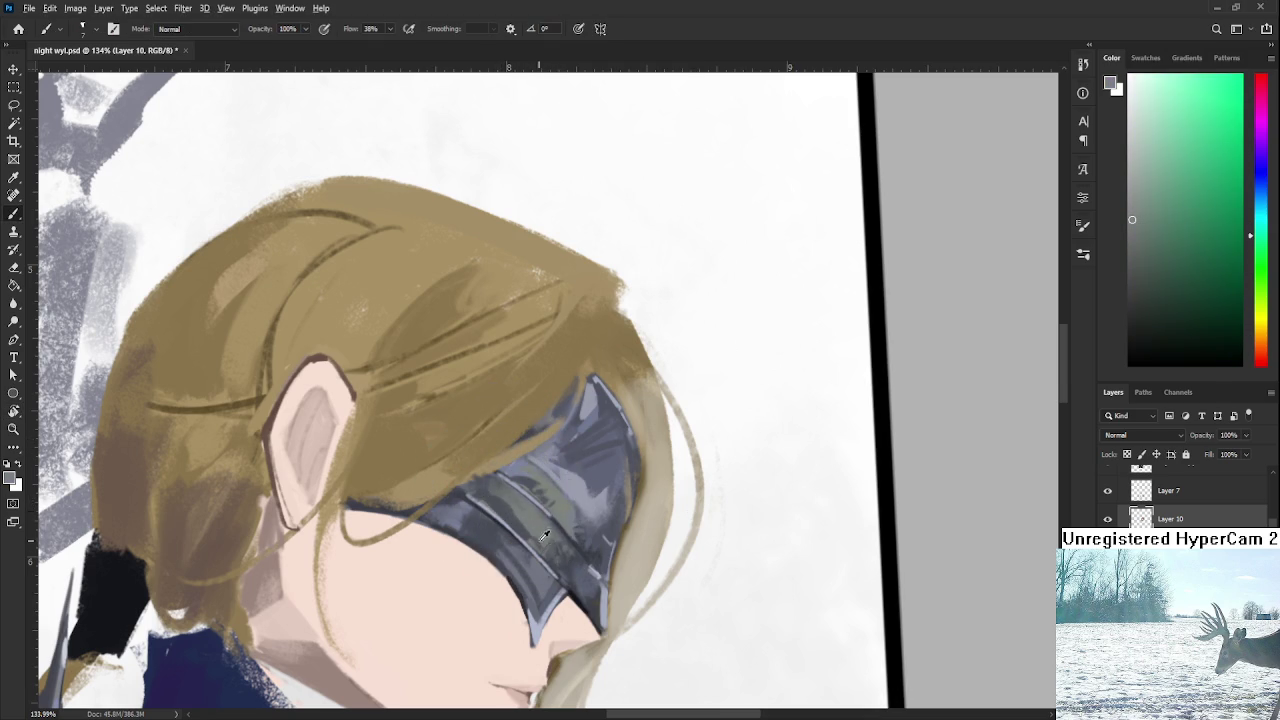
alt+click(505, 508)
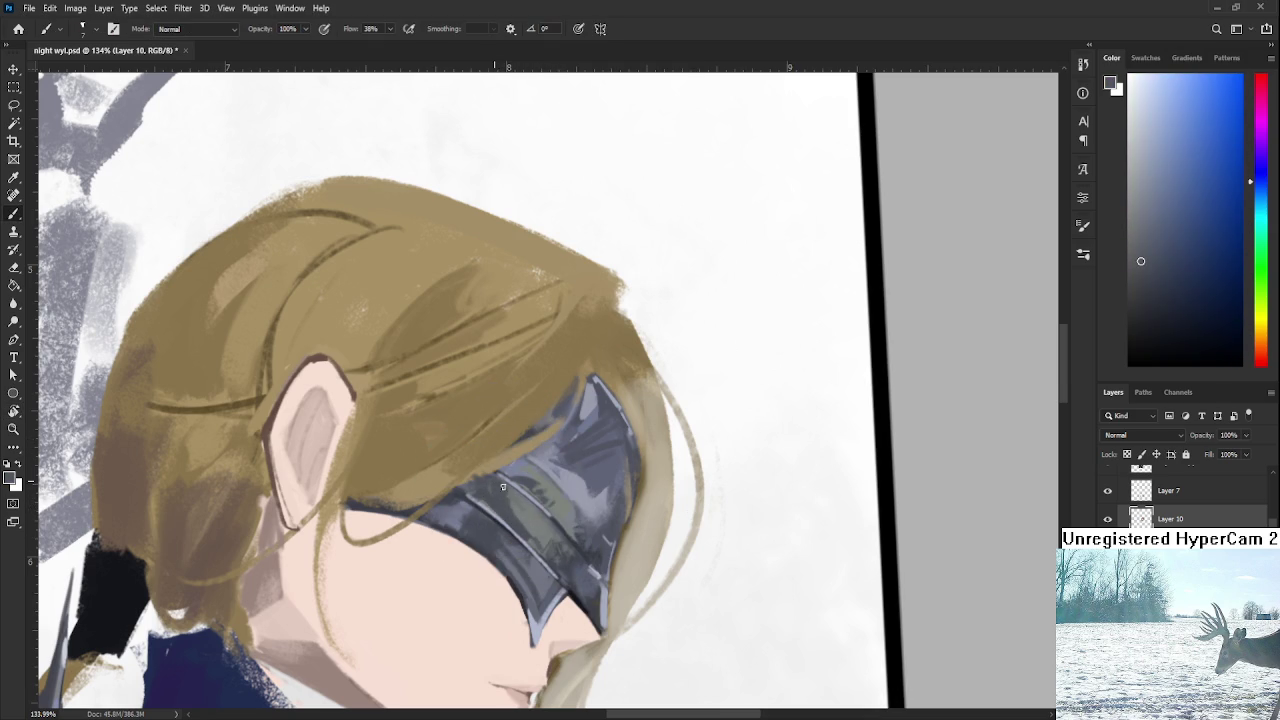
alt+click(504, 490)
alt+click(505, 508)
alt+click(505, 487)
alt+click(469, 511)
alt+click(480, 524)
Sample alternating darker and lighter shades across the lower blindfold.
alt+click(465, 518)
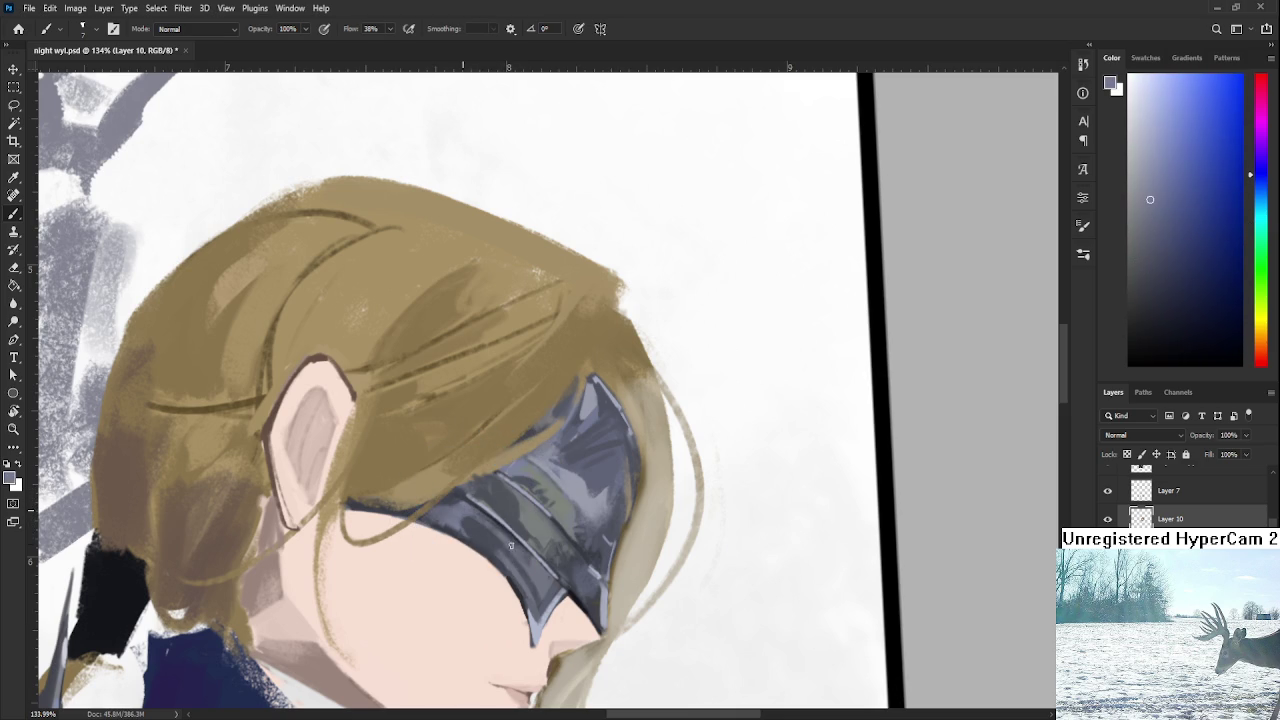
alt+click(514, 540)
alt+click(508, 557)
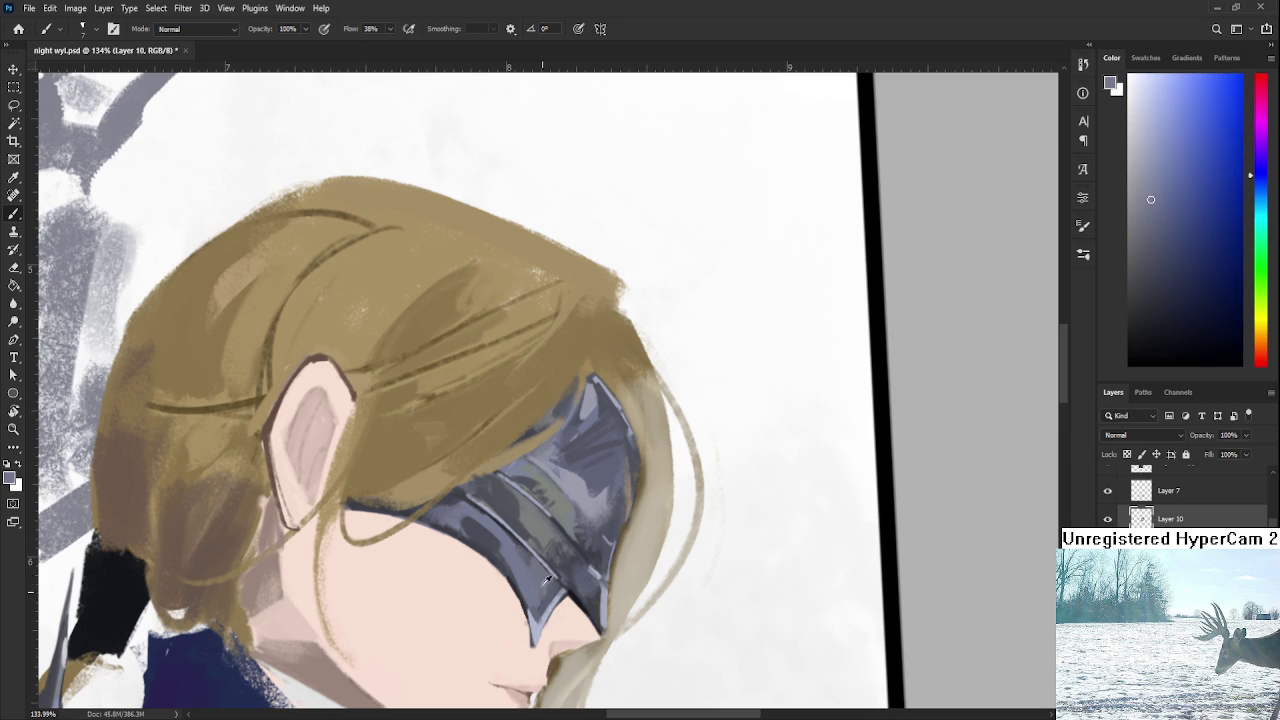
alt+click(518, 553)
alt+click(530, 556)
alt+click(538, 592)
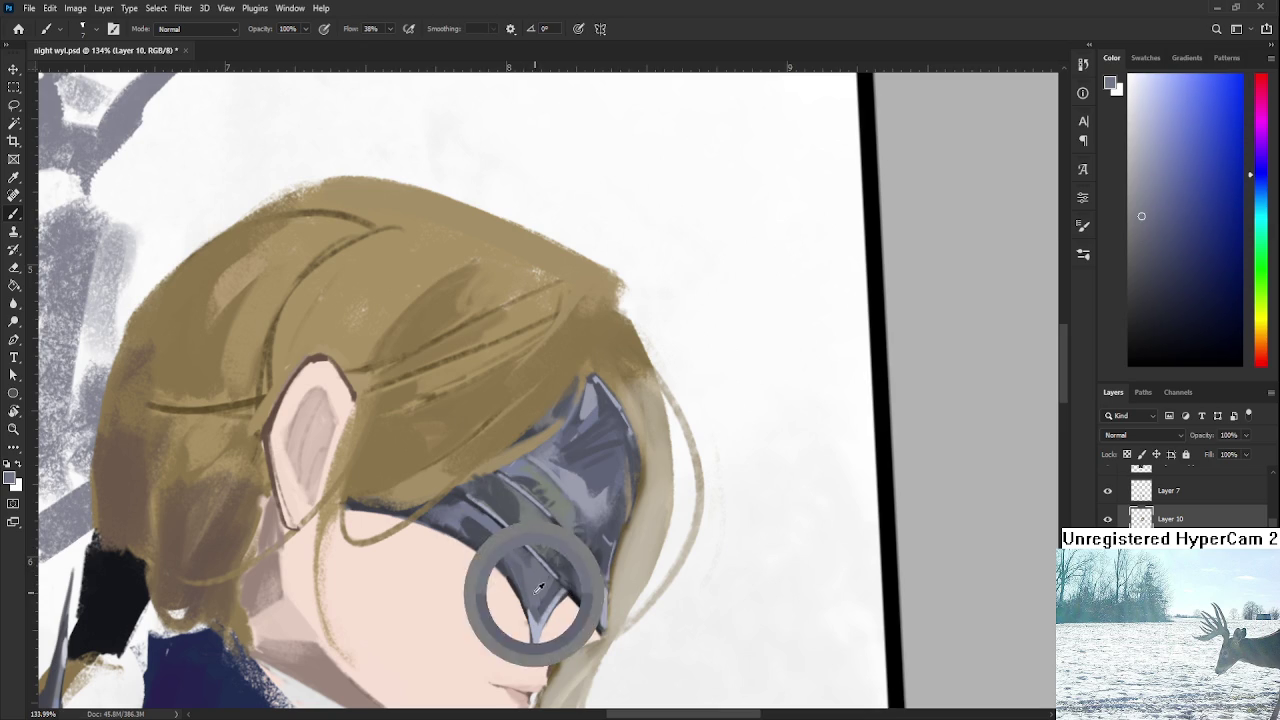
alt+click(583, 514)
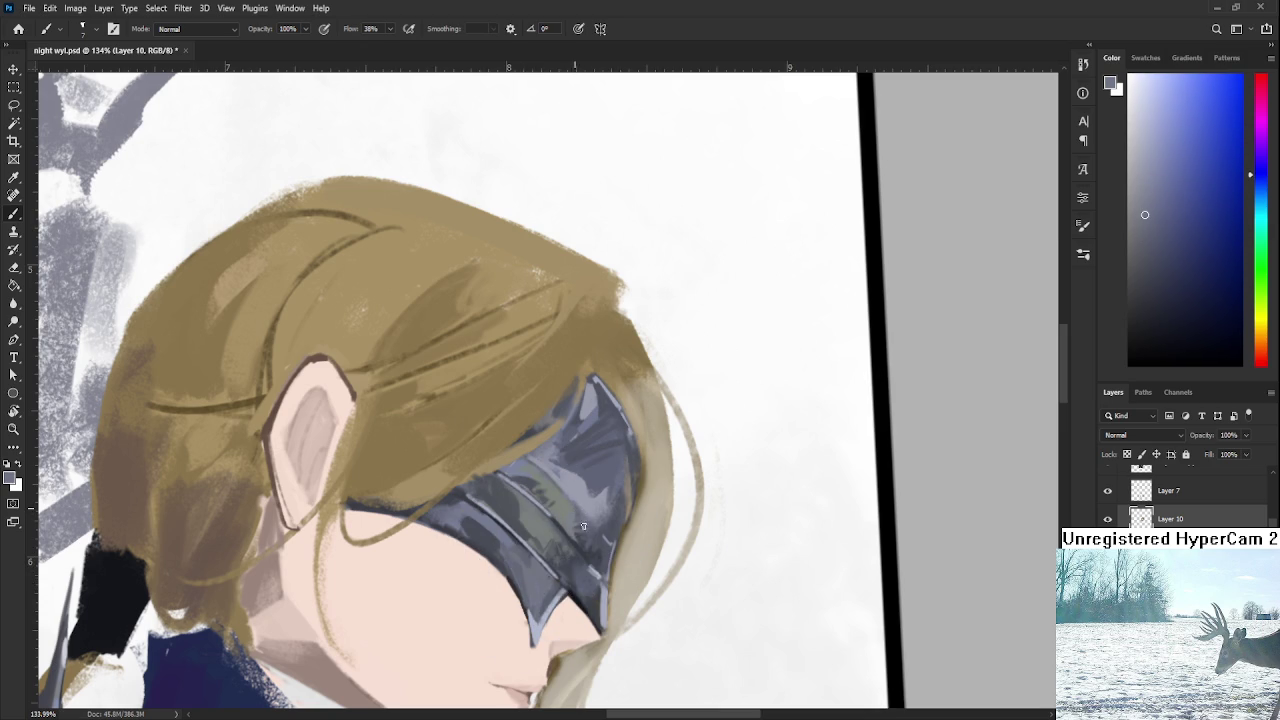
alt+click(600, 521)
alt+click(603, 499)
mouse_move(603, 531)
mouse_down()
mouse_move(604, 487)
mouse_move(641, 516)
mouse_move(632, 528)
mouse_up()
Tilt the view steeply, sample a near-black, and darken the blindfold's left edge.
key(r)
key(b)
alt+click(630, 530)
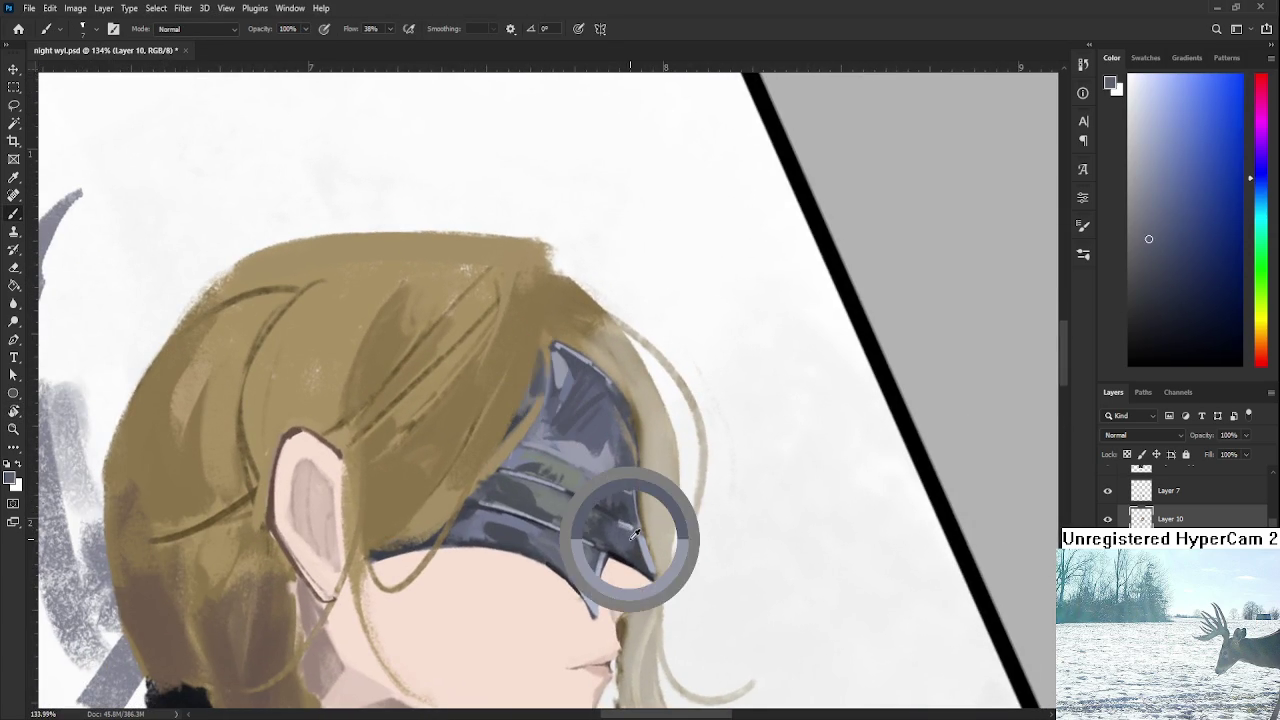
key(r)
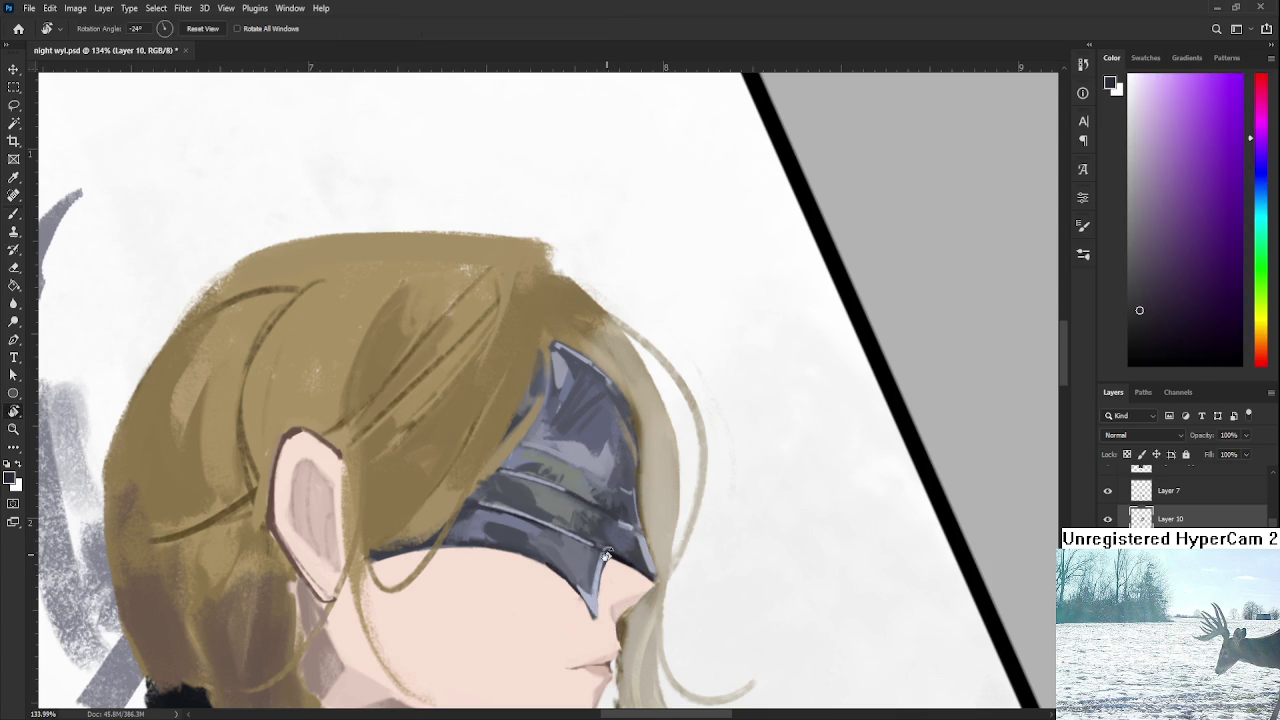
drag(455, 505, 486, 512)
key(b)
alt+click(508, 535)
alt+click(500, 540)
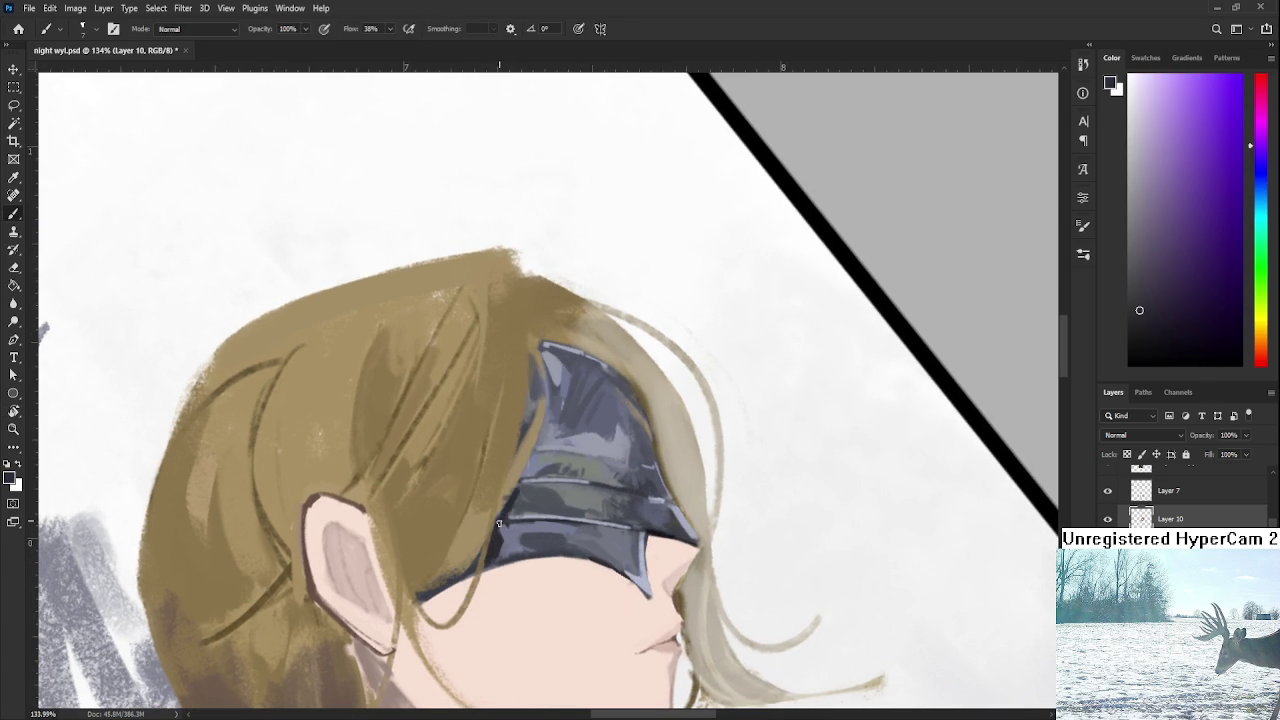
alt+click(527, 491)
alt+click(500, 523)
scroll(498, 548, up, 2)
drag(502, 549, 500, 554)
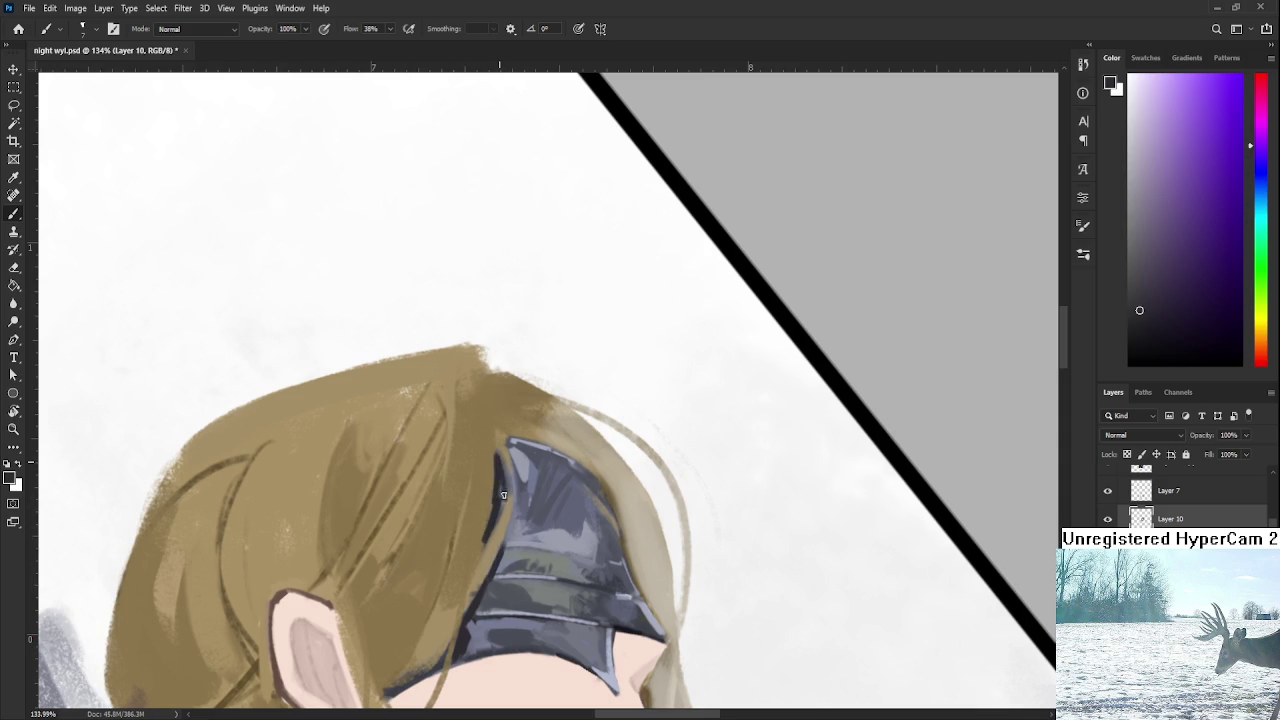
Sample the tan hair colour.
alt+click(494, 449)
alt+click(497, 525)
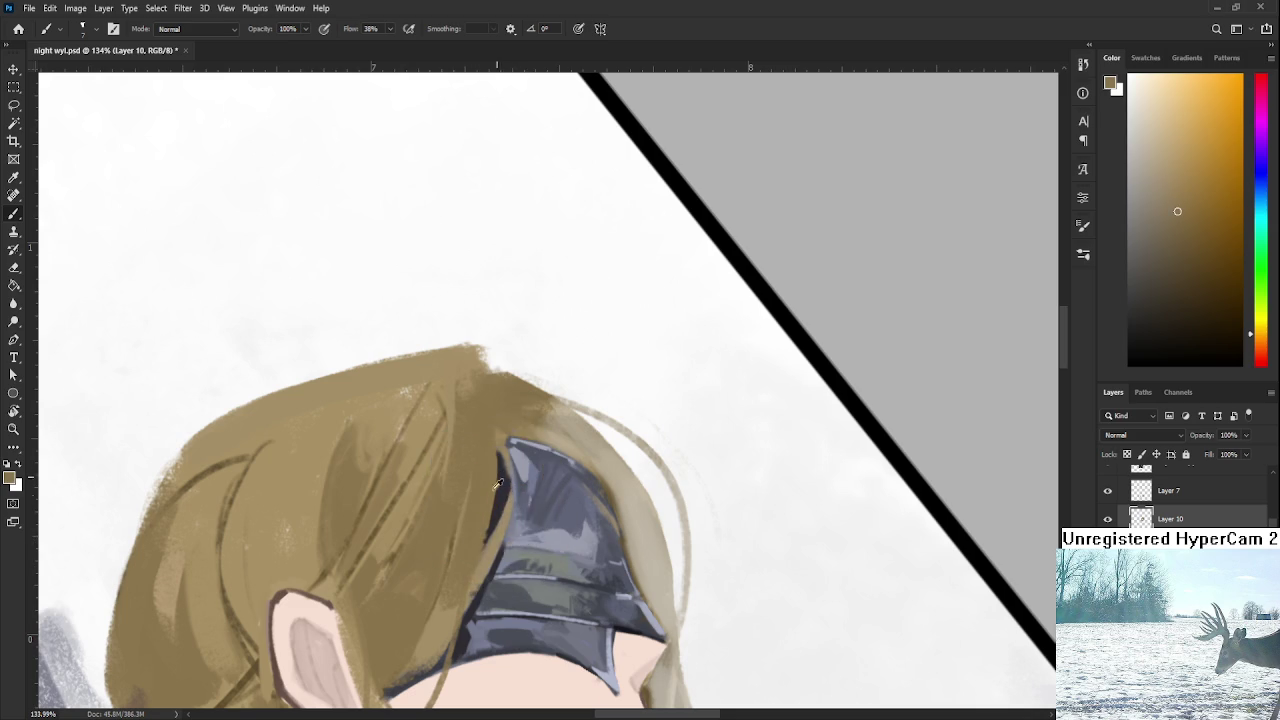
scroll(493, 502, down, 3)
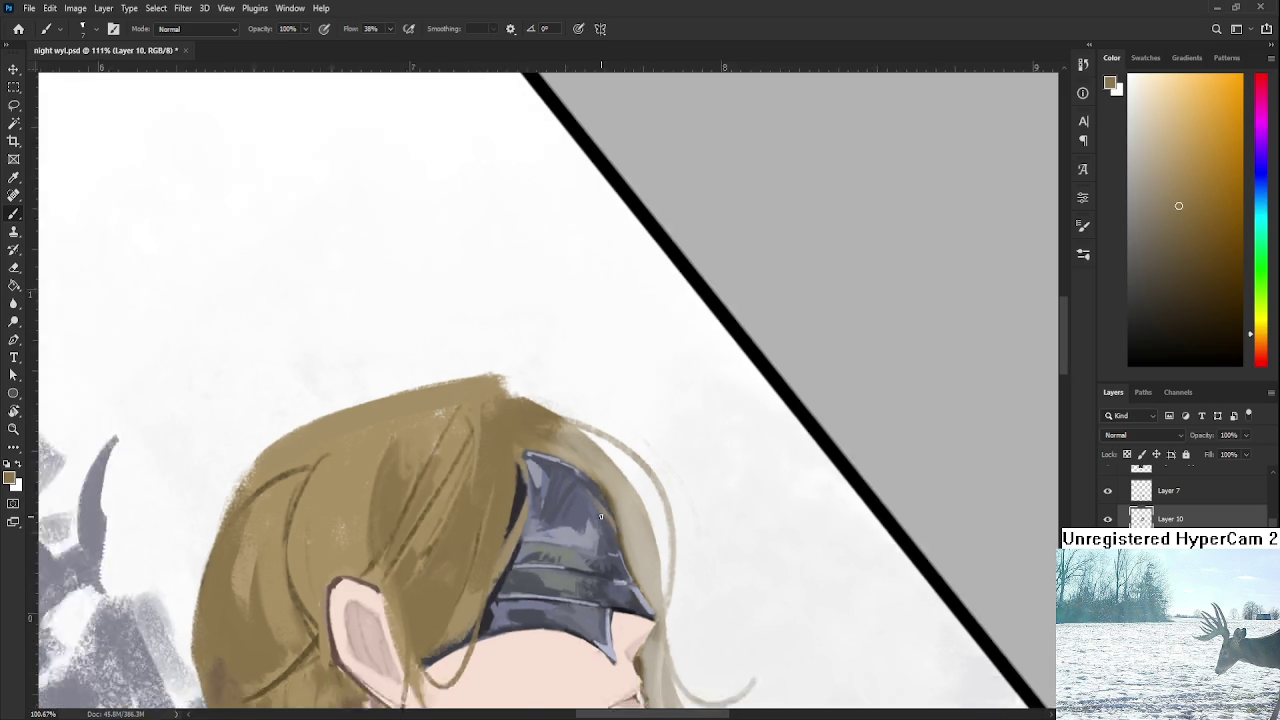
Rotate the view to a comfortable painting angle and sample a dark mask tone.
scroll(493, 502, down, 3)
key(r)
drag(493, 502, 566, 496)
scroll(566, 496, up, 2)
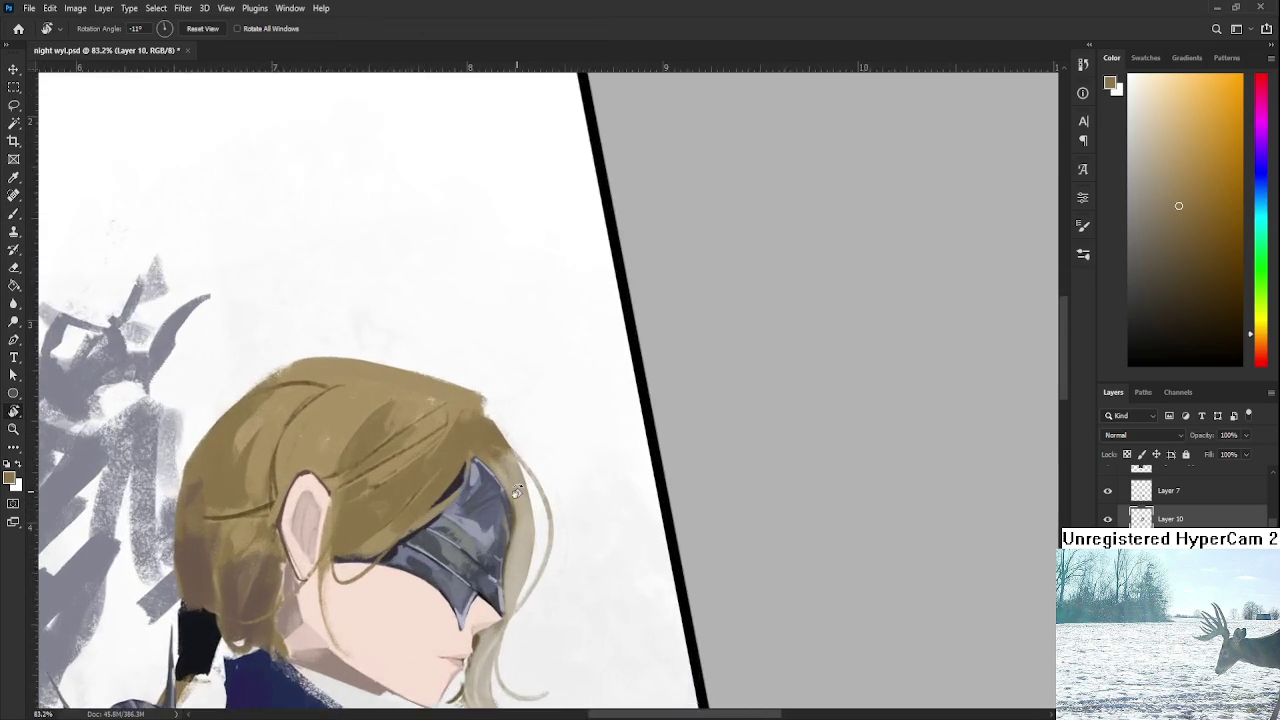
scroll(564, 510, up, 2)
scroll(562, 525, up, 2)
scroll(560, 538, up, 2)
drag(560, 538, 545, 510)
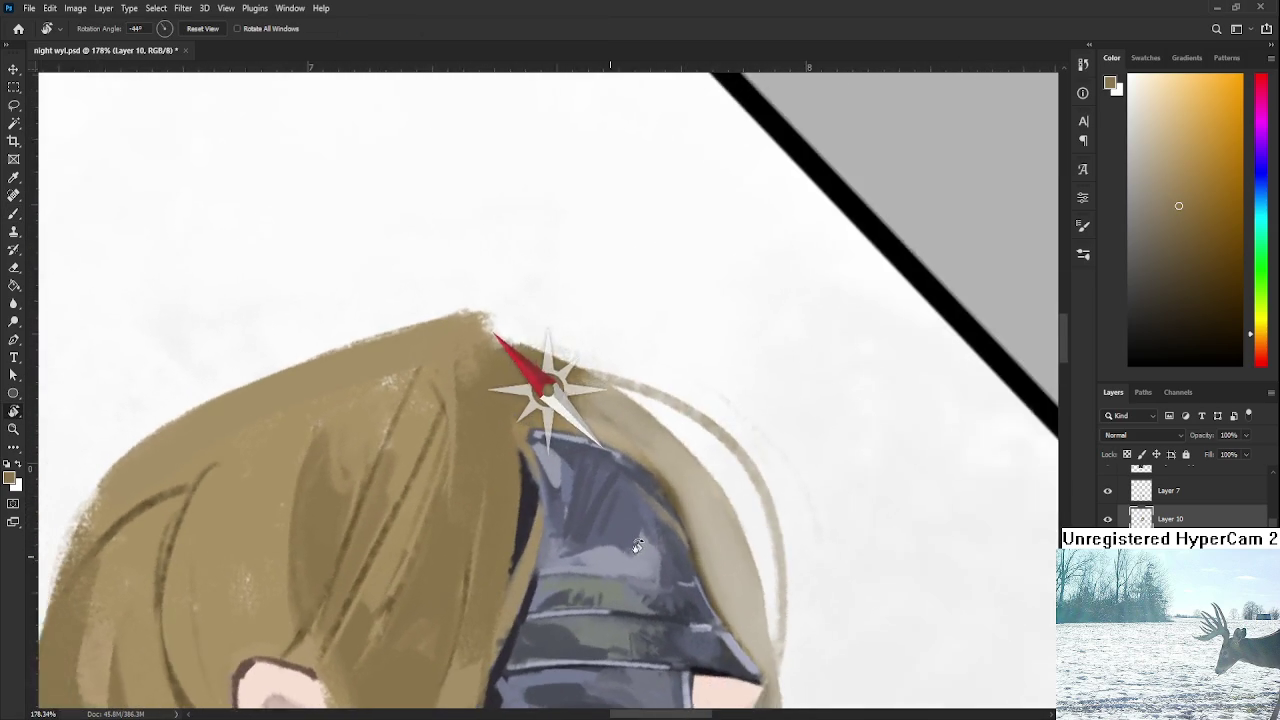
key(b)
alt+click(541, 507)
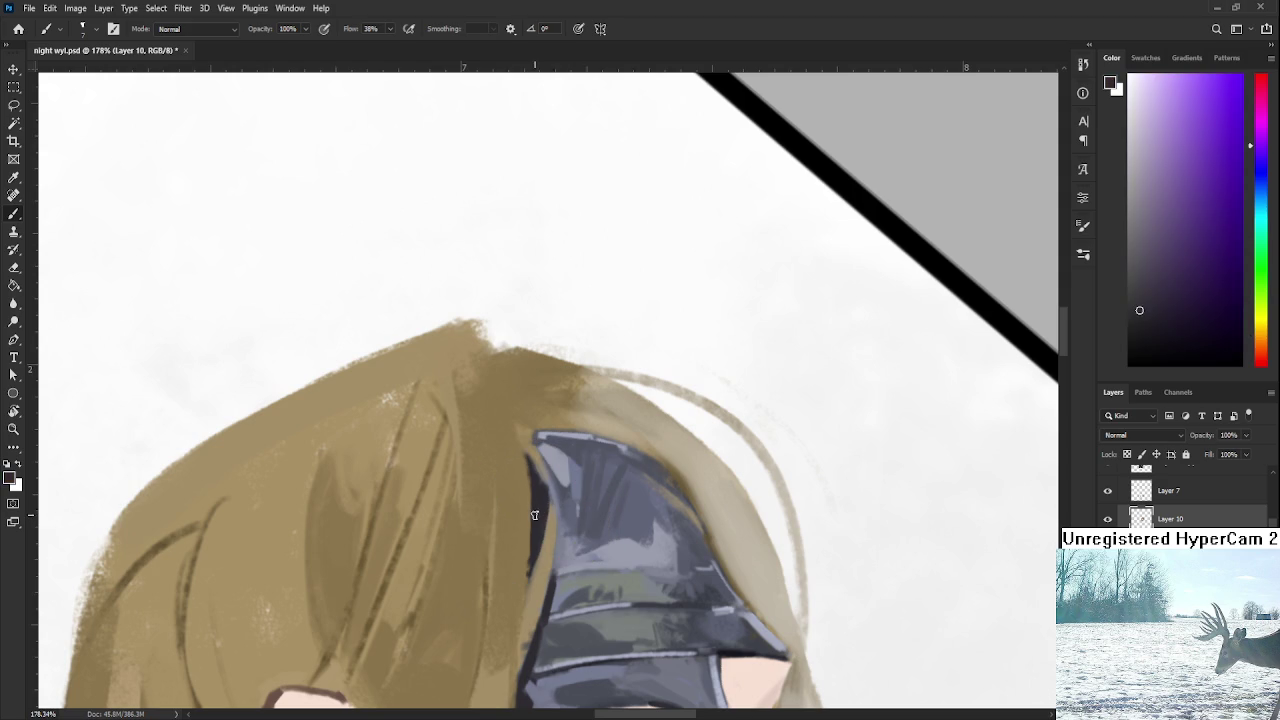
Paint light bluish highlights on the mask's right side, softened with a darker tone.
key(r)
drag(535, 512, 463, 478)
drag(614, 440, 600, 440)
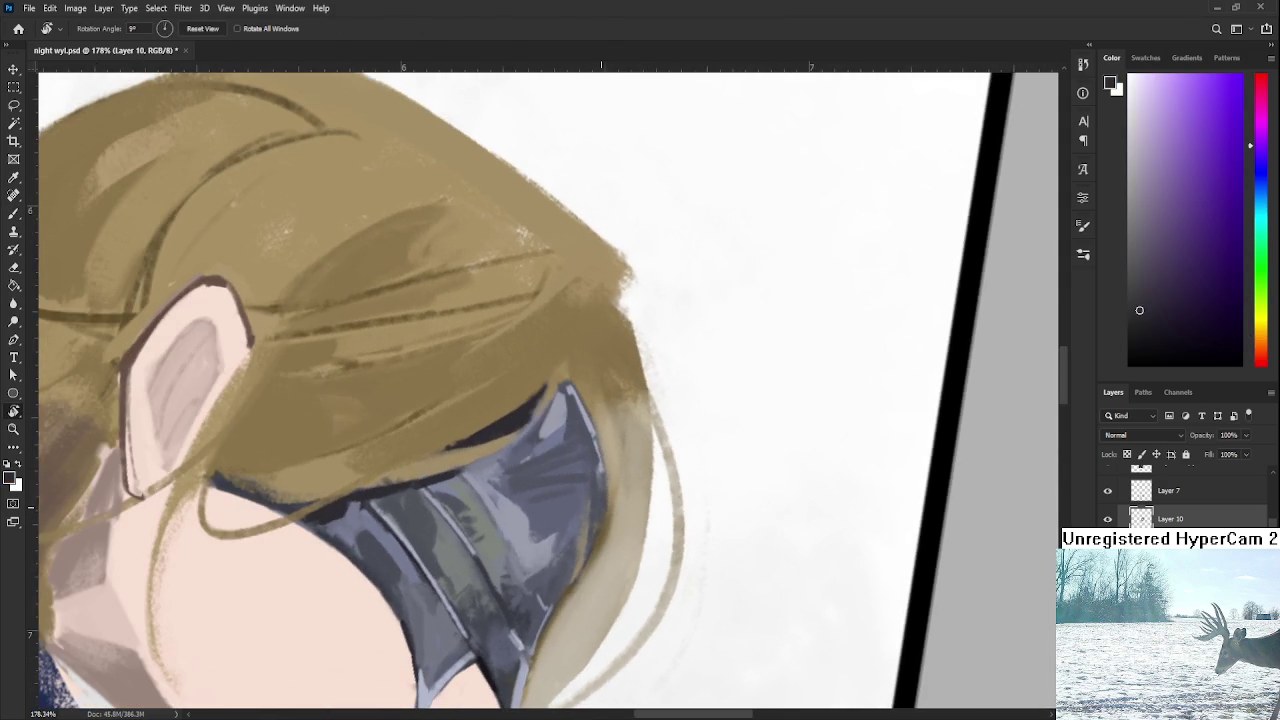
key(b)
alt+click(587, 430)
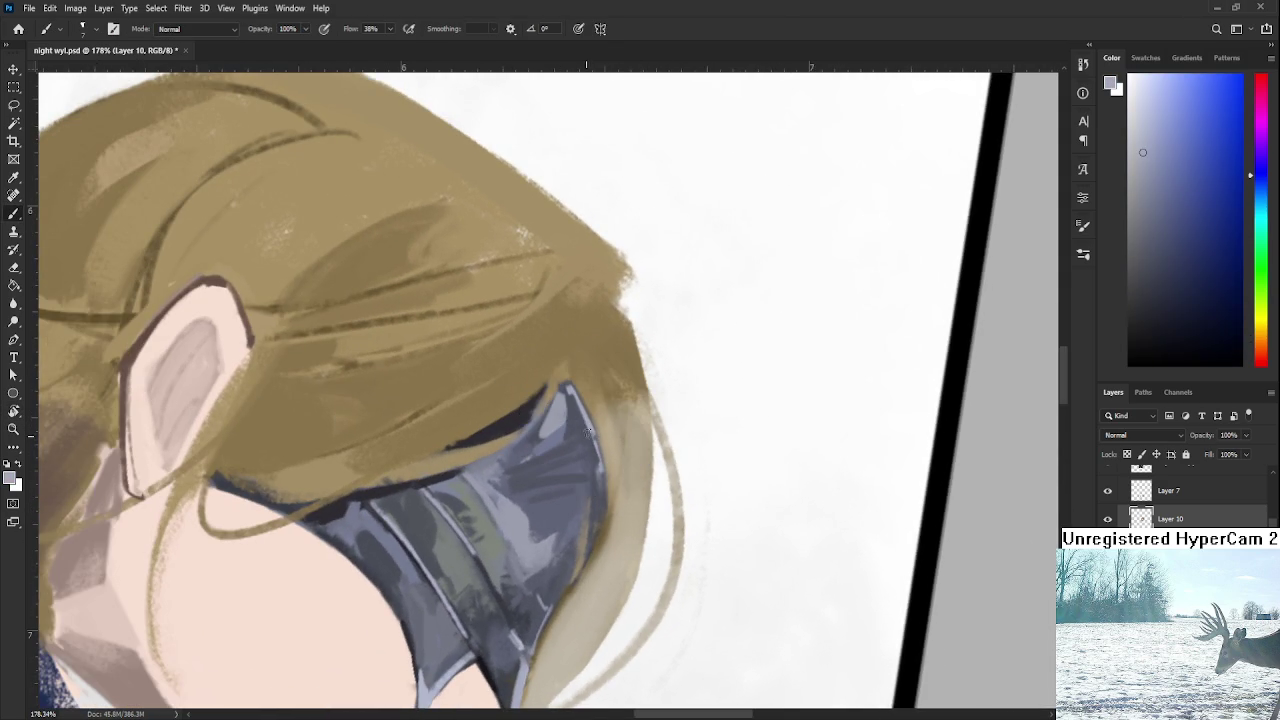
mouse_move(594, 508)
mouse_down()
mouse_move(566, 580)
mouse_move(580, 557)
mouse_up()
alt+click(600, 461)
drag(600, 495, 588, 534)
alt+click(587, 546)
Rotate the view back toward level and sample tones along the mask's right edge.
key(r)
drag(565, 582, 640, 530)
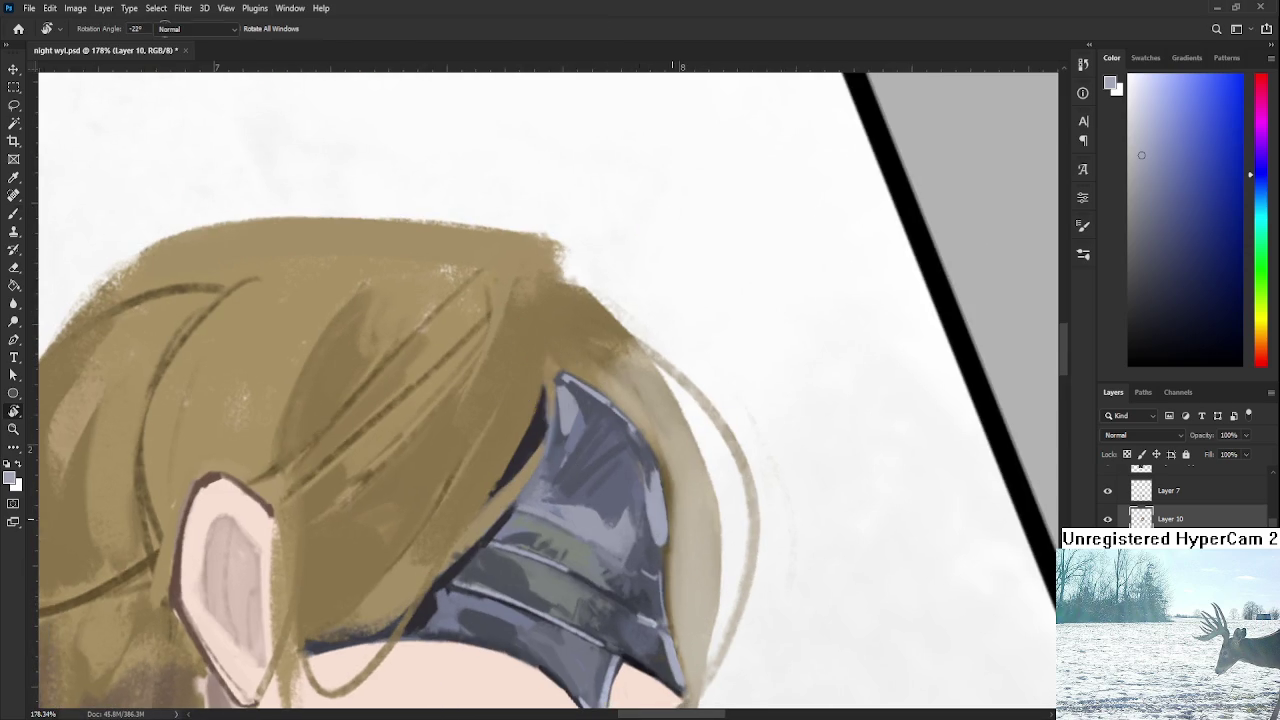
key(b)
alt+click(643, 528)
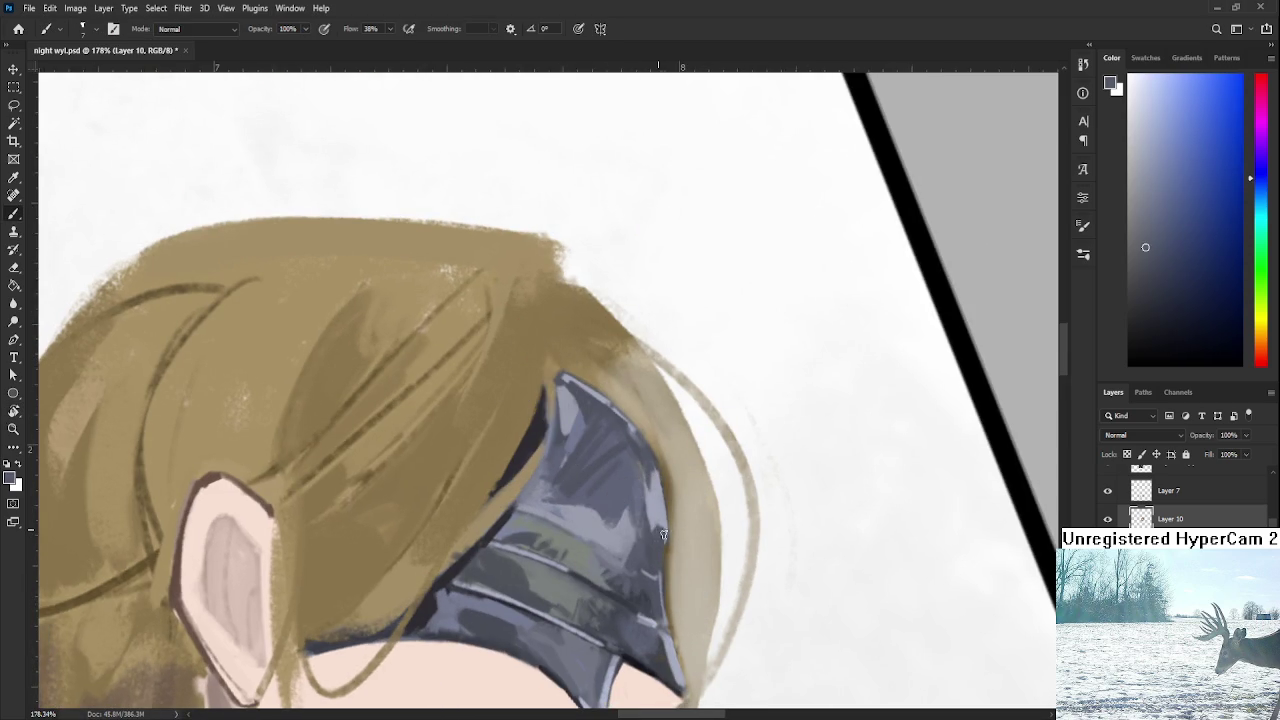
alt+click(660, 528)
alt+click(661, 534)
Rotate the view to about -33°, resample mask colours, then sample the face's skin tone.
key(r)
drag(662, 540, 703, 587)
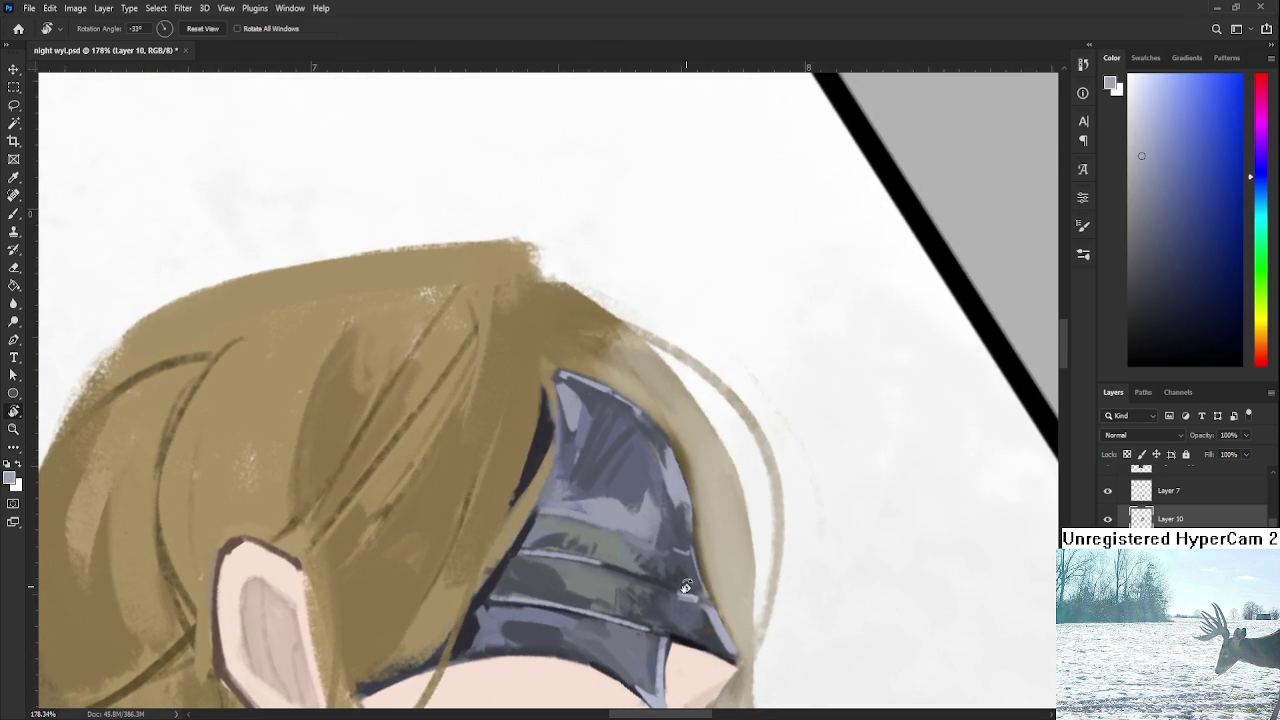
scroll(700, 585, down, 5)
scroll(690, 560, up, 4)
key(b)
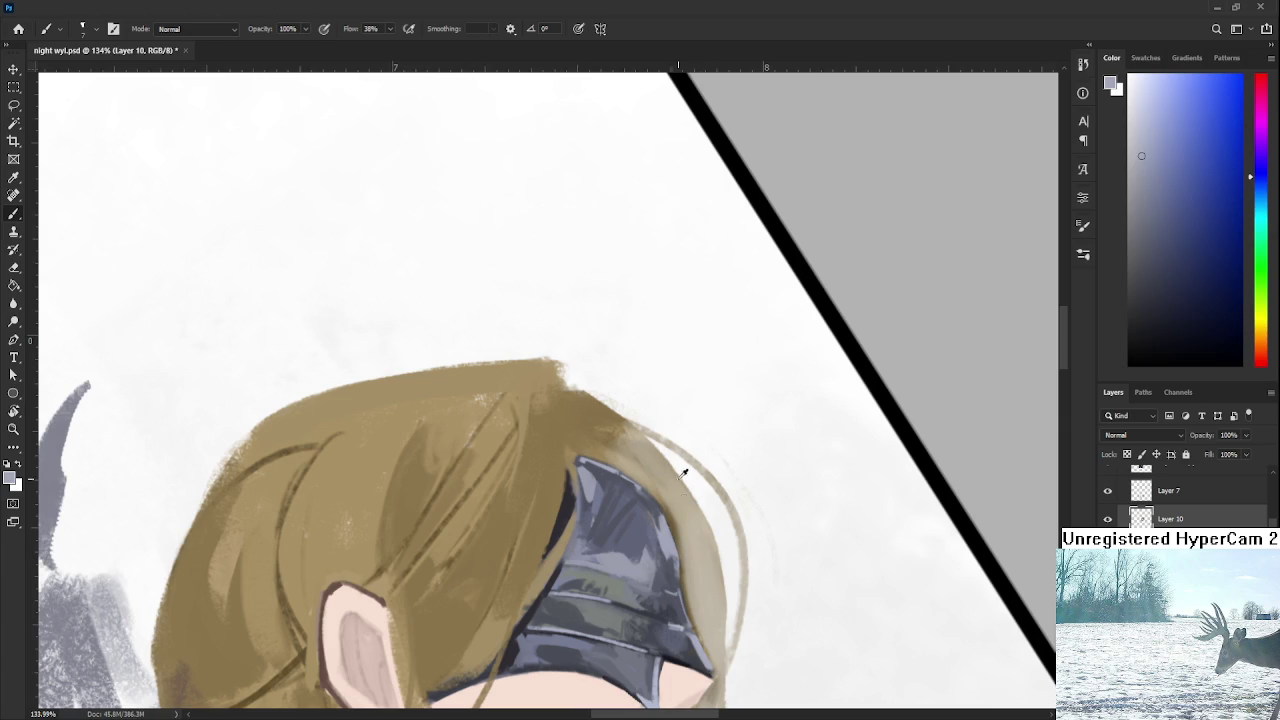
alt+click(680, 476)
alt+click(654, 533)
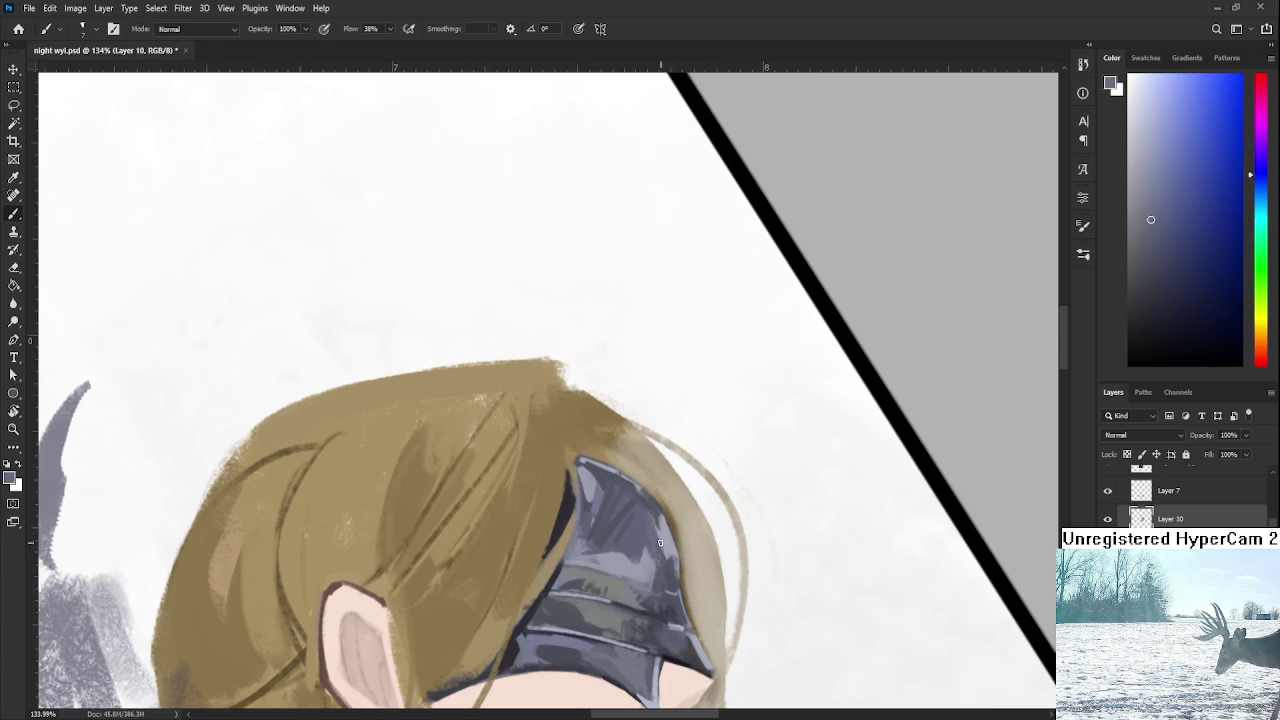
alt+click(652, 558)
scroll(690, 461, down, 5)
alt+click(614, 543)
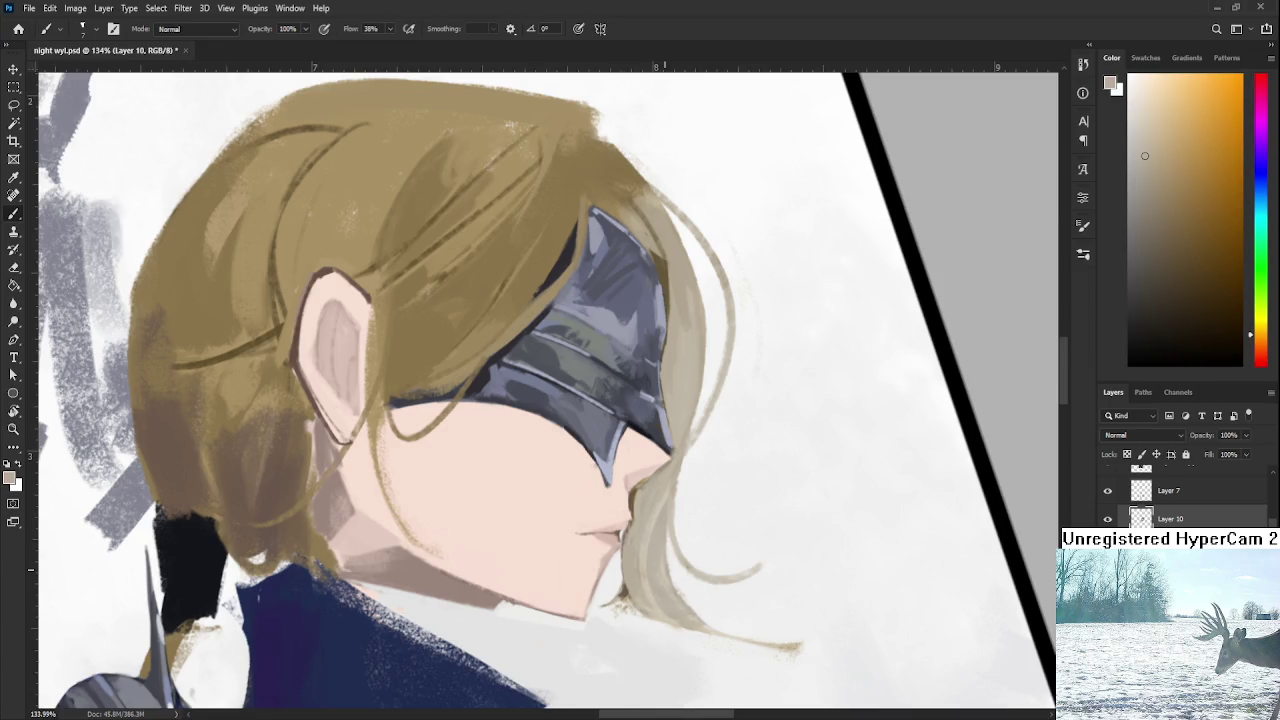
scroll(666, 570, down, 5)
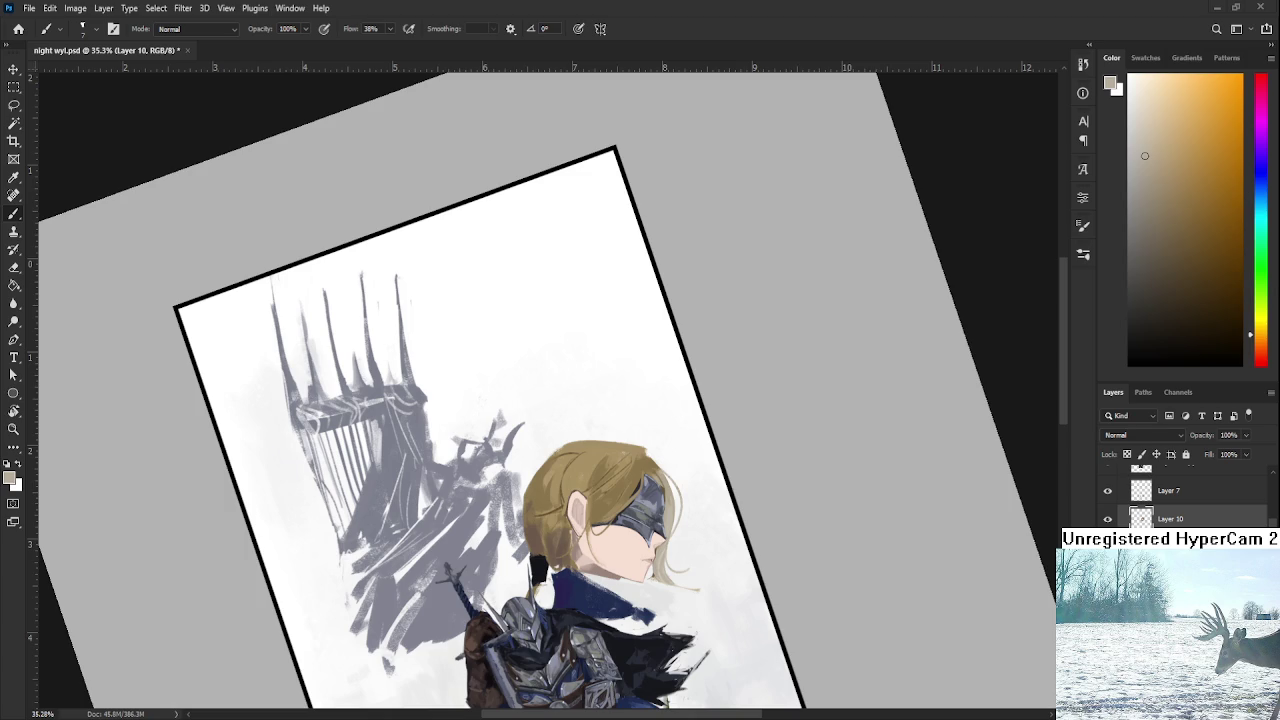
Switch to the arknight p.psd 'Guilty' reference artwork window.
key(ctrl+Tab)
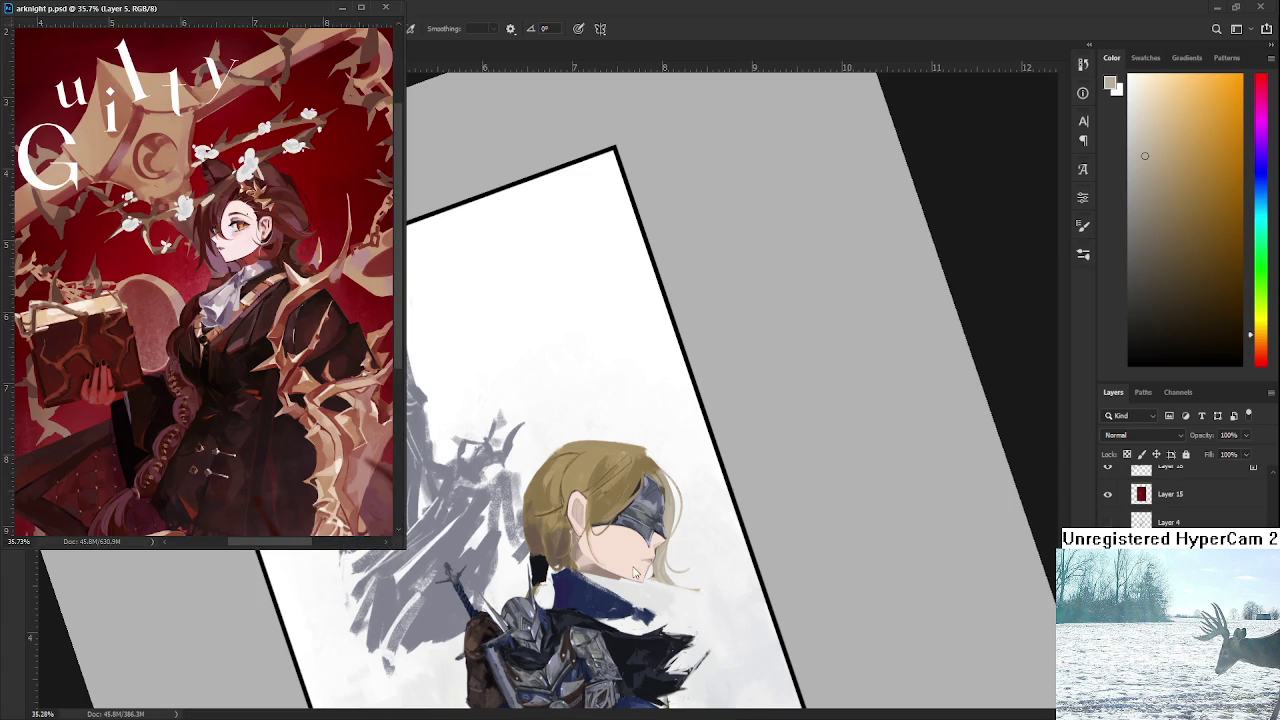
scroll(627, 535, up, 2)
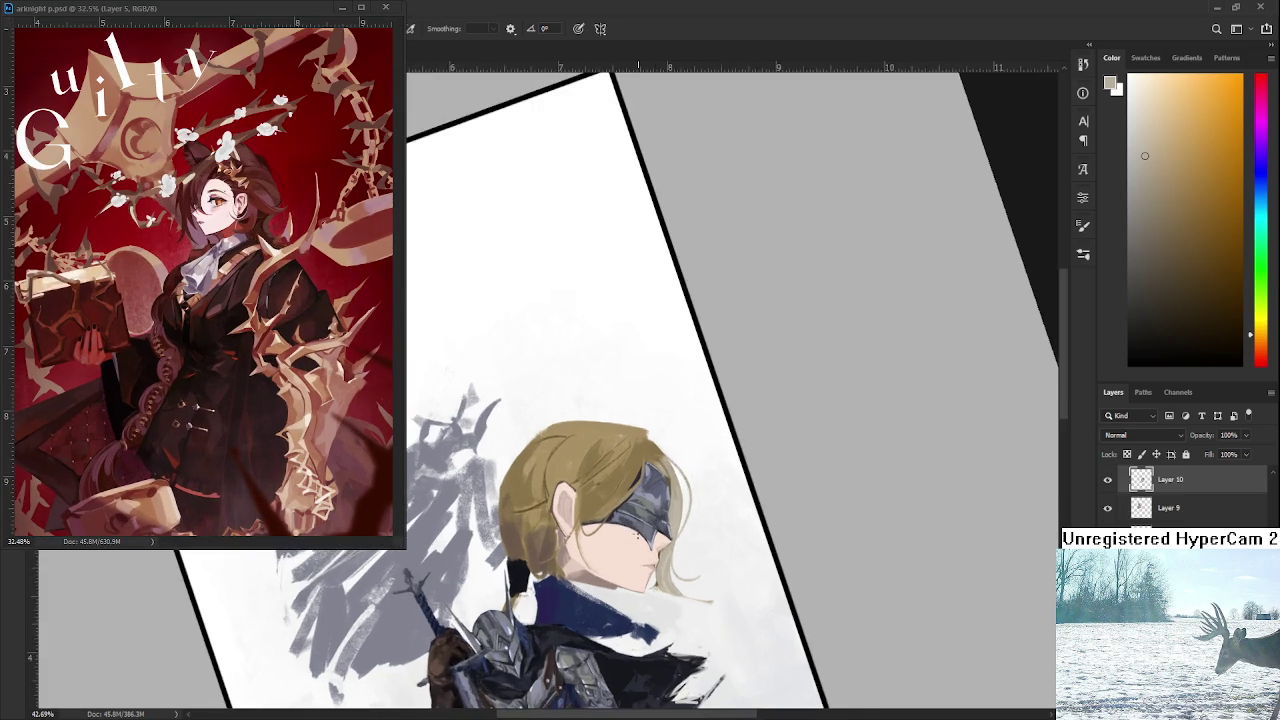
scroll(630, 525, up, 2)
scroll(633, 512, up, 2)
scroll(636, 500, up, 2)
scroll(638, 499, down, 1)
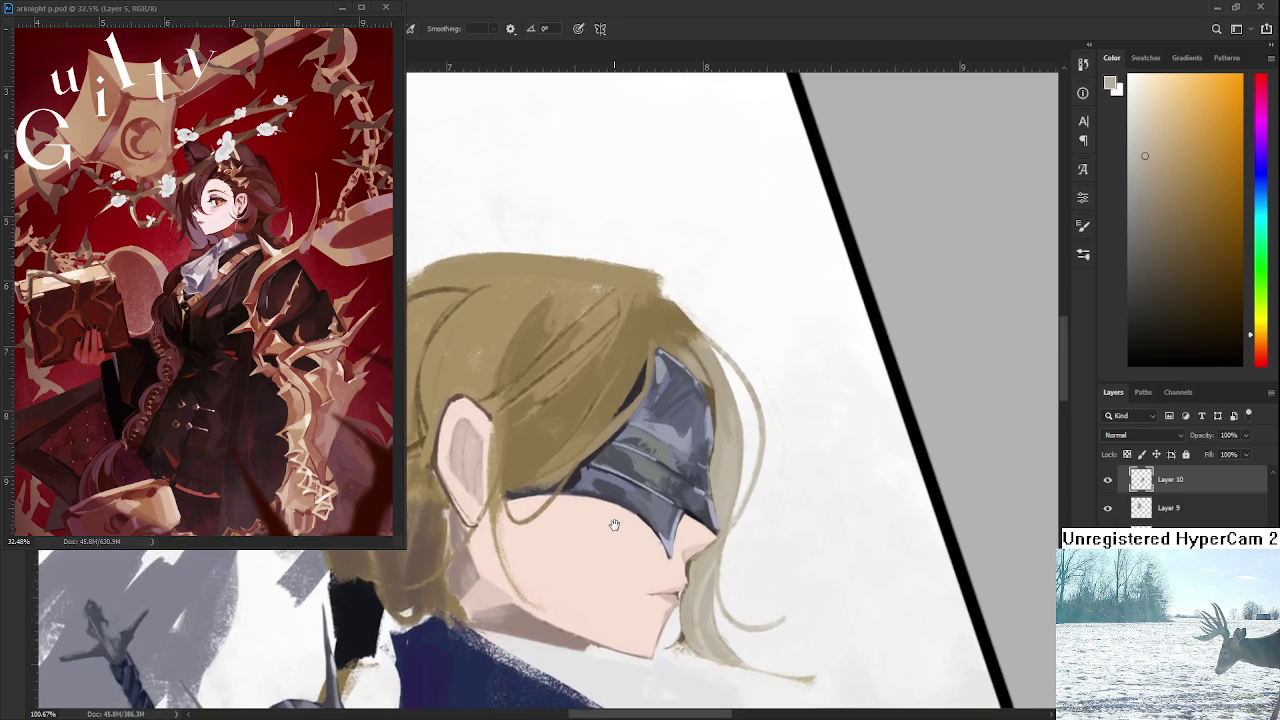
scroll(660, 494, down, 2)
scroll(680, 488, down, 2)
scroll(684, 487, up, 1)
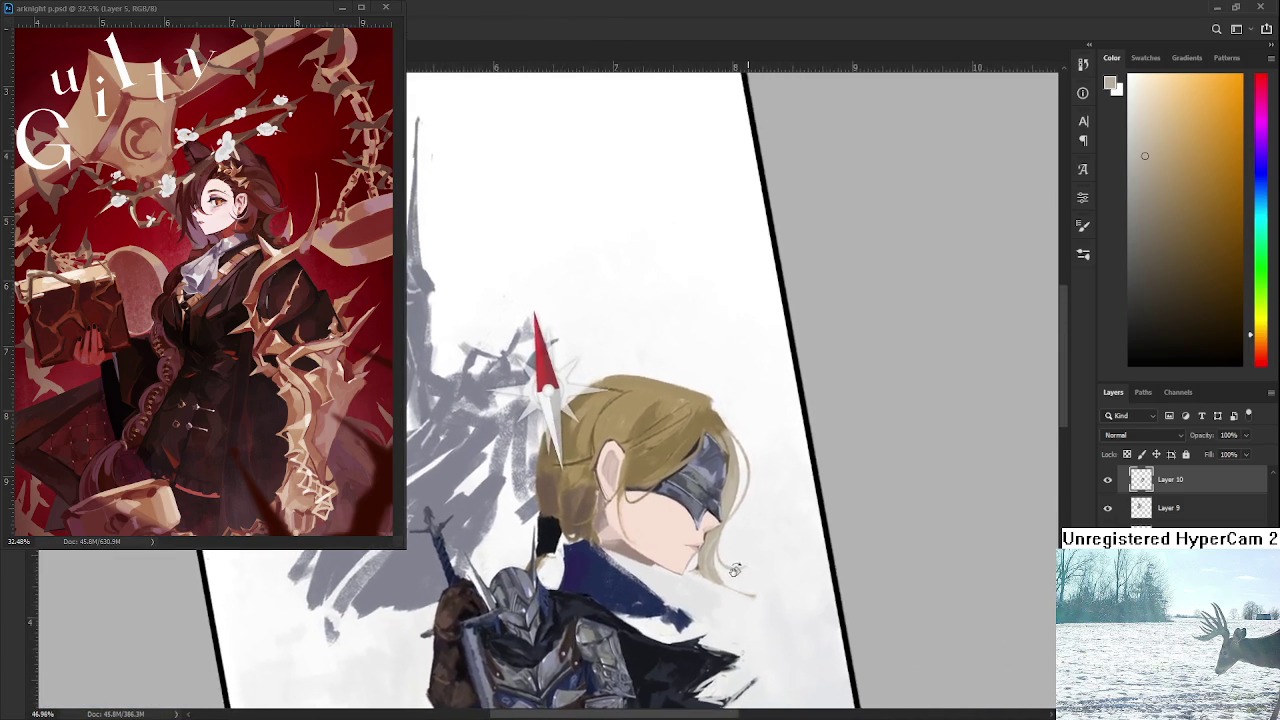
scroll(700, 505, up, 1)
scroll(722, 530, up, 1)
scroll(728, 543, up, 1)
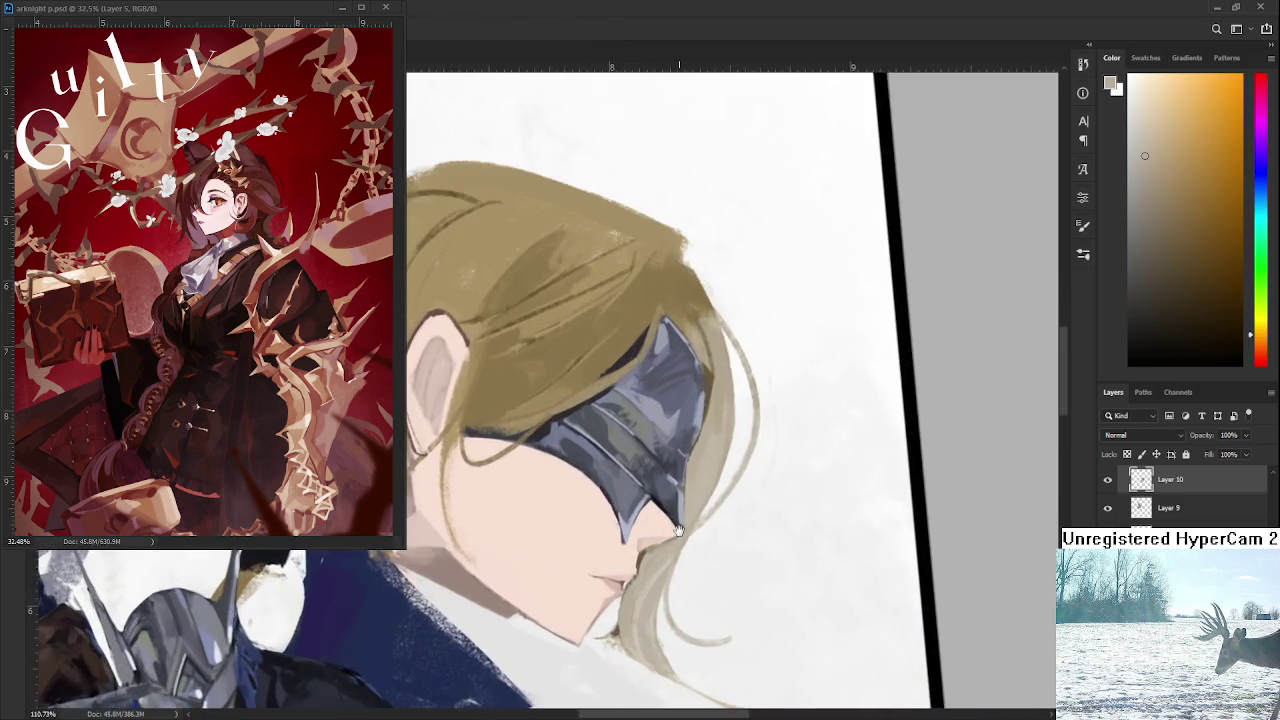
Tilt the view and sample a darker tone from the hair.
scroll(728, 543, up, 2)
drag(700, 555, 673, 570)
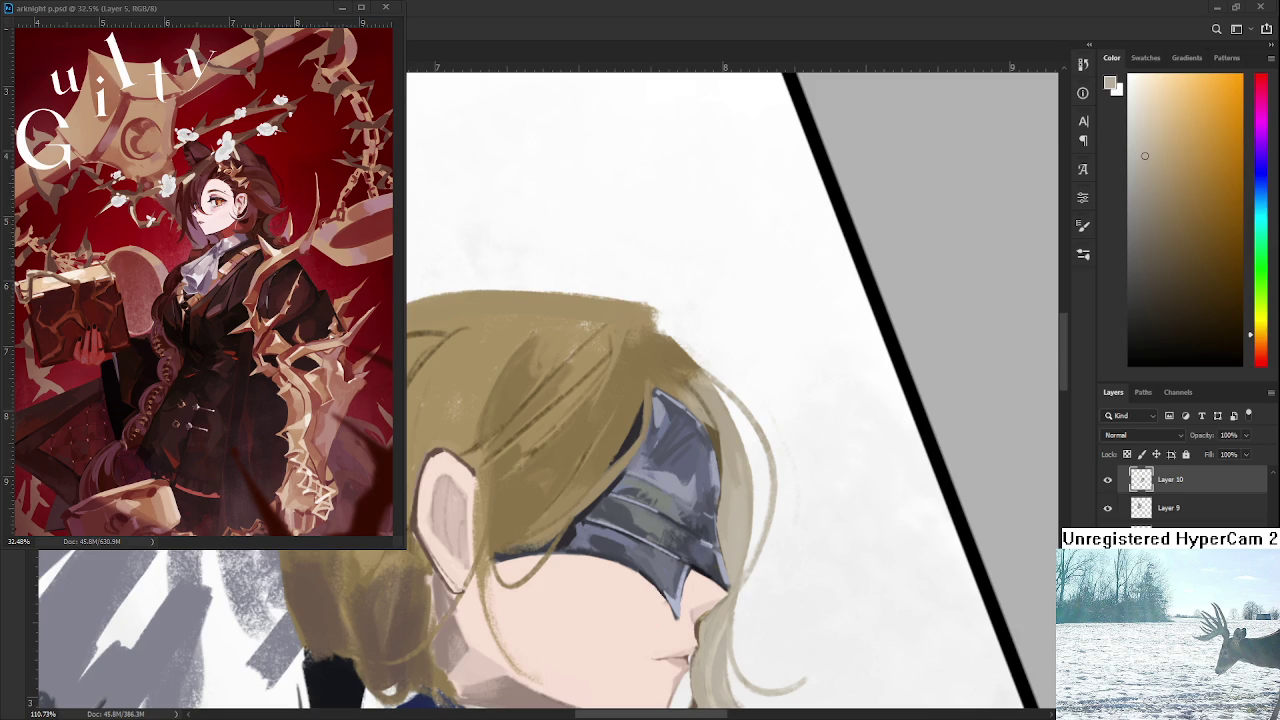
scroll(670, 390, up, 1)
alt+click(722, 447)
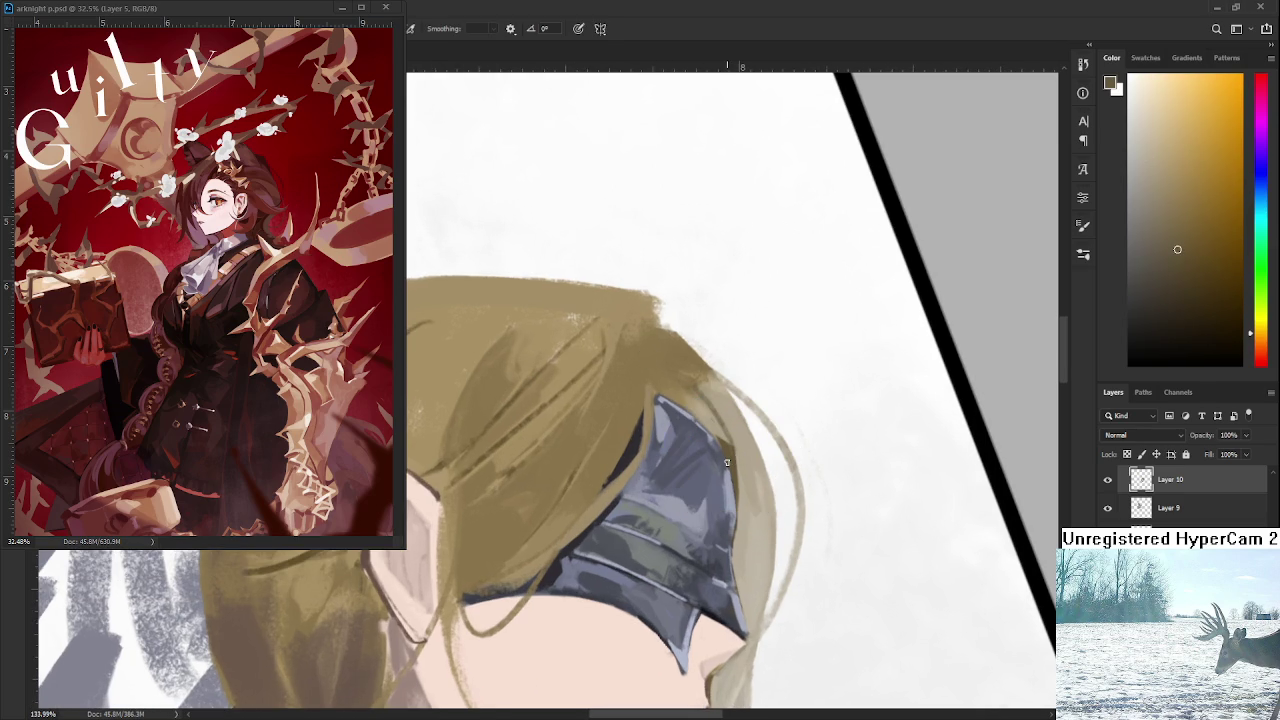
drag(686, 391, 668, 408)
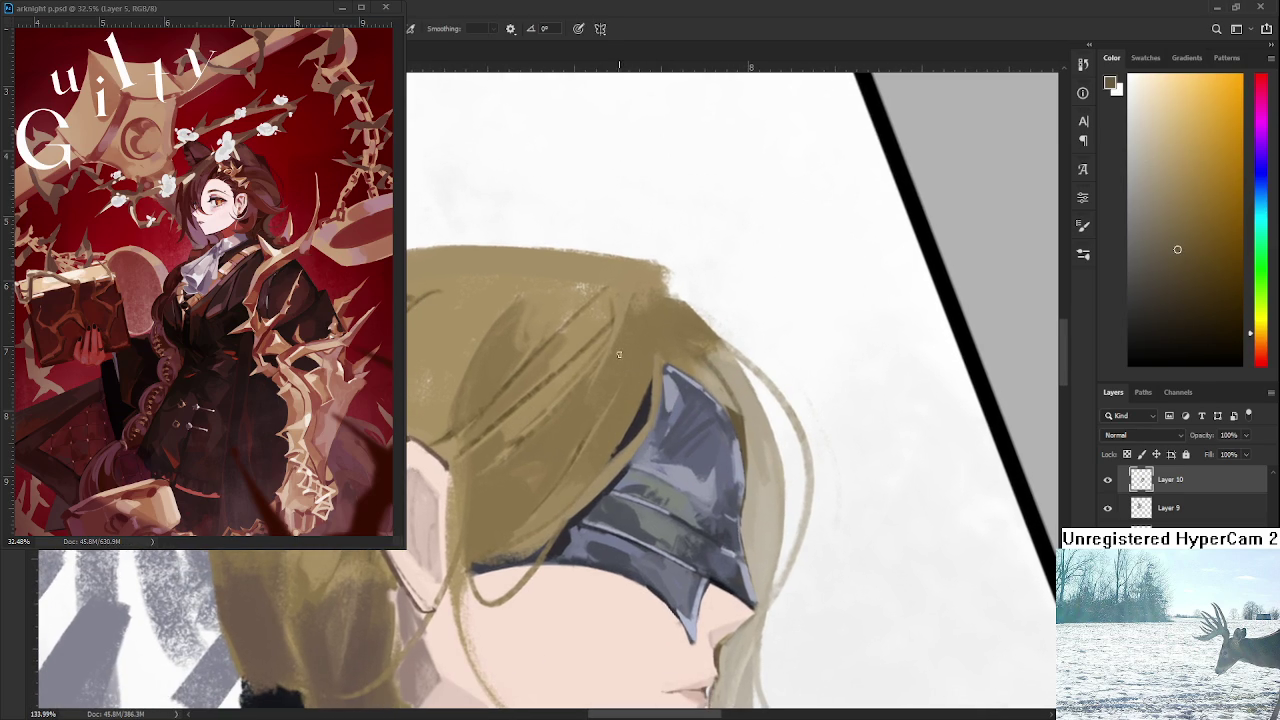
Try drawing a long dark strand across the hair, undoing each attempt.
drag(630, 314, 515, 540)
key(ctrl+z)
drag(630, 312, 512, 542)
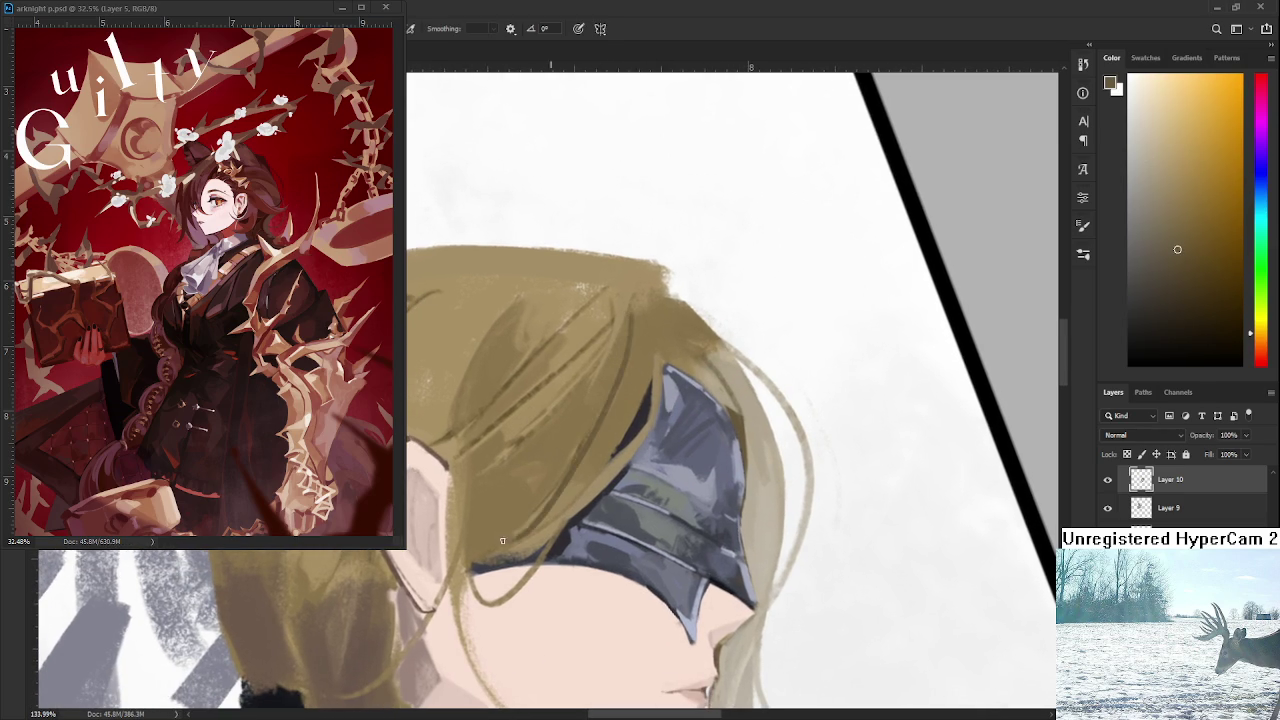
key(ctrl+z)
drag(630, 318, 515, 540)
key(ctrl+z)
drag(628, 312, 514, 534)
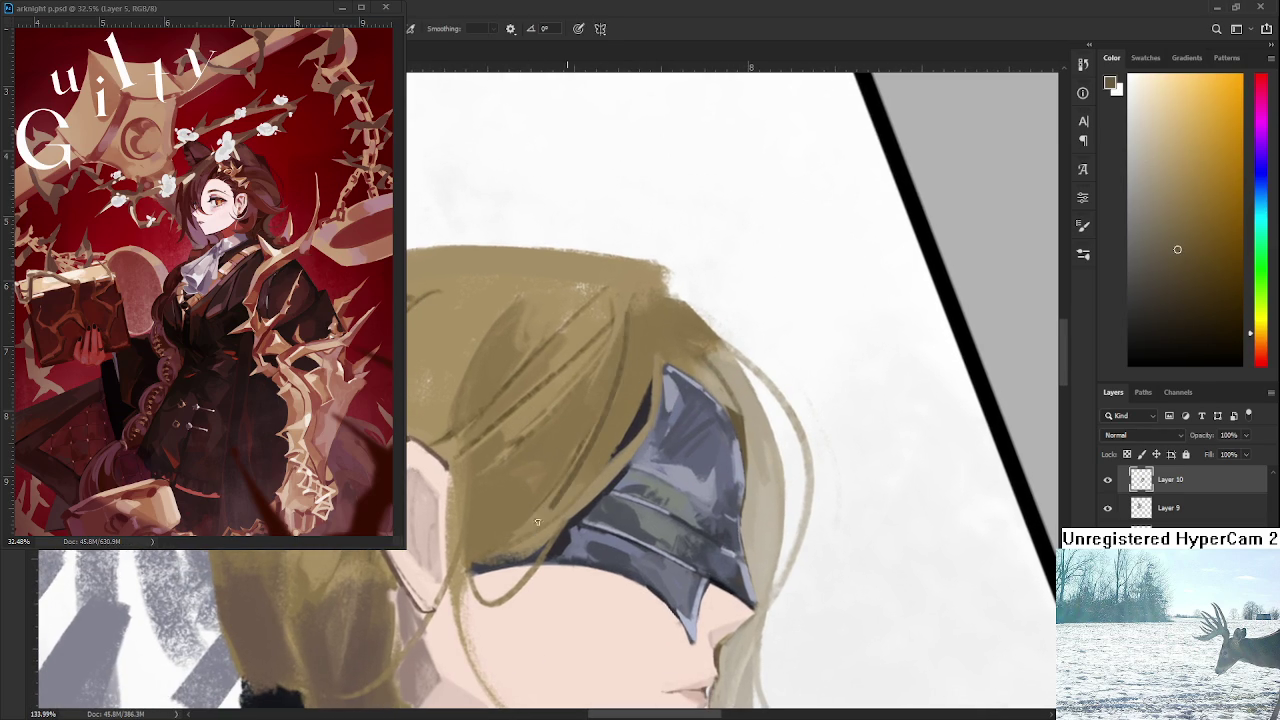
key(ctrl+z)
drag(628, 352, 512, 514)
key(ctrl+z)
Add thin dark strands down the fringe and toward the mask edge.
drag(596, 432, 522, 534)
key(ctrl+z)
drag(476, 570, 544, 504)
drag(610, 357, 585, 392)
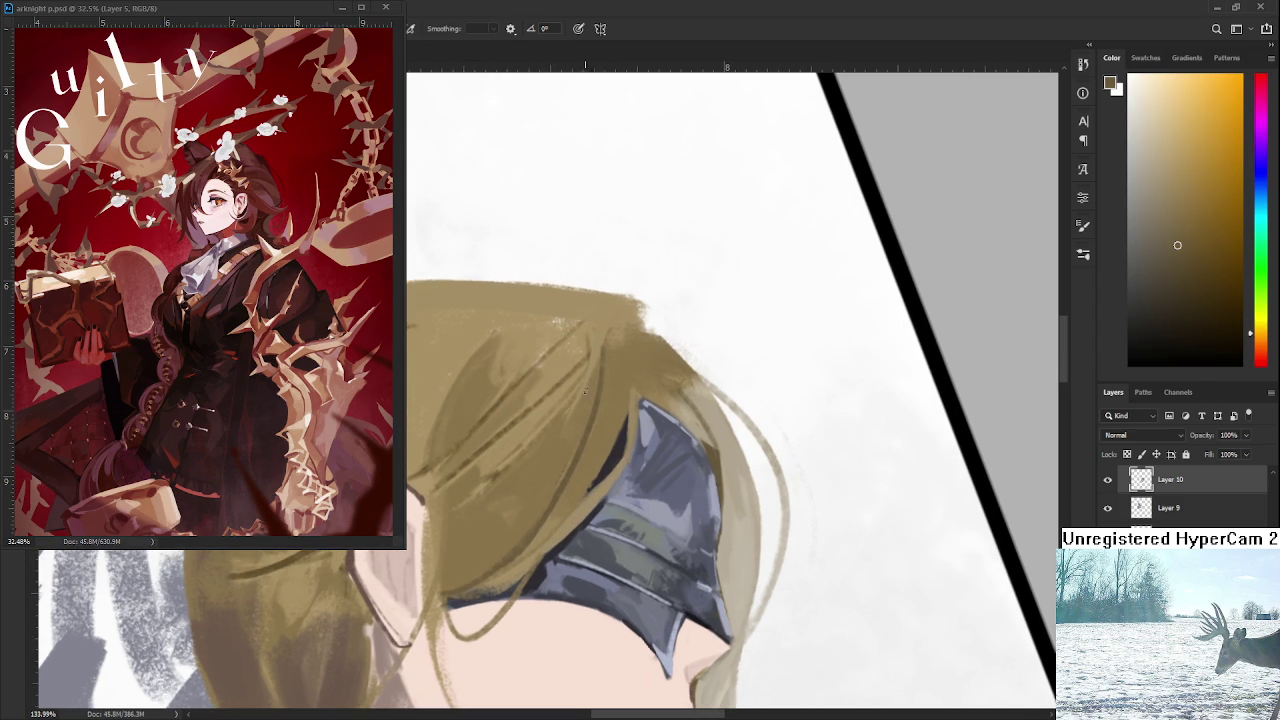
mouse_move(578, 500)
mouse_down()
mouse_move(604, 345)
mouse_move(514, 566)
mouse_move(486, 596)
mouse_up()
key(ctrl+z)
drag(605, 392, 446, 589)
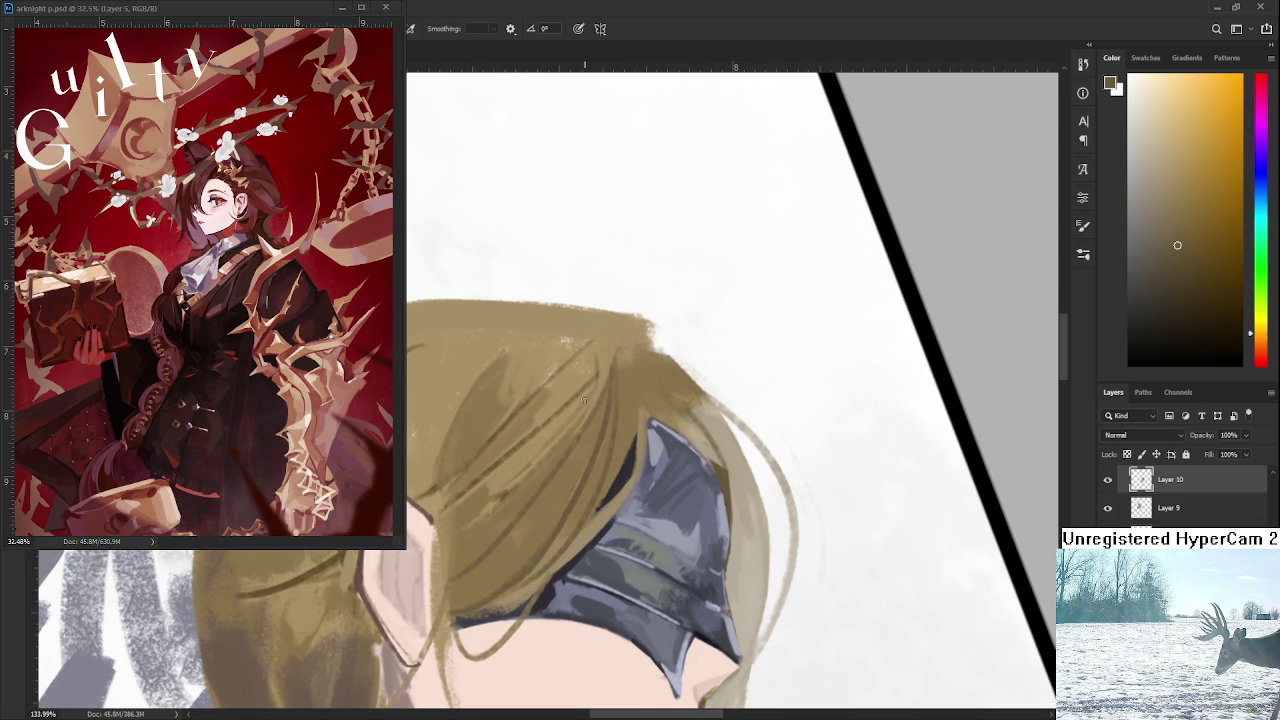
drag(606, 368, 543, 480)
key(ctrl+z)
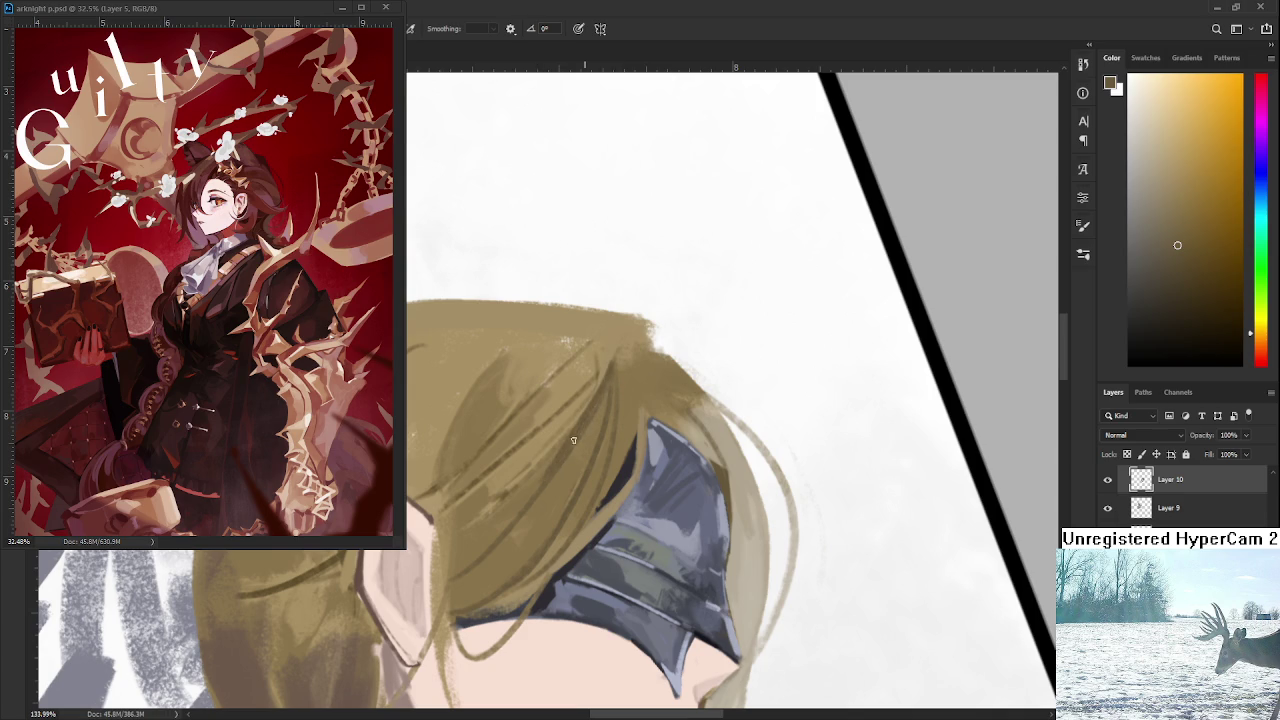
Sample a range of lighter and darker hair tones near the top of the head.
alt+click(562, 464)
alt+click(602, 386)
drag(619, 384, 605, 429)
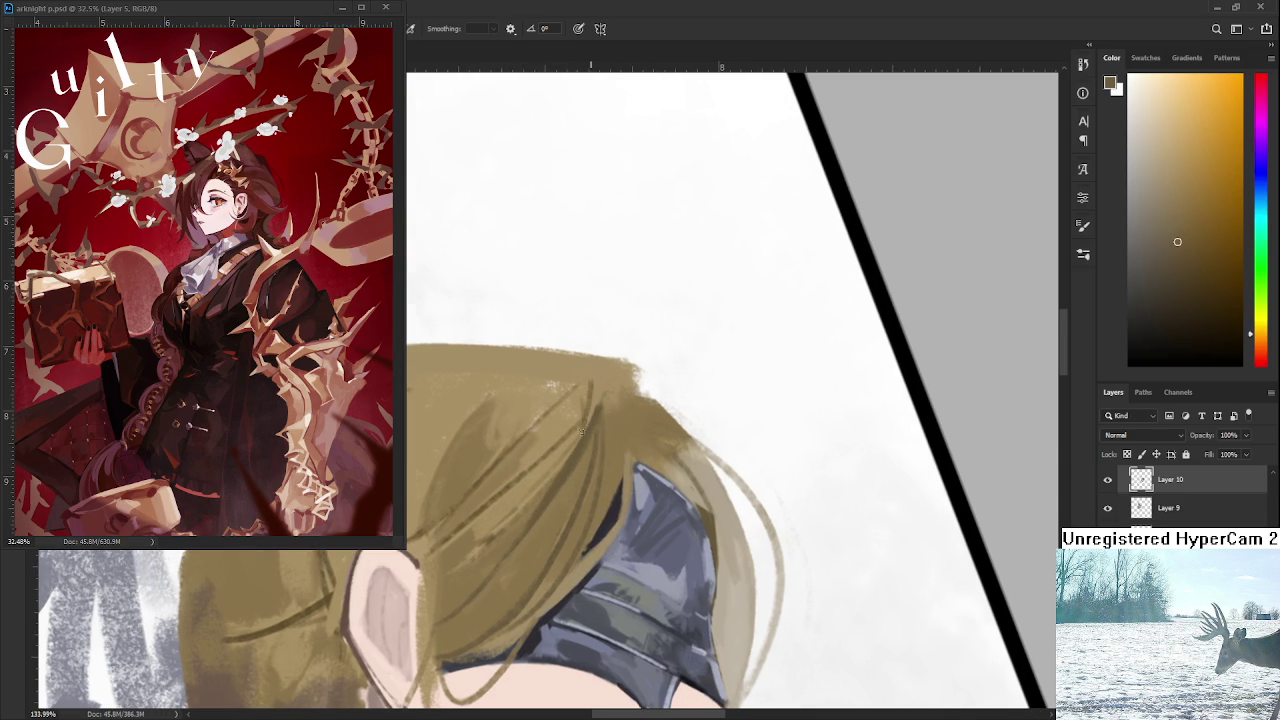
alt+click(601, 389)
alt+click(601, 389)
alt+click(604, 391)
alt+click(597, 415)
alt+click(600, 413)
alt+click(607, 452)
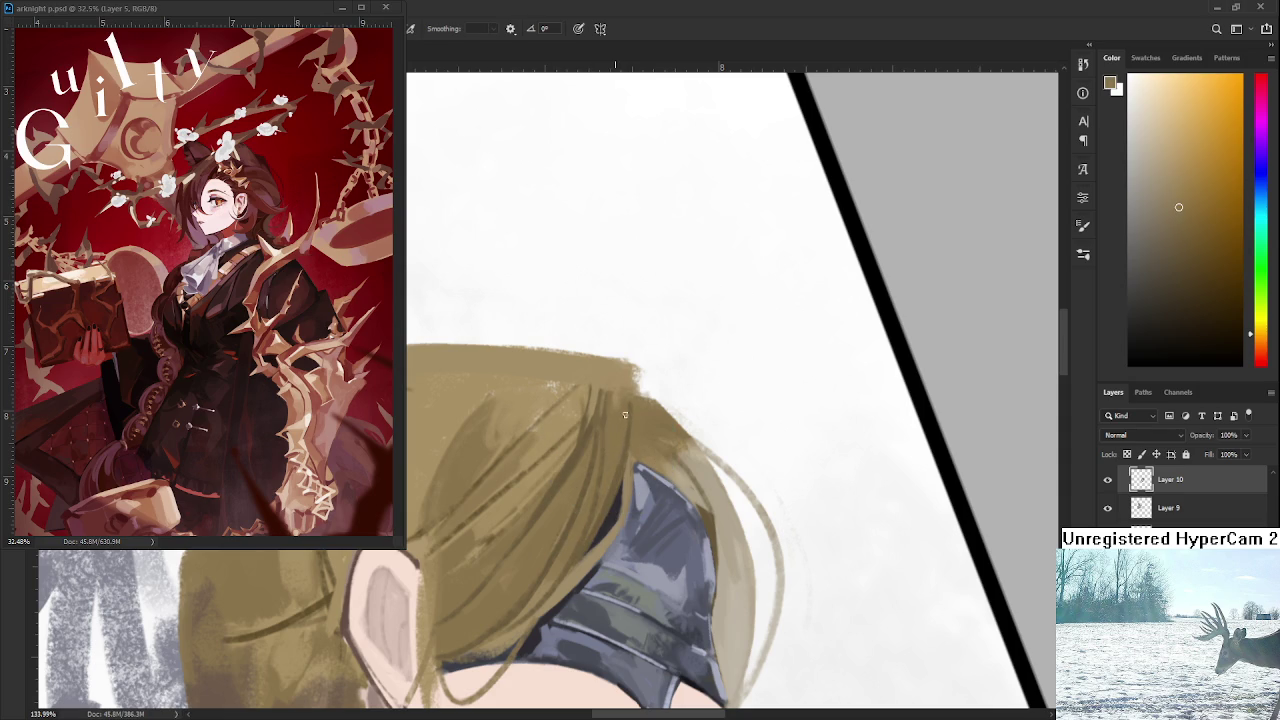
scroll(641, 365, down, 2)
scroll(641, 365, down, 1)
scroll(641, 365, up, 2)
scroll(641, 365, up, 1)
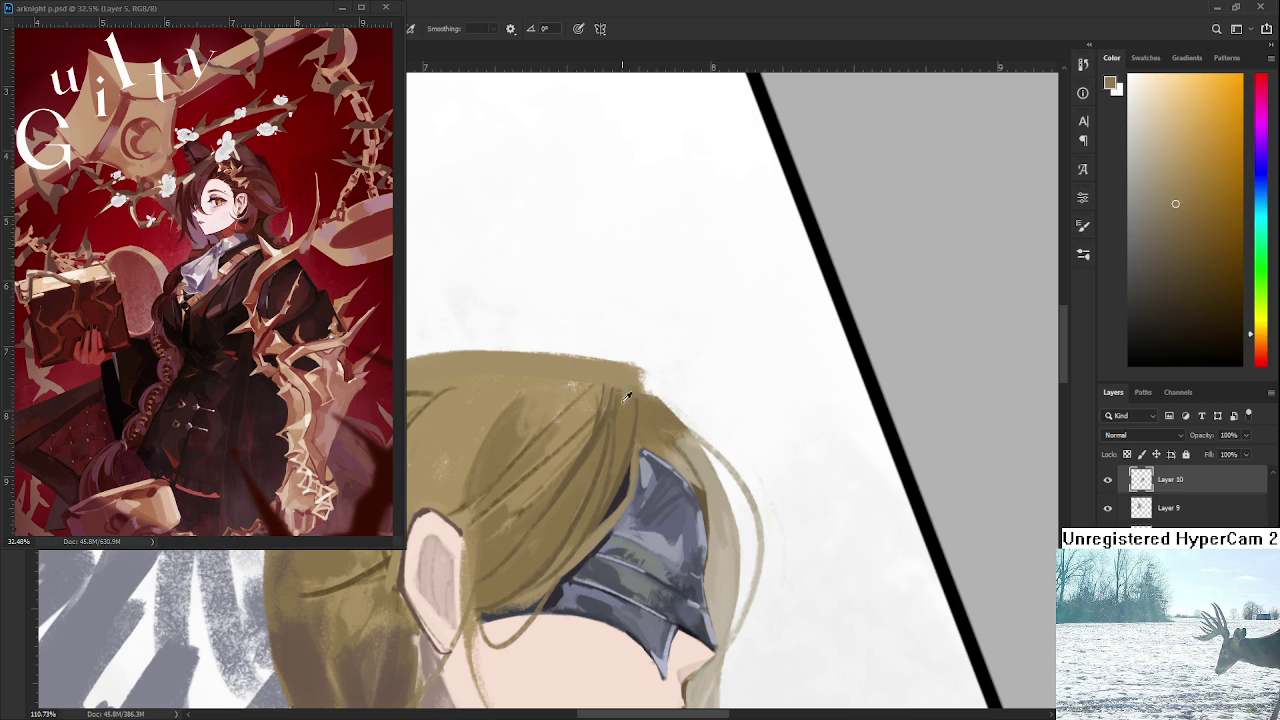
Darken the hair's outer edge beside the mask and sample hair colour near the ear.
alt+click(633, 444)
drag(634, 382, 634, 447)
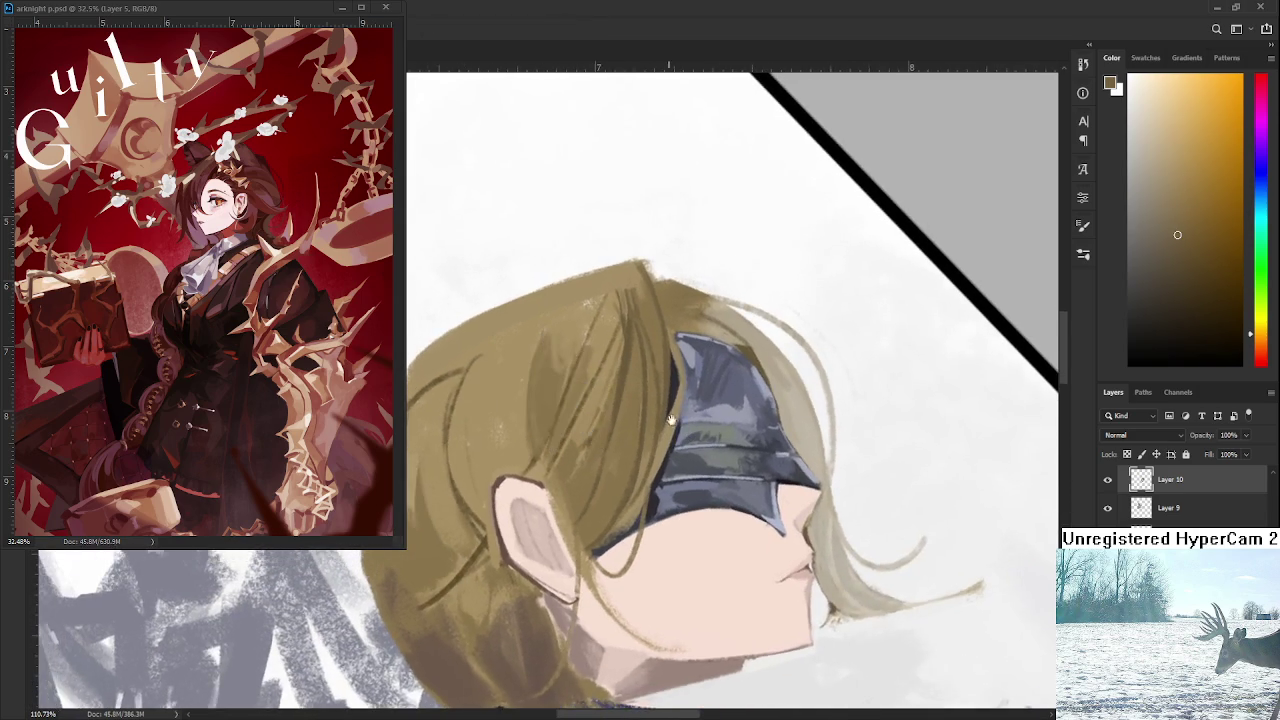
alt+click(477, 480)
drag(477, 480, 471, 600)
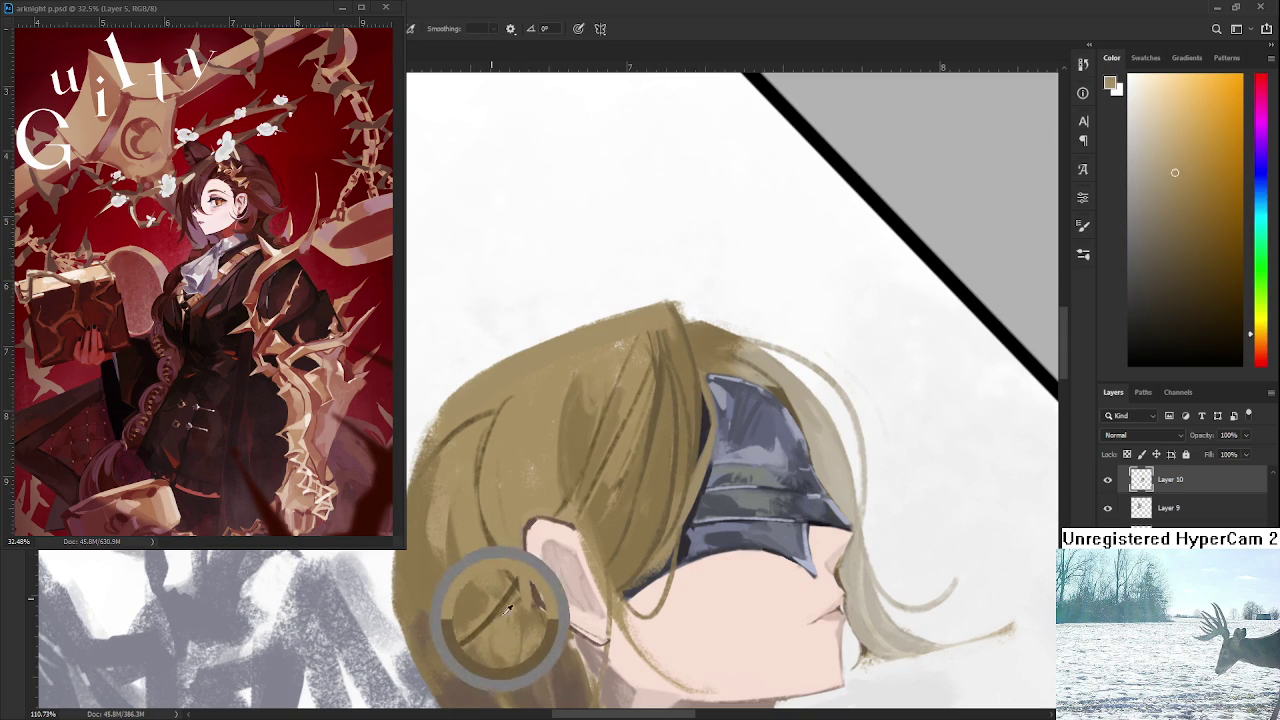
Undo a darker outline on the hair's left edge, then repaint that edge in a sampled lighter hair tone.
mouse_move(547, 440)
mouse_down()
mouse_move(557, 520)
mouse_move(550, 356)
mouse_up()
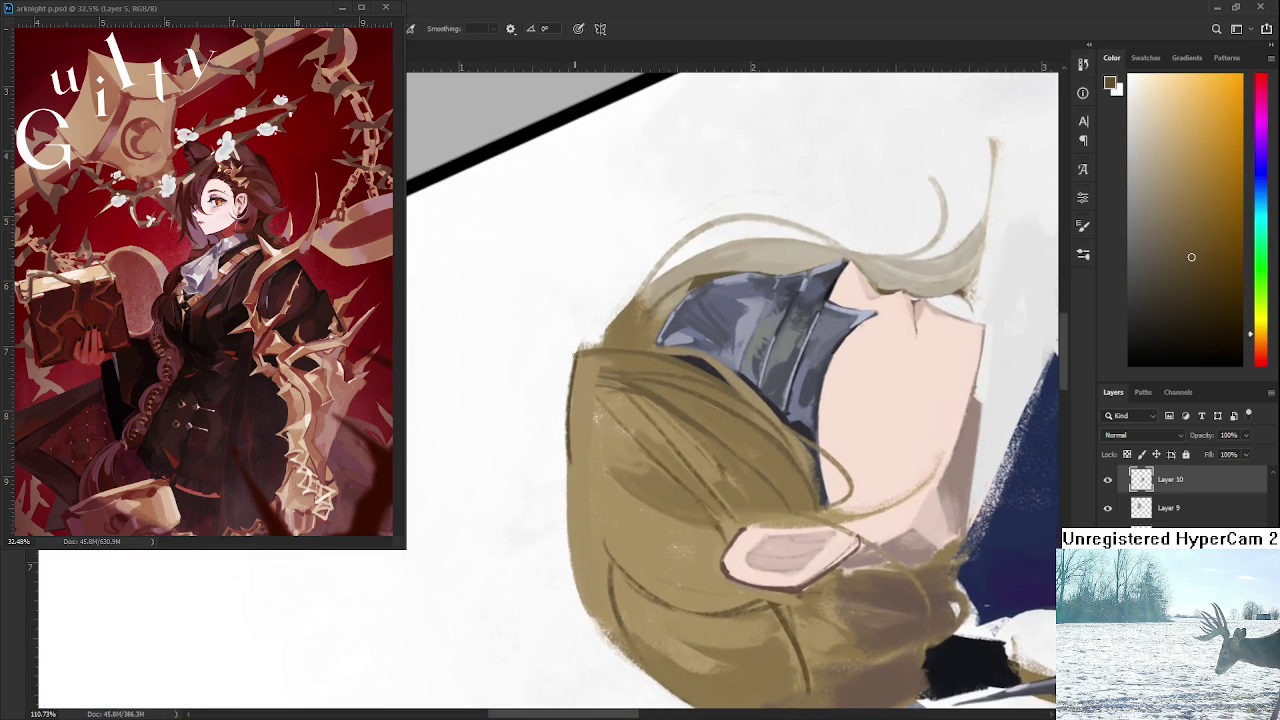
drag(576, 354, 563, 490)
key(ctrl+z)
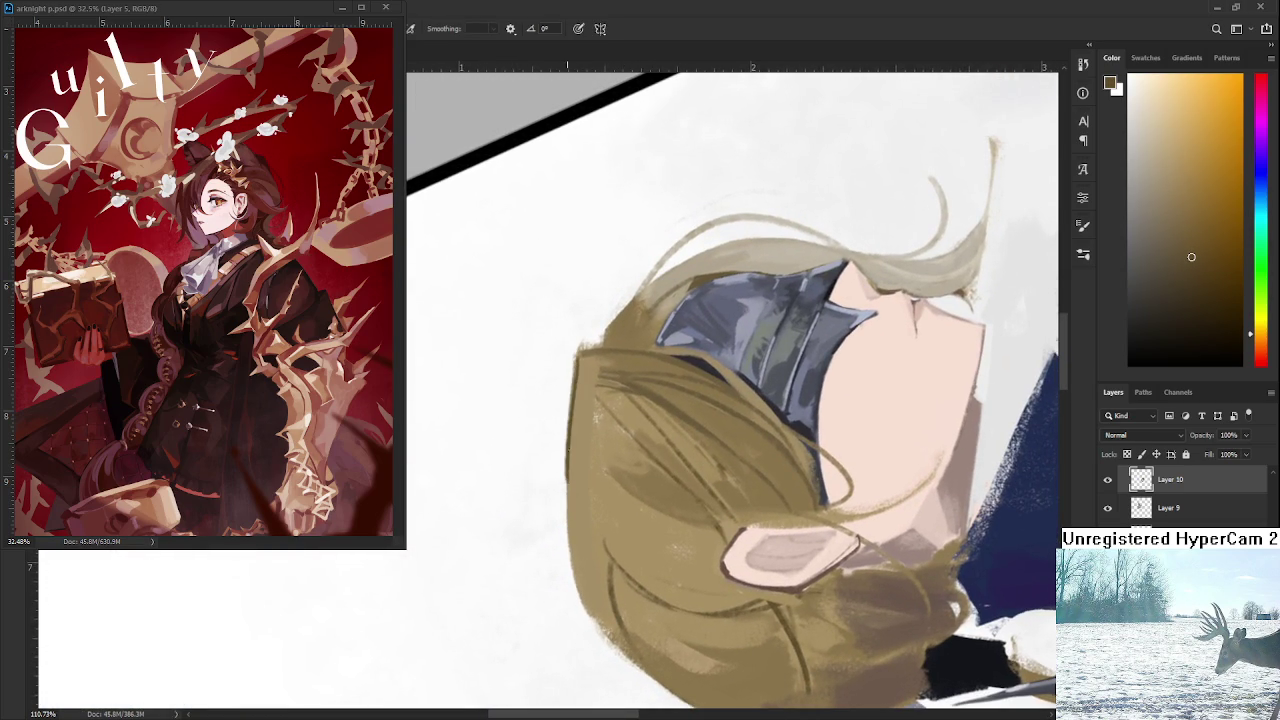
alt+click(578, 393)
drag(578, 394, 570, 478)
drag(568, 442, 568, 486)
alt+click(567, 466)
Brush short hair-toned strokes extending the hair's left edge further down the head.
mouse_move(568, 478)
mouse_down()
mouse_move(572, 600)
mouse_move(576, 589)
mouse_up()
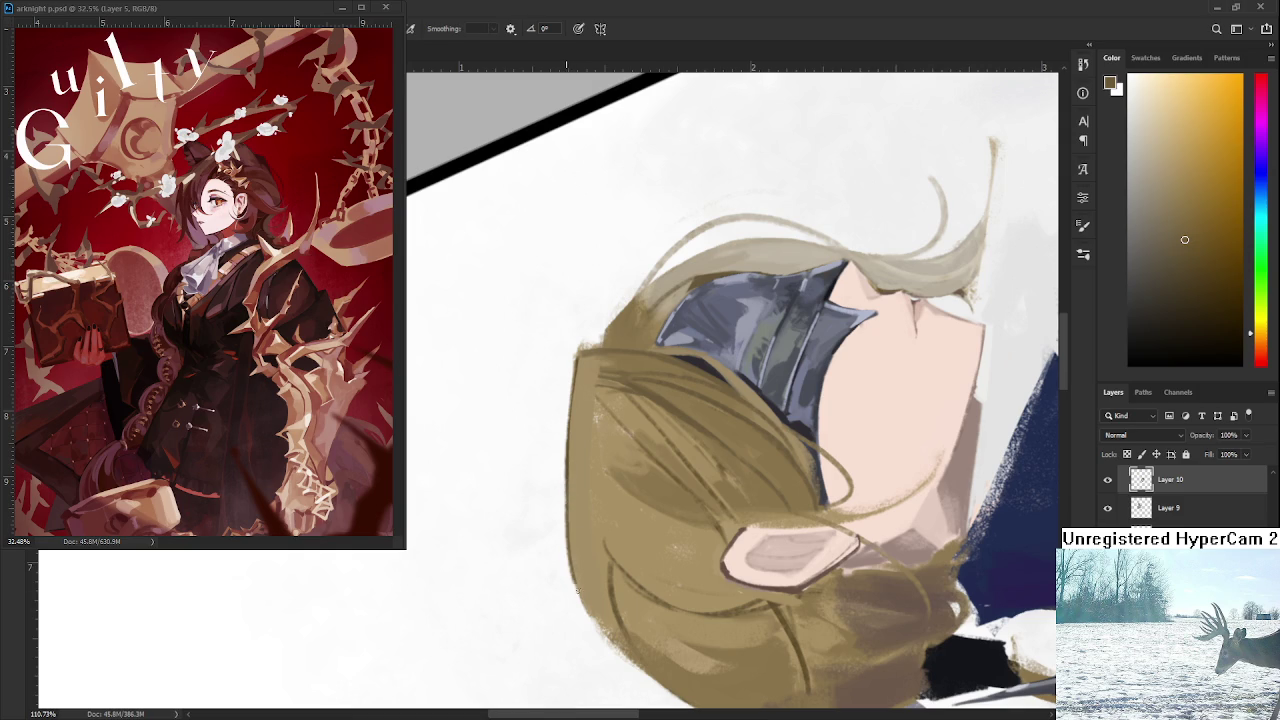
mouse_move(567, 478)
mouse_down()
mouse_move(576, 594)
mouse_move(592, 626)
mouse_up()
drag(568, 530, 628, 664)
mouse_move(598, 622)
mouse_down()
mouse_move(636, 668)
mouse_move(594, 636)
mouse_up()
Sample a new hair colour and rotate the view so the head stands upright.
key(e)
key(b)
scroll(558, 519, up, 3)
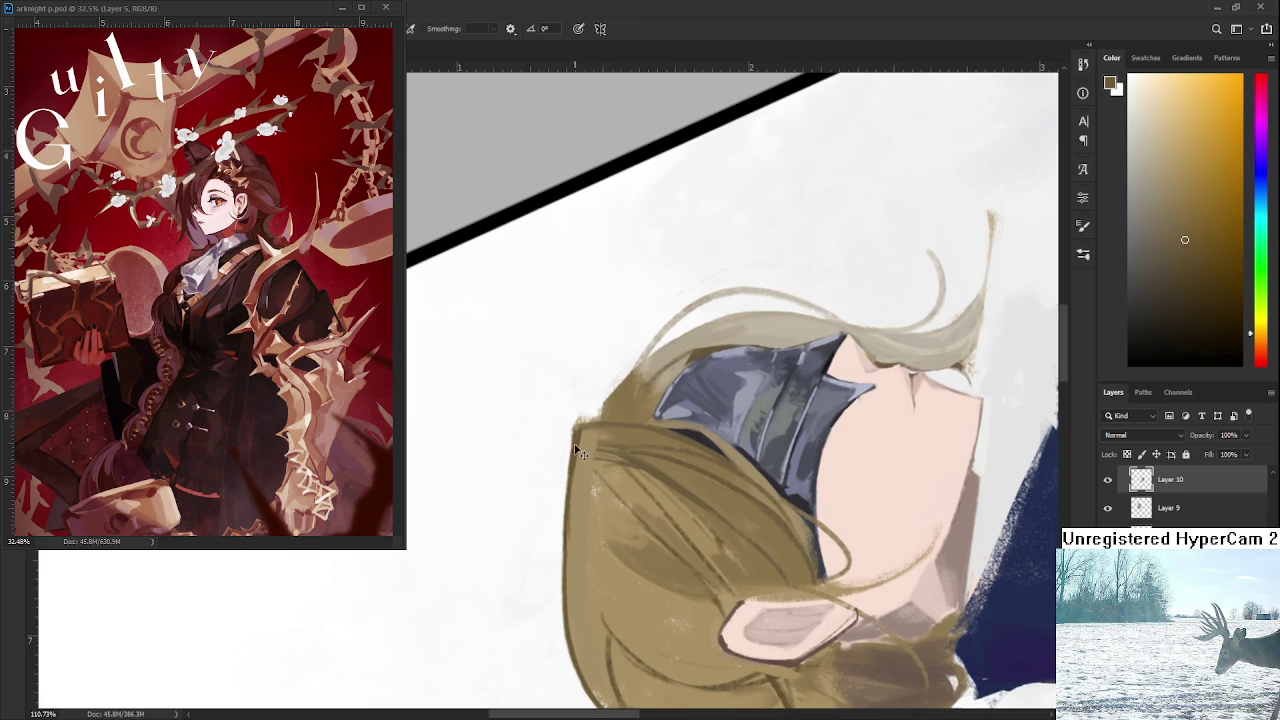
alt+click(588, 472)
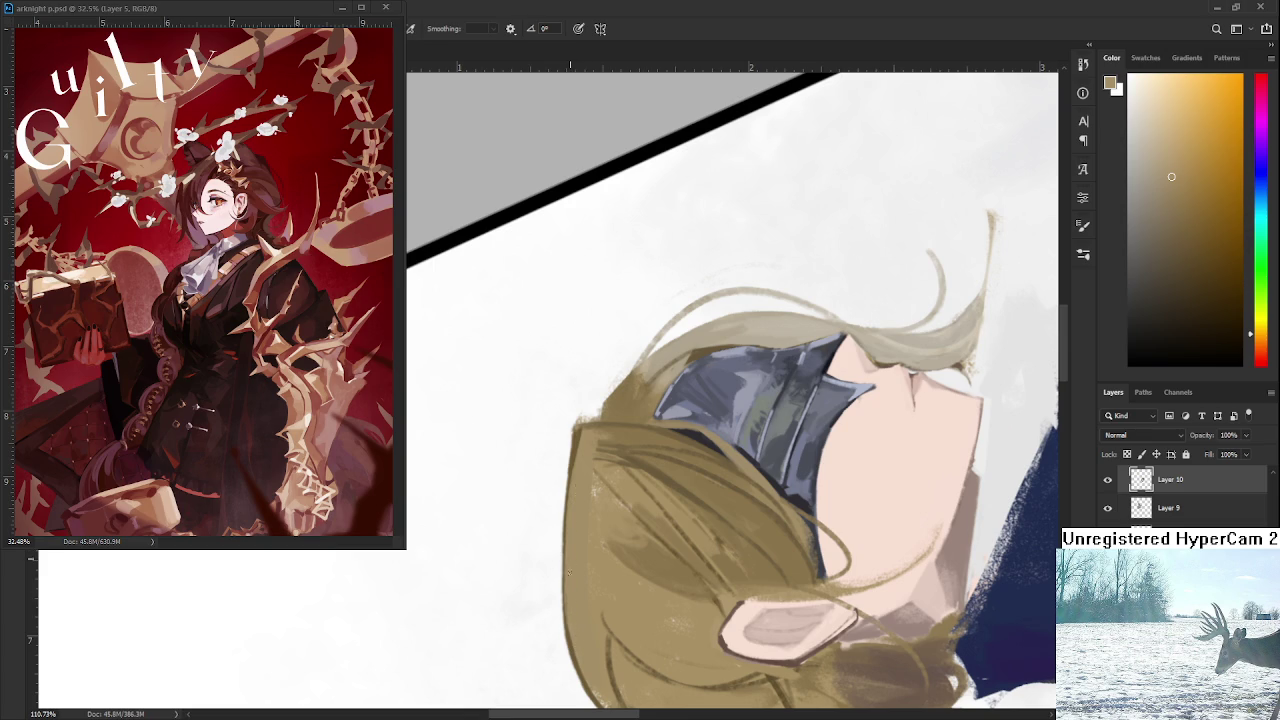
scroll(569, 560, down, 2)
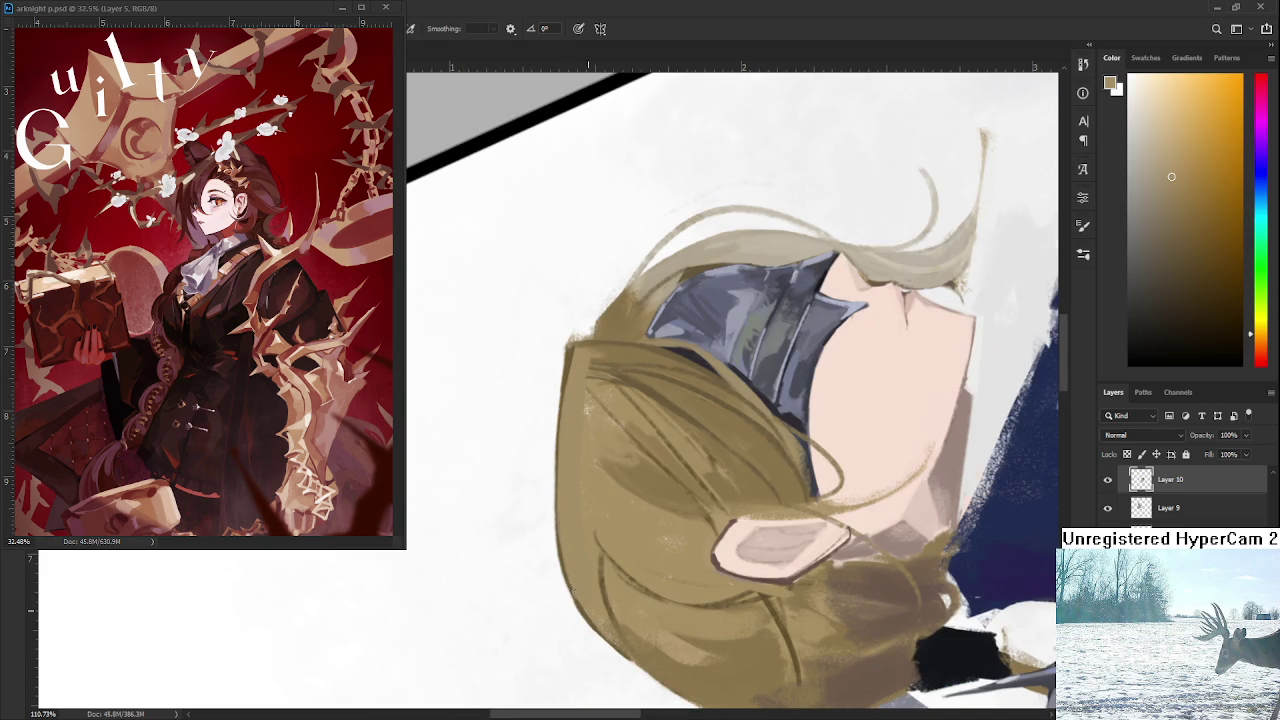
key(r)
drag(688, 504, 717, 432)
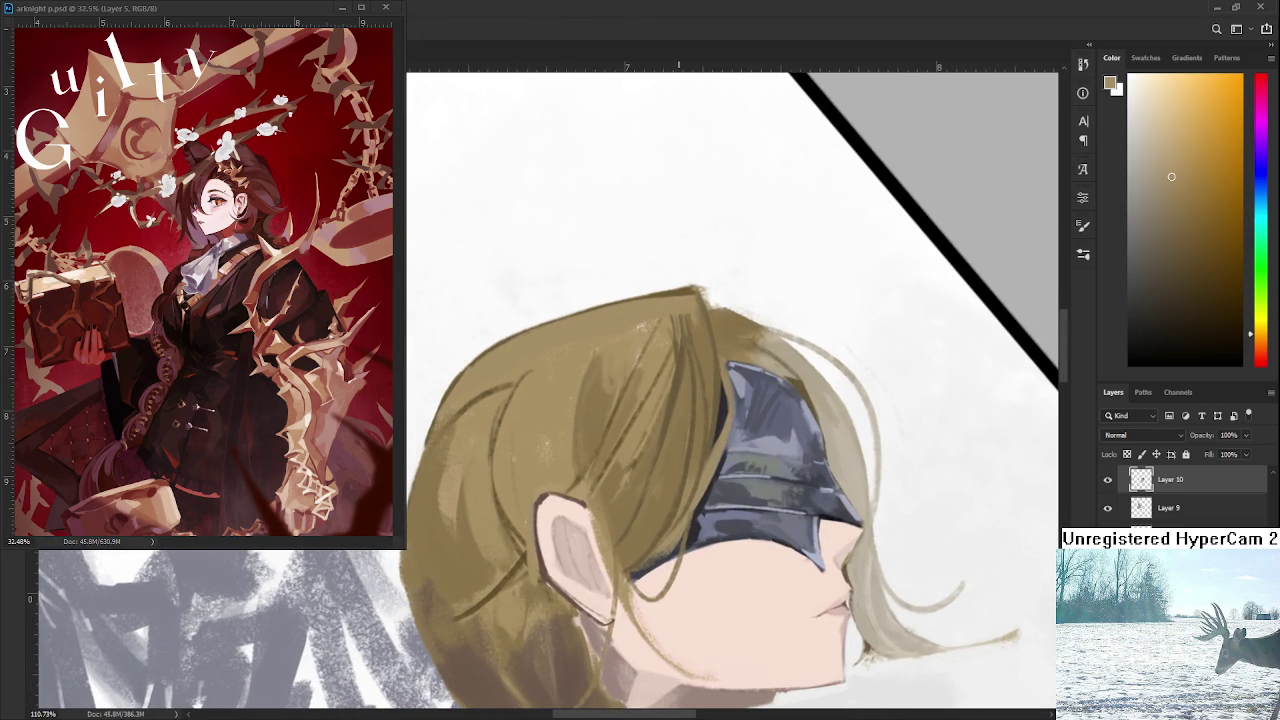
Draw a strand line from the top of the hair down the helmet's left edge.
scroll(690, 400, down, 3)
scroll(690, 400, down, 2)
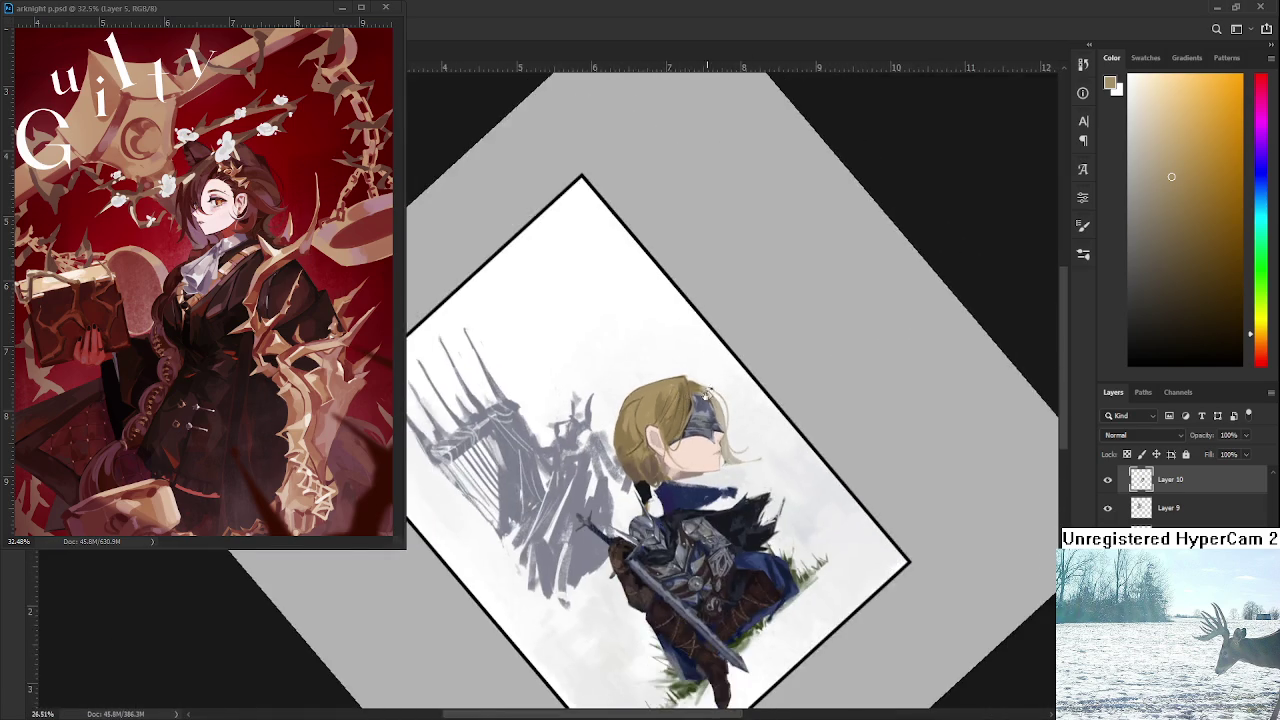
scroll(700, 395, up, 2)
scroll(713, 388, up, 2)
scroll(630, 370, up, 2)
scroll(632, 365, up, 2)
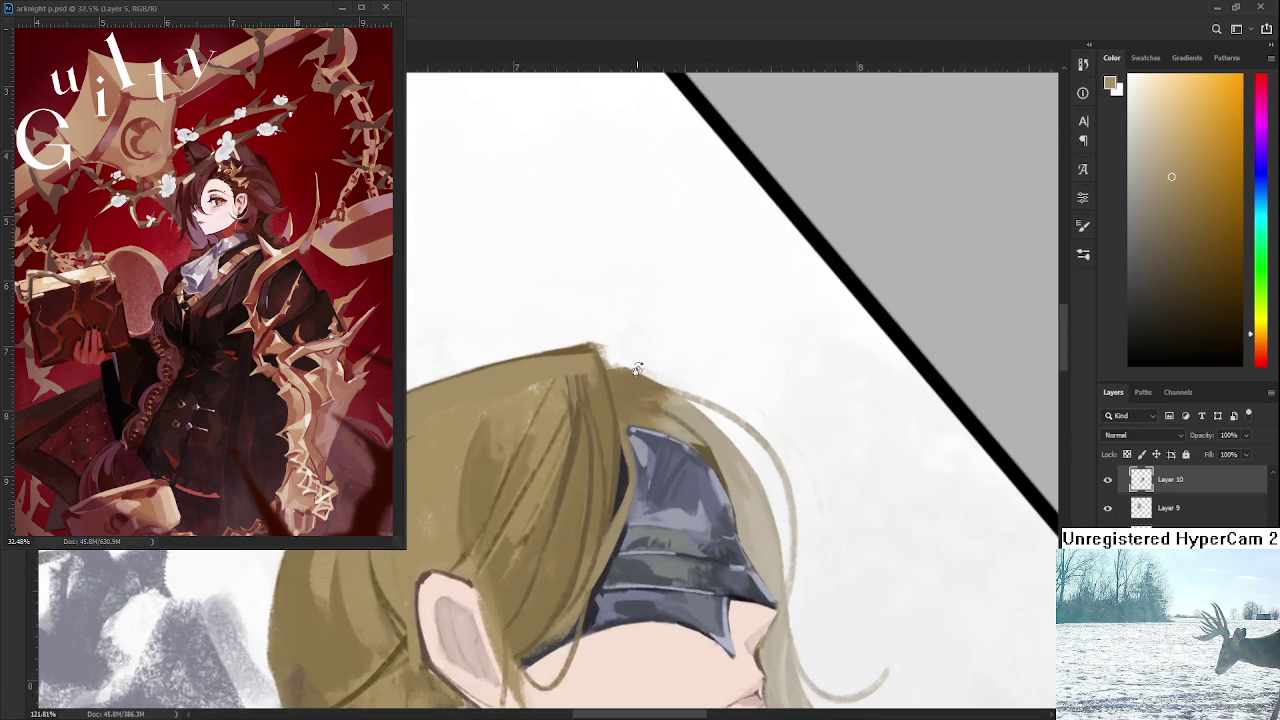
scroll(632, 433, up, 2)
scroll(632, 433, up, 1)
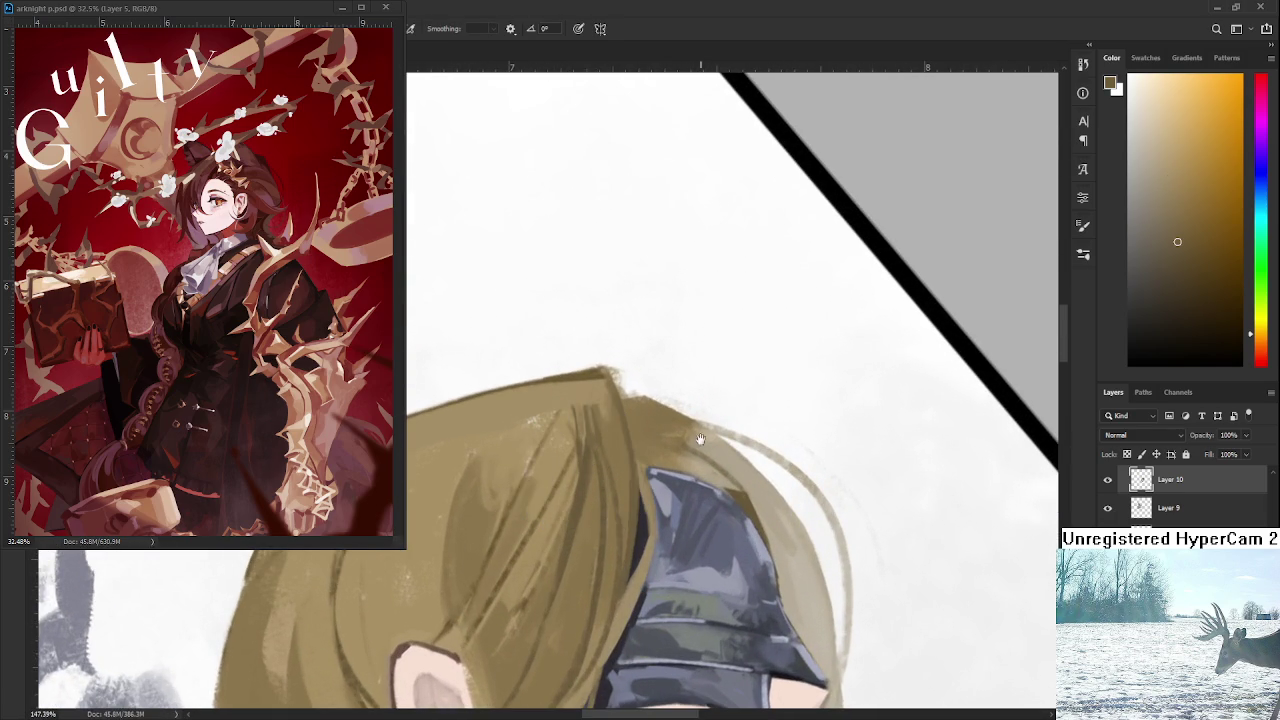
scroll(597, 397, up, 1)
mouse_move(626, 432)
mouse_down()
mouse_move(619, 408)
mouse_move(608, 562)
mouse_up()
key(ctrl+z)
drag(622, 418, 598, 618)
Sample lighter and darker hair tones and erase dark specks at the hair tip.
alt+click(606, 405)
alt+click(620, 402)
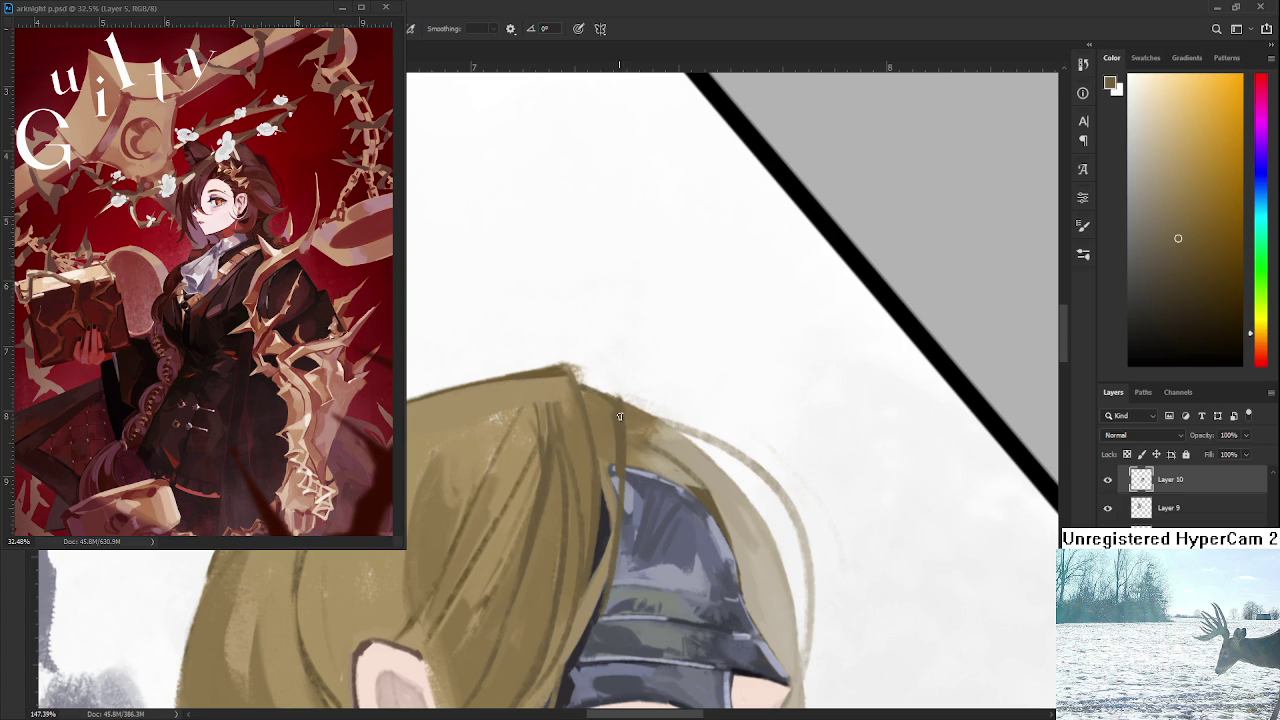
key(e)
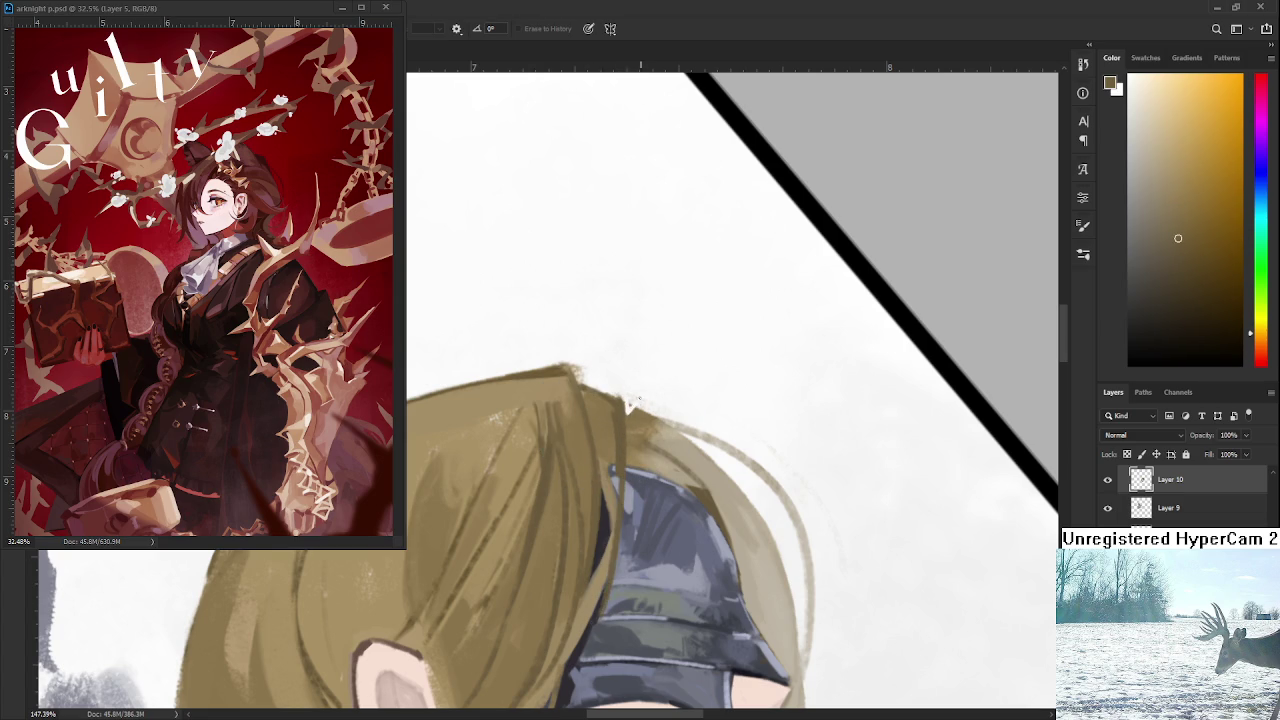
alt+click(633, 410)
drag(640, 410, 634, 407)
Rotate the view clockwise and back while zooming to check the hair.
scroll(658, 375, down, 3)
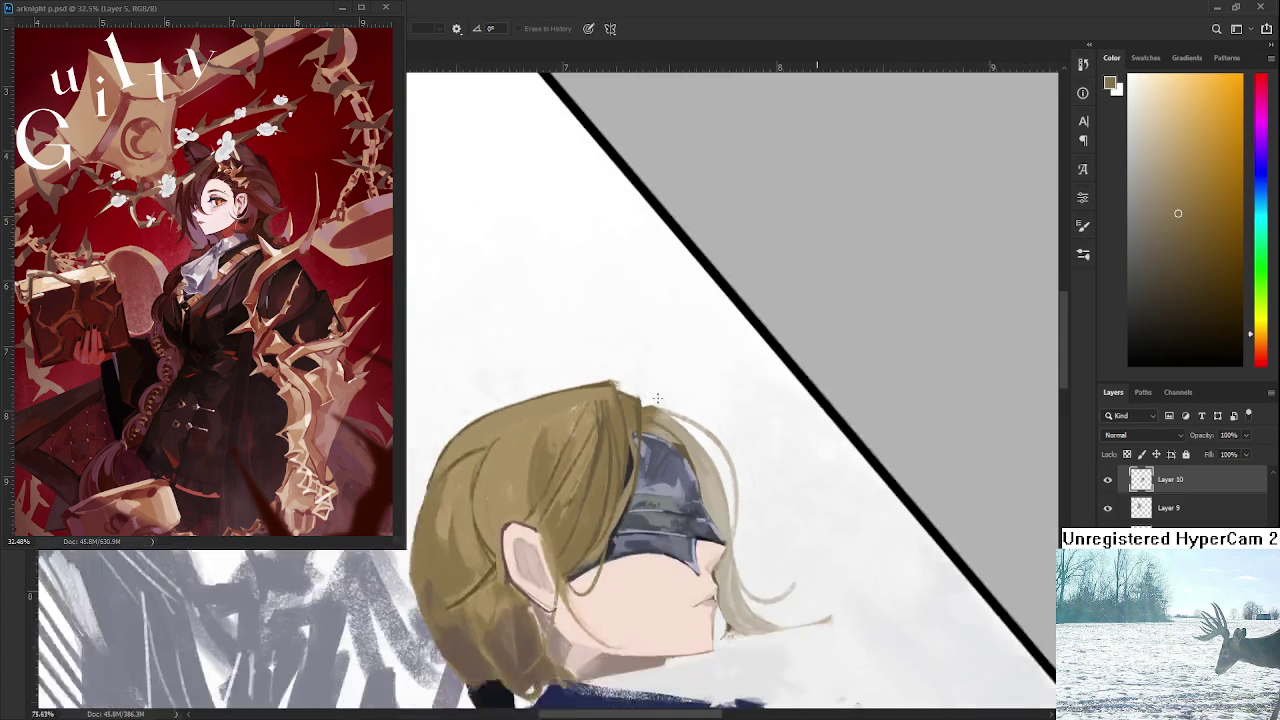
scroll(658, 375, down, 2)
scroll(657, 375, up, 4)
scroll(657, 375, up, 2)
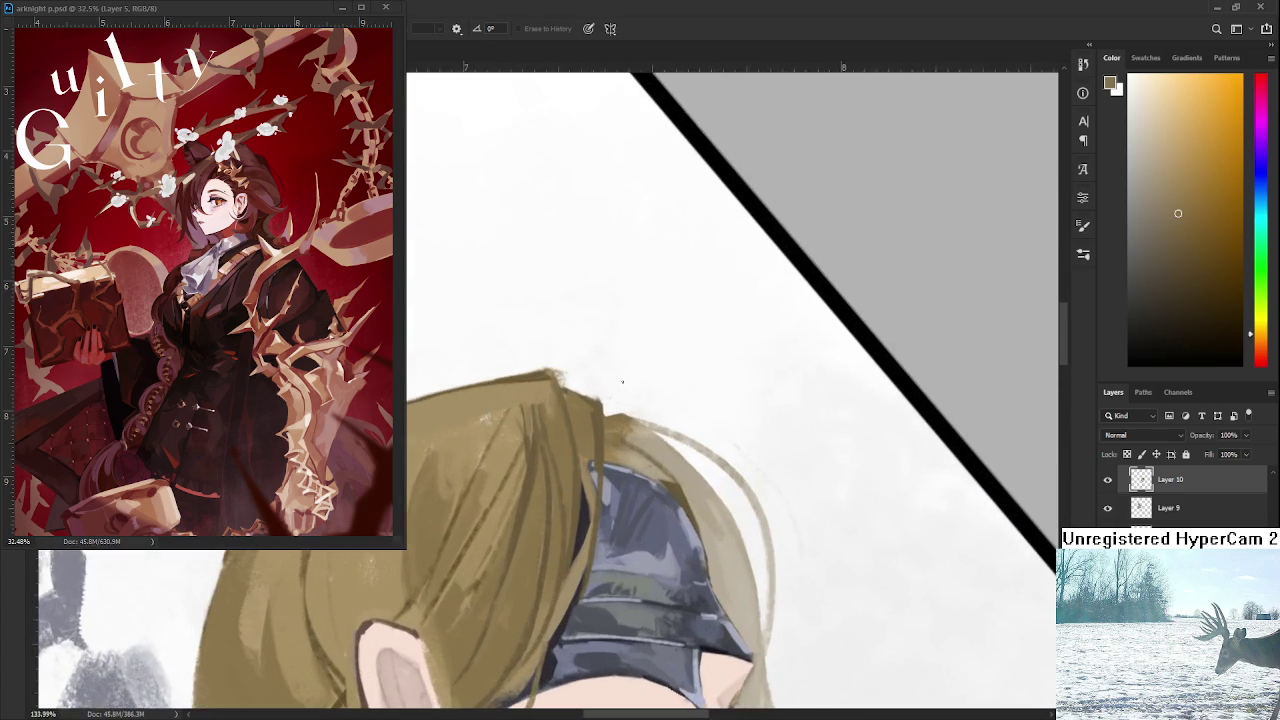
scroll(623, 382, up, 1)
drag(659, 437, 591, 438)
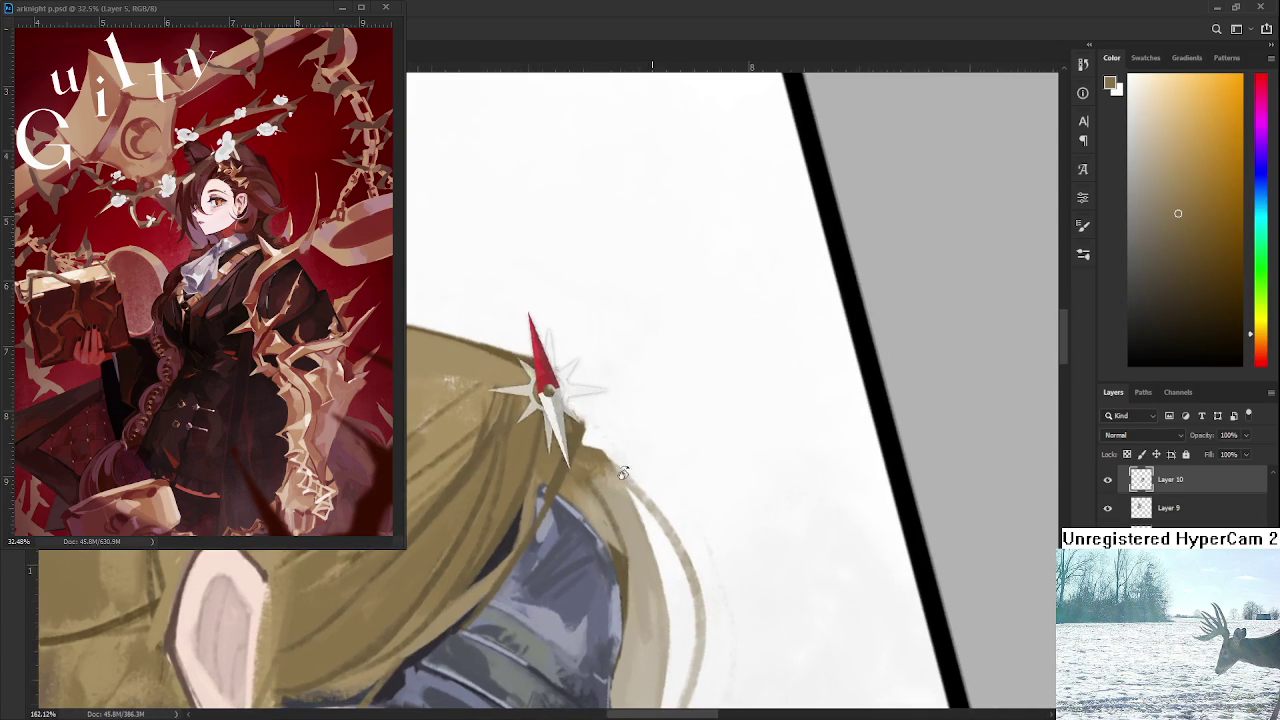
key(e)
key(r)
drag(607, 456, 680, 440)
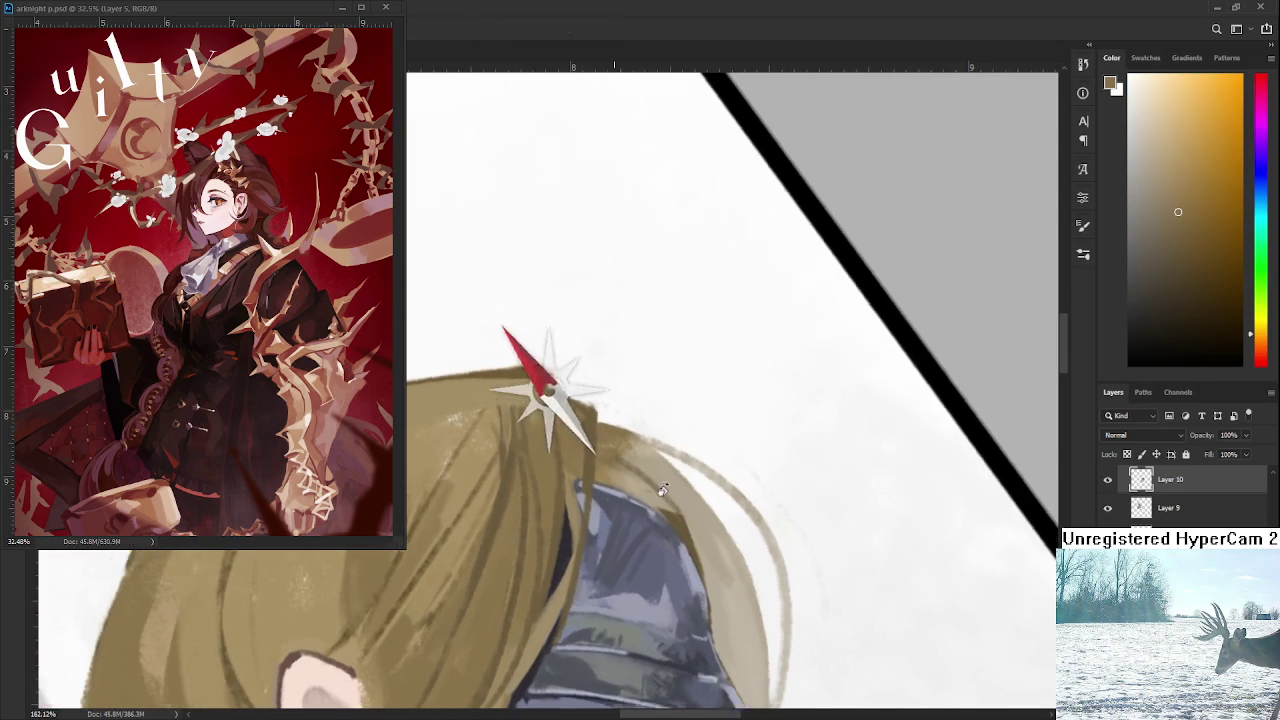
scroll(658, 524, down, 3)
scroll(658, 524, down, 2)
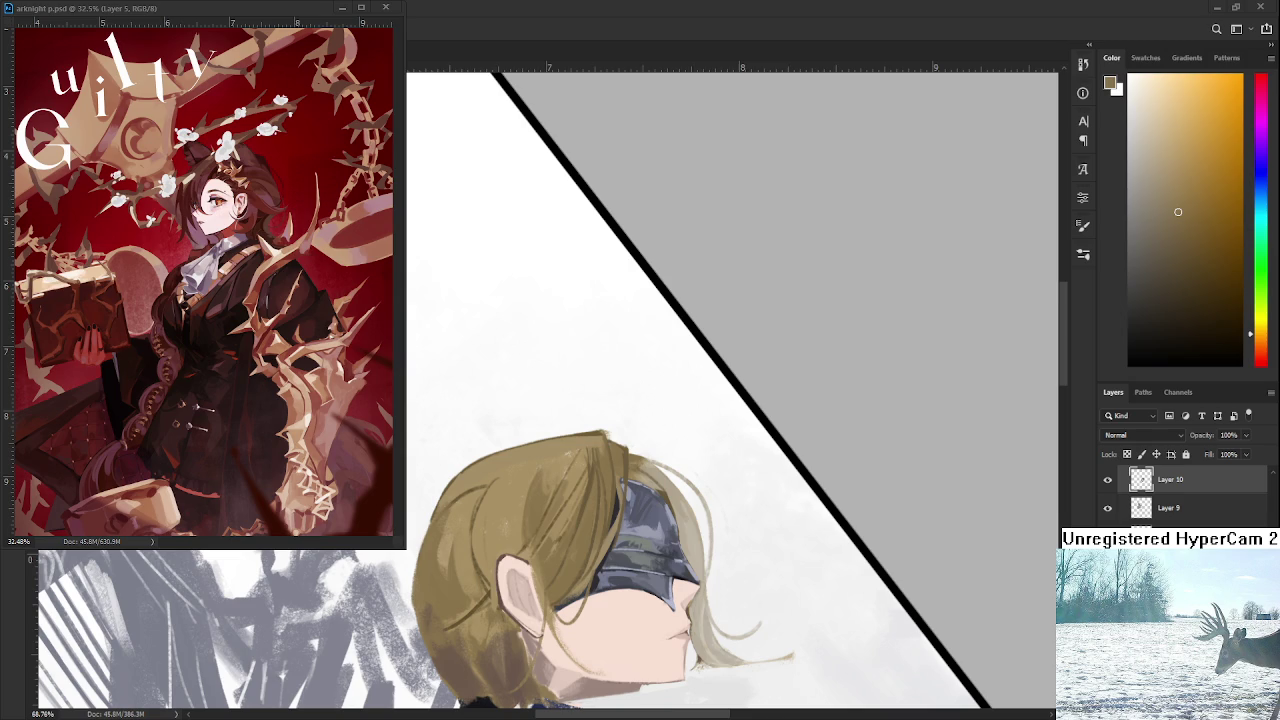
alt+scroll(803, 624, down, 3)
alt+scroll(720, 645, down, 3)
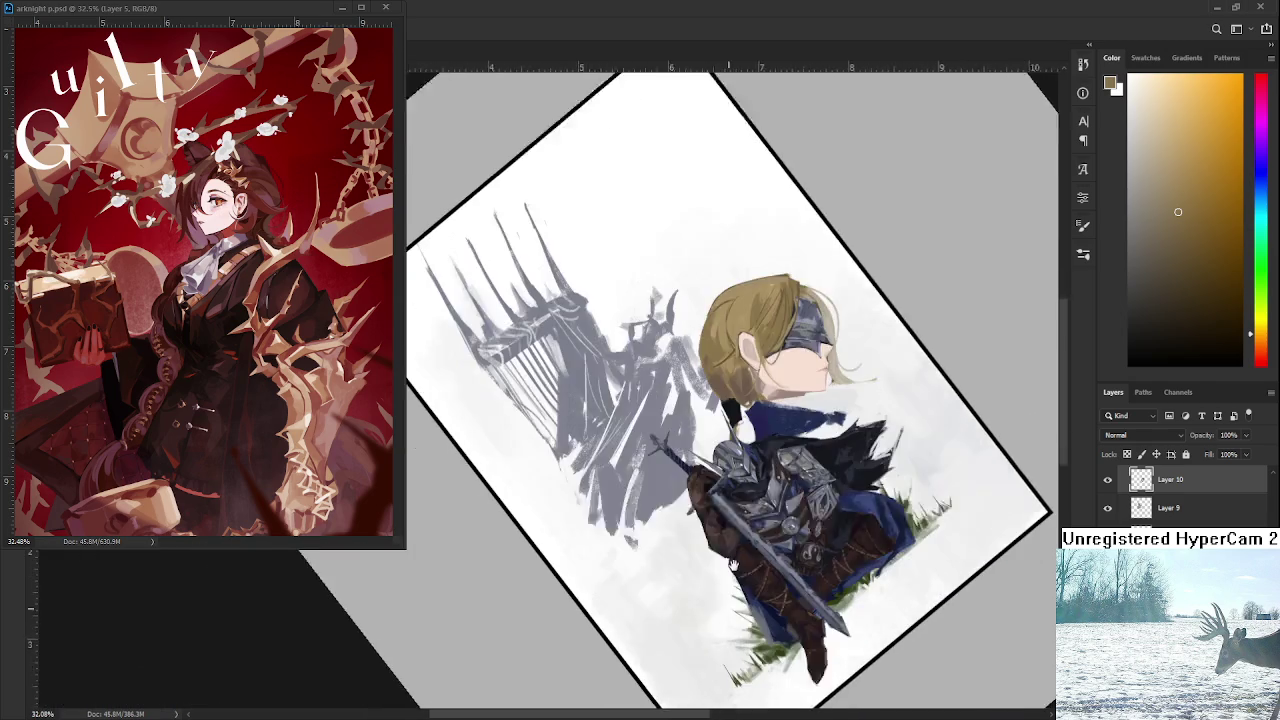
Doodle a tiny black spiky-haired head holding a staff in the grey margin, then return to the blond head.
alt+scroll(738, 662, up, 2)
alt+scroll(738, 662, up, 1)
scroll(1180, 495, down, 2)
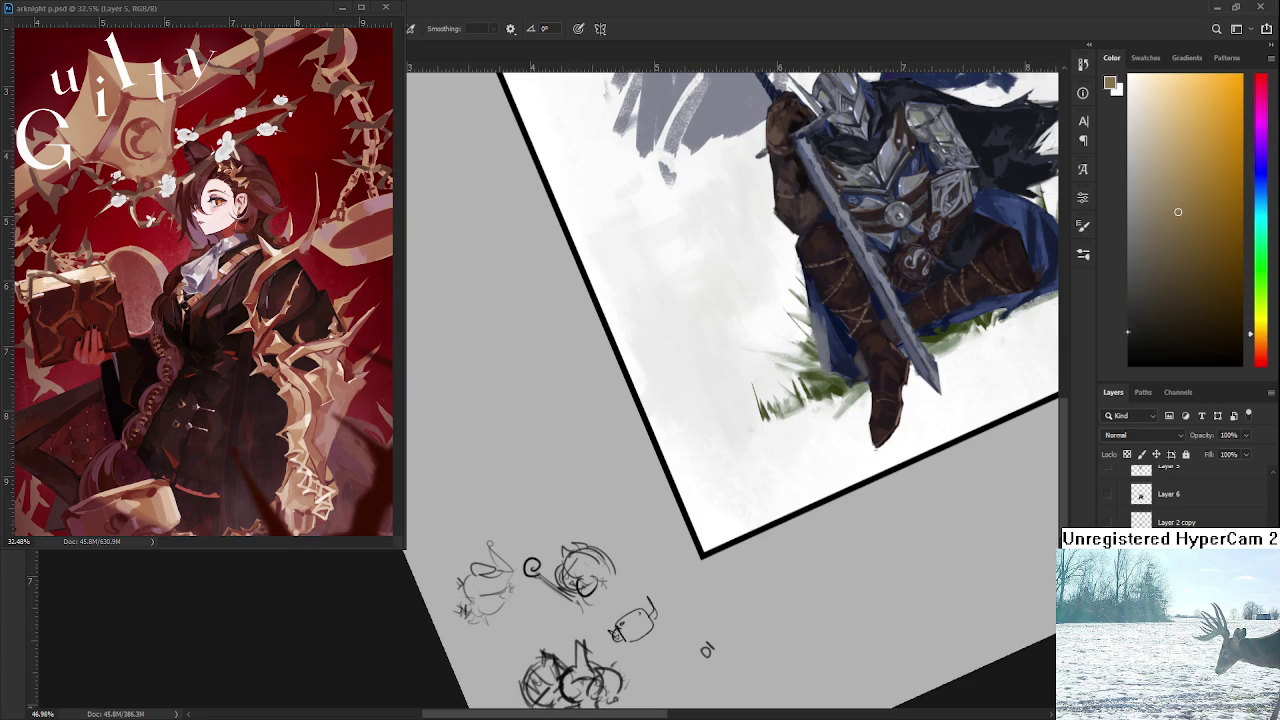
key(d)
mouse_move(688, 590)
mouse_down()
mouse_move(696, 614)
mouse_move(676, 608)
mouse_move(708, 588)
mouse_up()
mouse_move(676, 596)
mouse_down()
mouse_move(672, 612)
mouse_move(712, 586)
mouse_up()
mouse_move(686, 590)
mouse_down()
mouse_move(668, 602)
mouse_move(698, 583)
mouse_up()
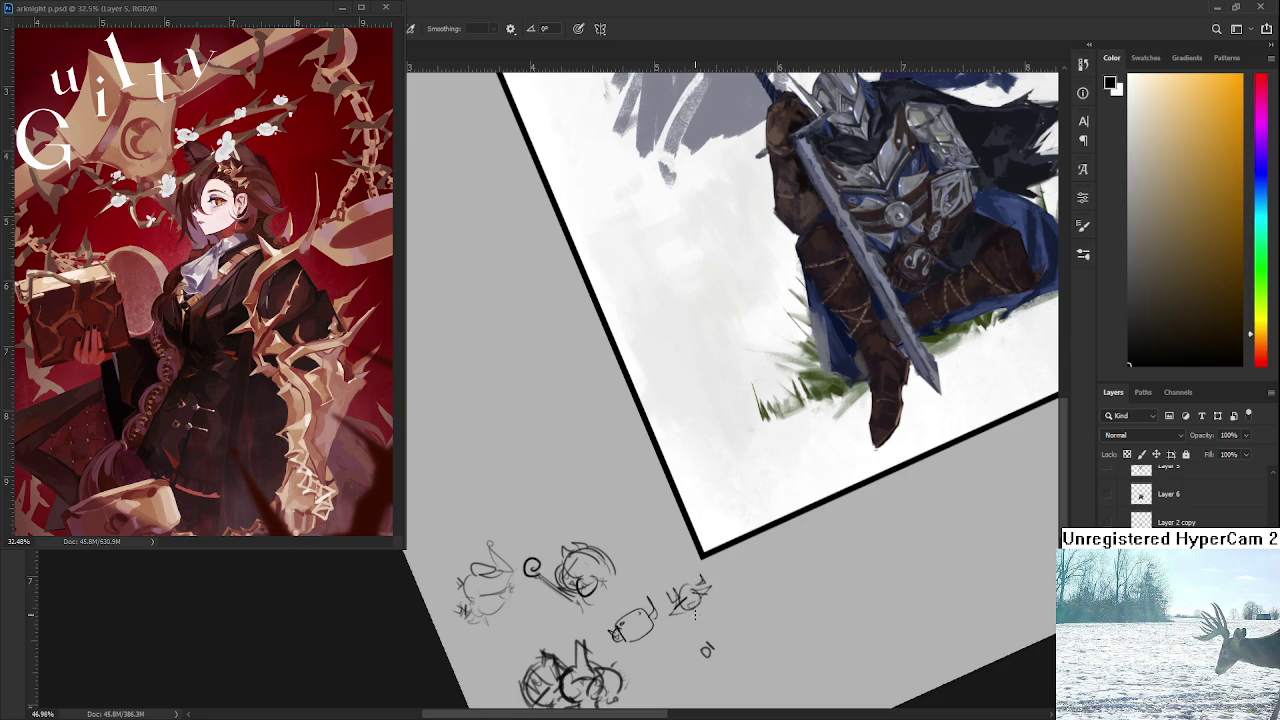
mouse_move(694, 613)
mouse_down()
mouse_move(732, 660)
mouse_move(690, 622)
mouse_up()
mouse_move(708, 536)
mouse_down()
mouse_move(737, 506)
mouse_move(694, 591)
mouse_move(620, 571)
mouse_move(530, 597)
mouse_up()
scroll(765, 480, up, 2)
scroll(765, 480, up, 1)
scroll(765, 480, up, 1)
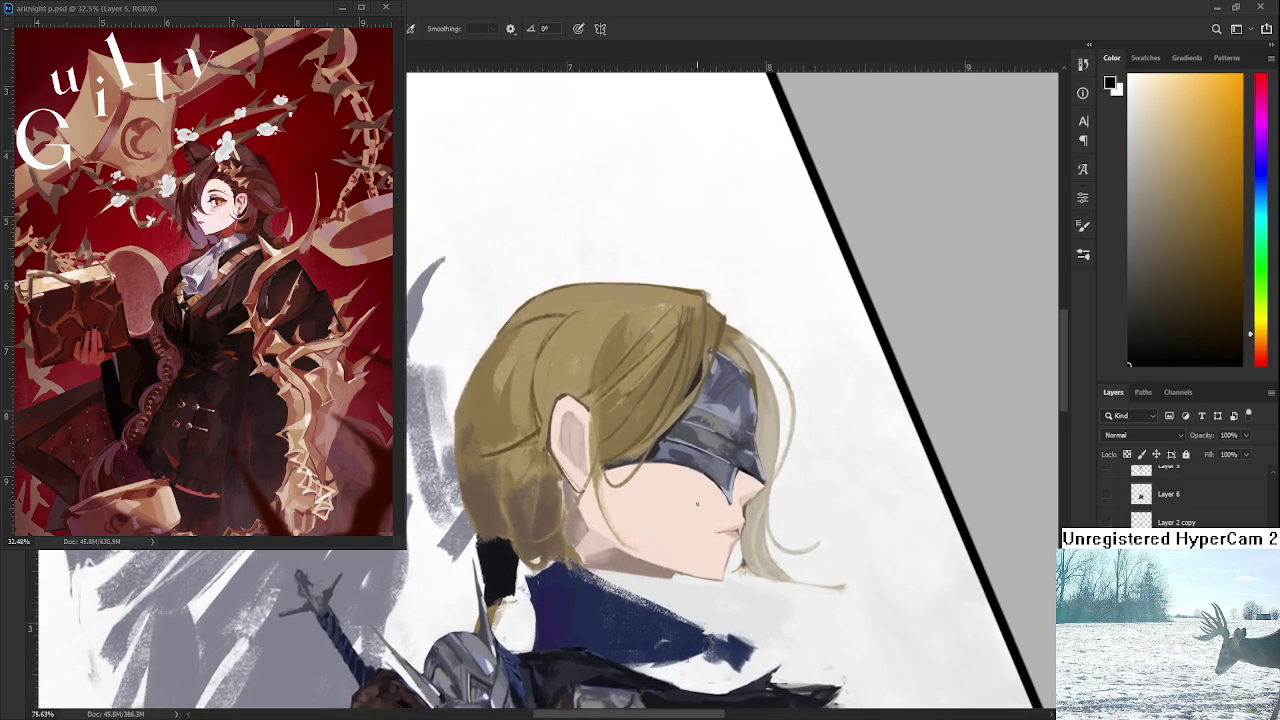
scroll(765, 480, up, 1)
scroll(1112, 495, up, 1)
scroll(1112, 495, up, 2)
scroll(1110, 500, up, 1)
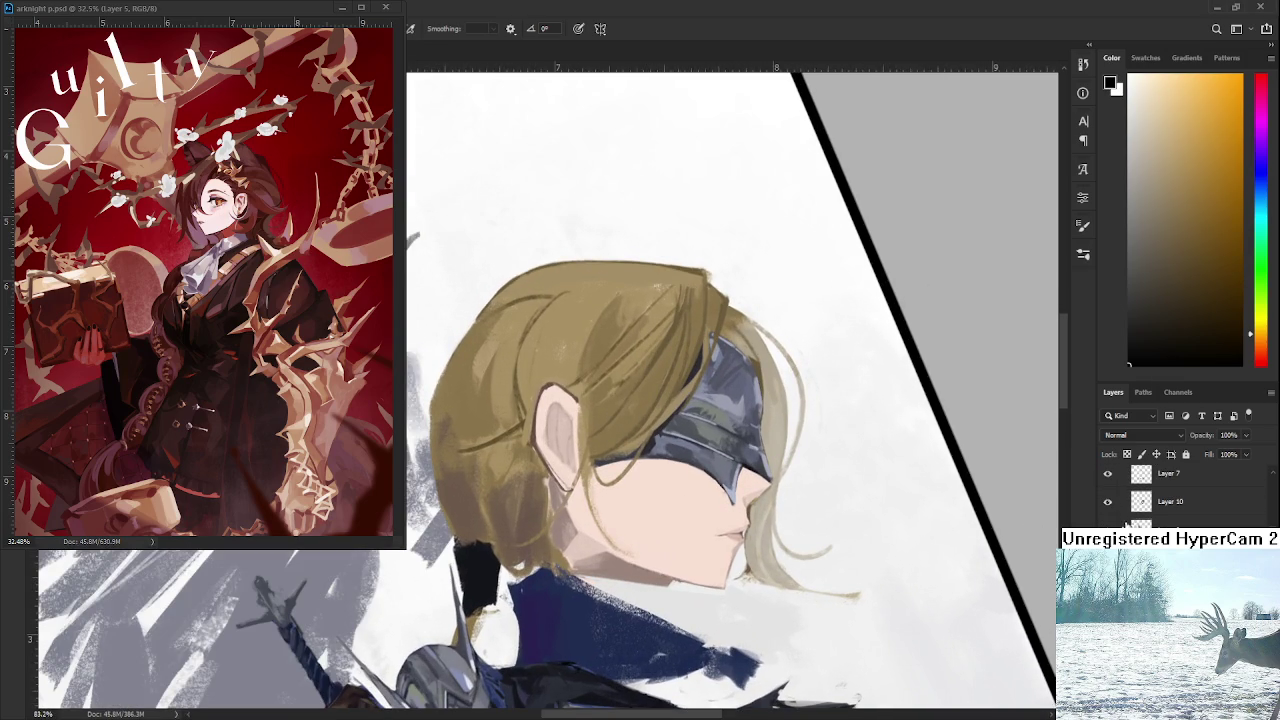
click(1107, 512)
click(1107, 512)
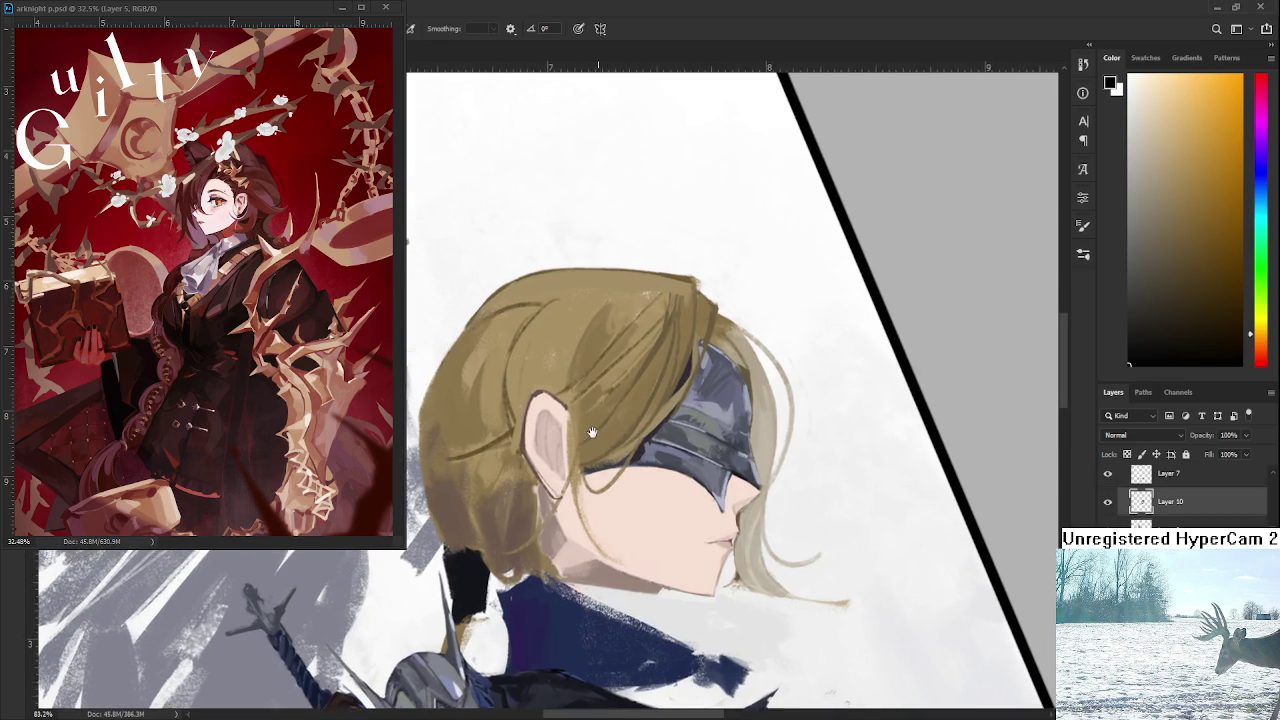
scroll(632, 420, up, 1)
scroll(632, 420, up, 1)
scroll(632, 420, down, 1)
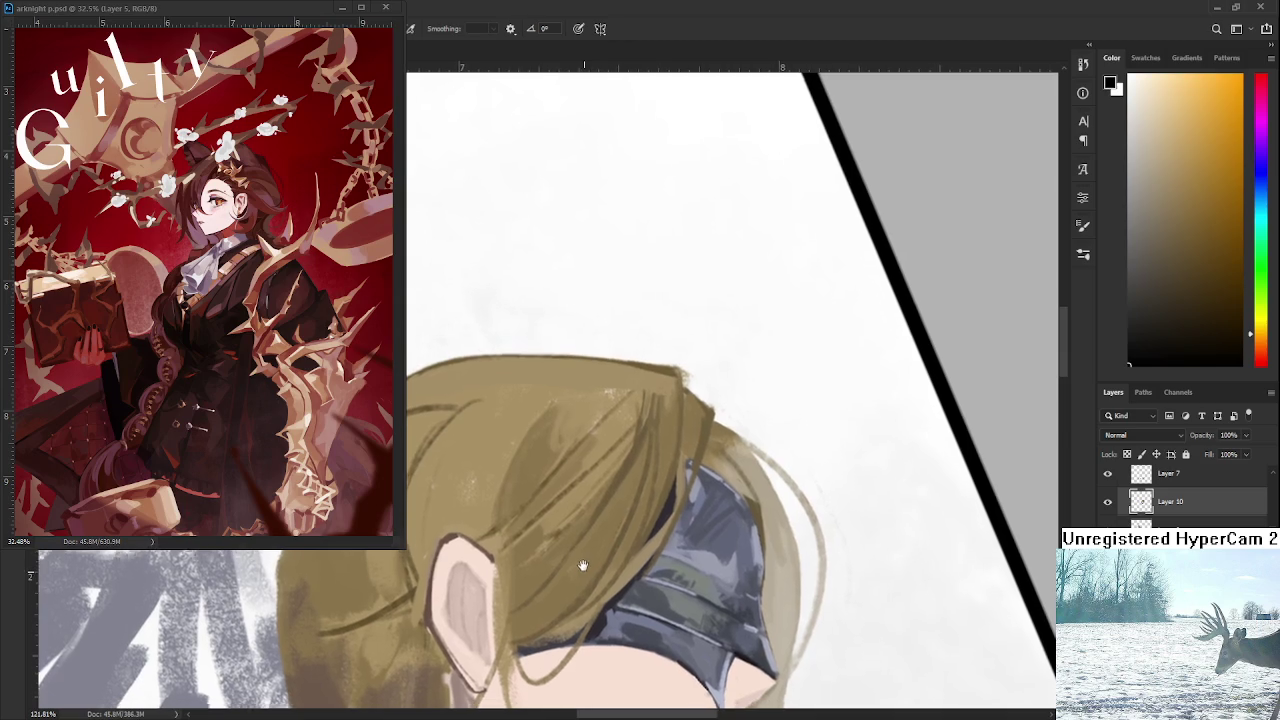
scroll(600, 560, down, 1)
key(r)
scroll(724, 455, up, 1)
mouse_move(680, 460)
mouse_down()
mouse_move(624, 468)
mouse_move(617, 539)
mouse_move(678, 527)
mouse_move(609, 421)
mouse_up()
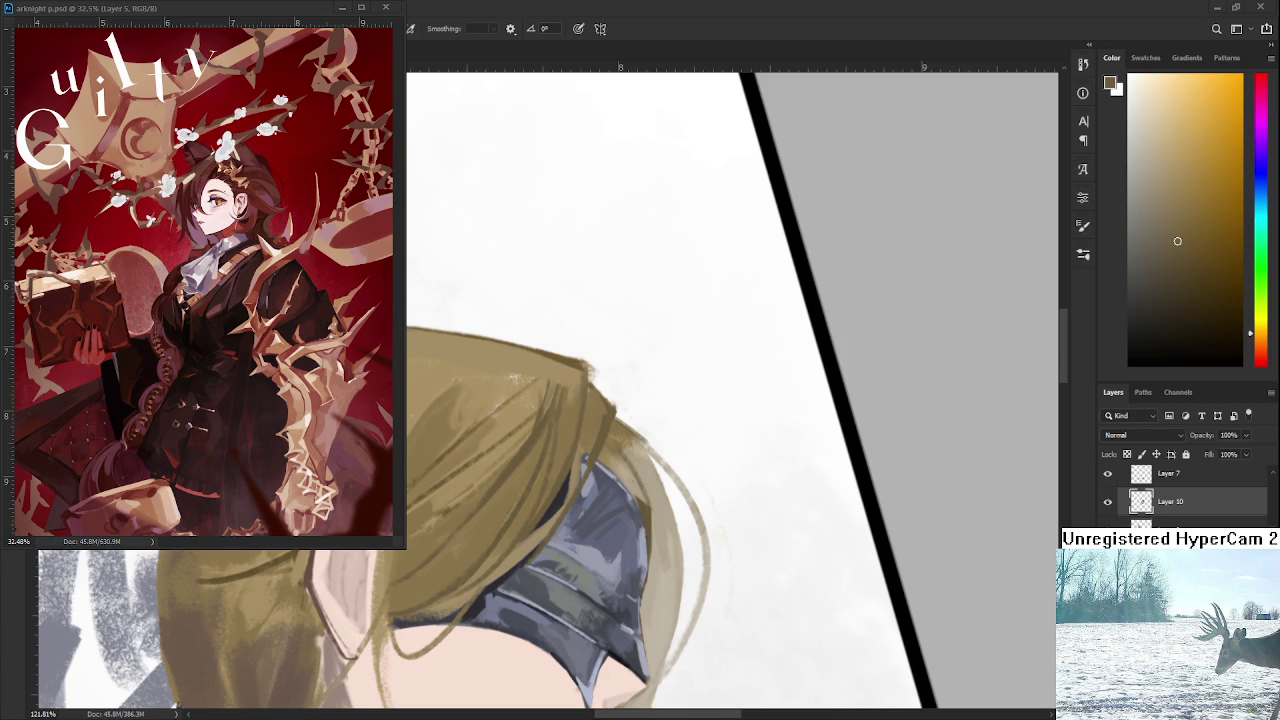
Draw a small orange doodle of curls beside the margin sketches, undoing and redrawing it once.
scroll(730, 390, down, 3)
scroll(730, 390, down, 3)
scroll(730, 390, down, 2)
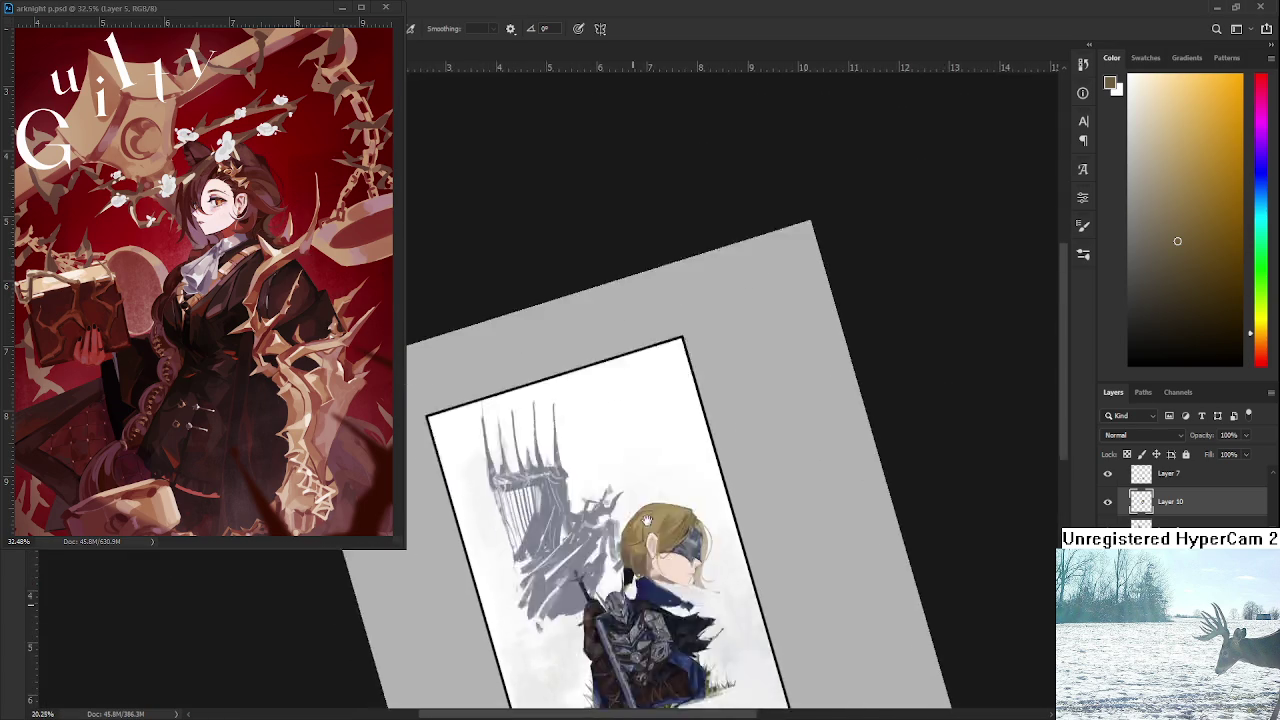
scroll(730, 390, up, 1)
scroll(518, 686, up, 3)
scroll(518, 686, up, 3)
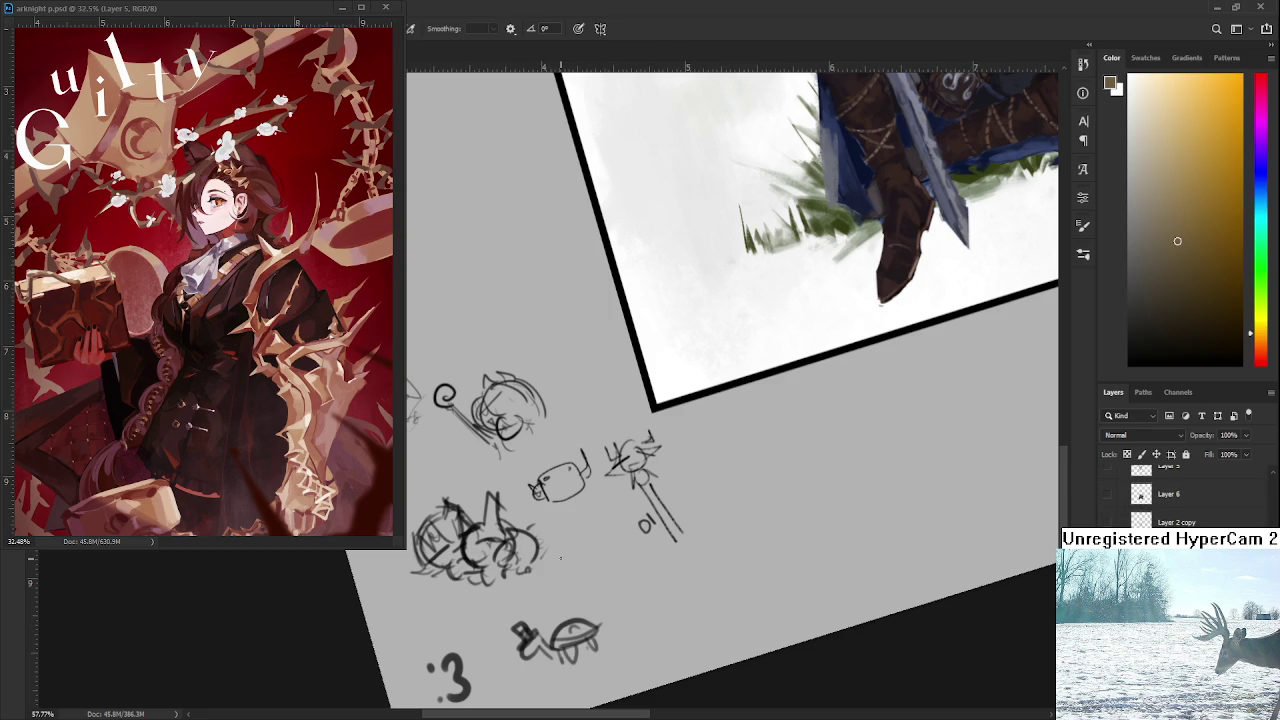
drag(590, 575, 586, 557)
drag(586, 560, 594, 561)
key(ctrl+z)
mouse_move(584, 566)
mouse_down()
mouse_move(611, 563)
mouse_move(608, 588)
mouse_up()
Zoom and rotate the view back to show the whole blonde figure.
scroll(730, 390, down, 3)
drag(730, 390, 760, 330)
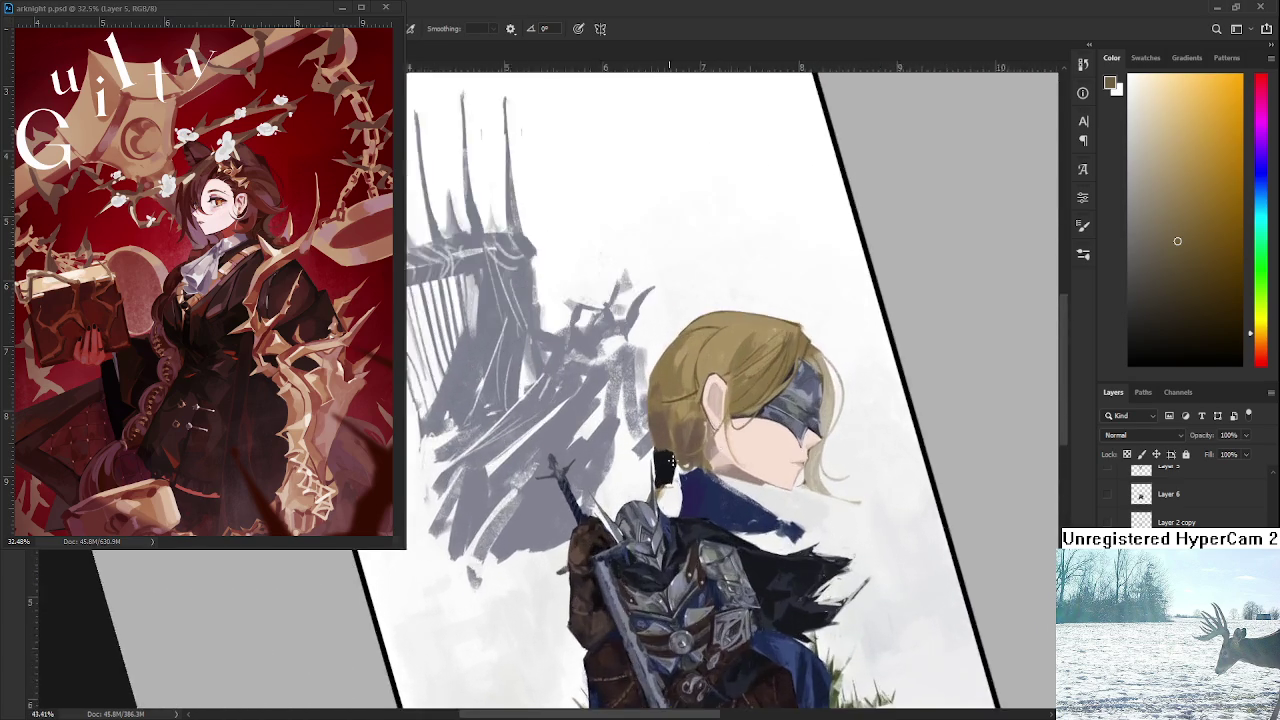
scroll(803, 373, up, 3)
scroll(803, 373, up, 3)
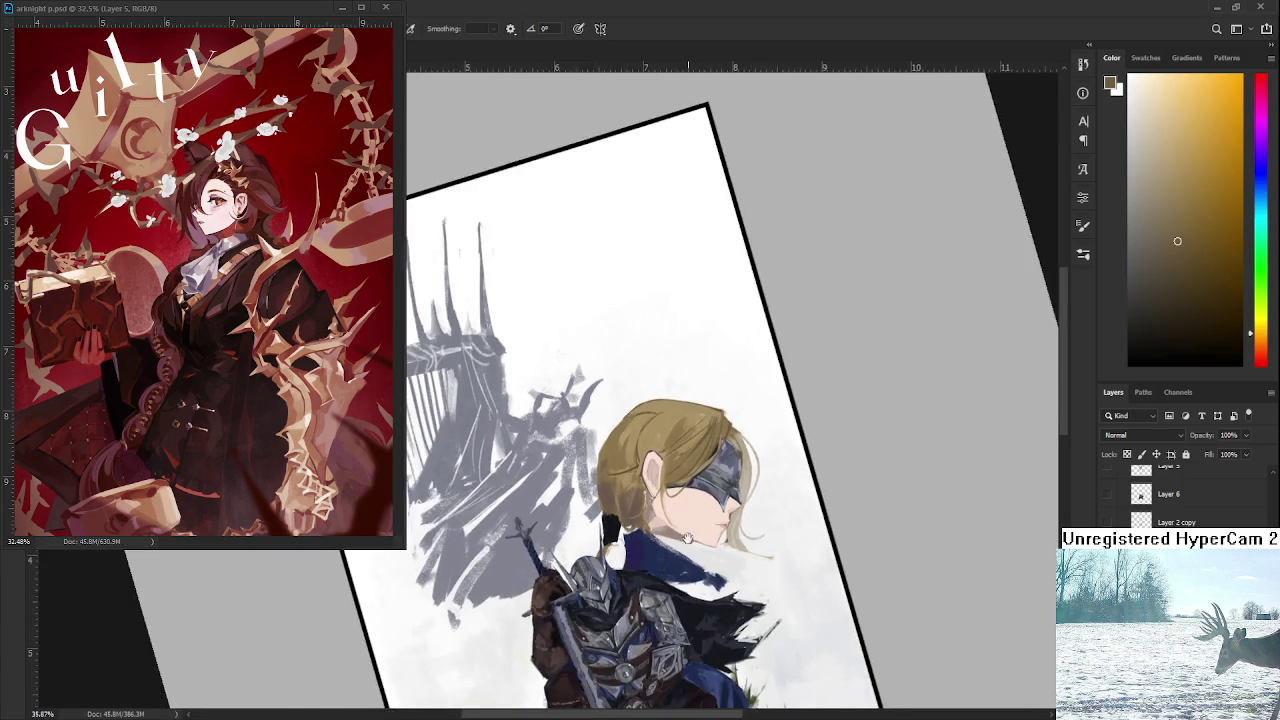
mouse_move(668, 509)
mouse_down()
mouse_move(779, 517)
mouse_move(700, 510)
mouse_up()
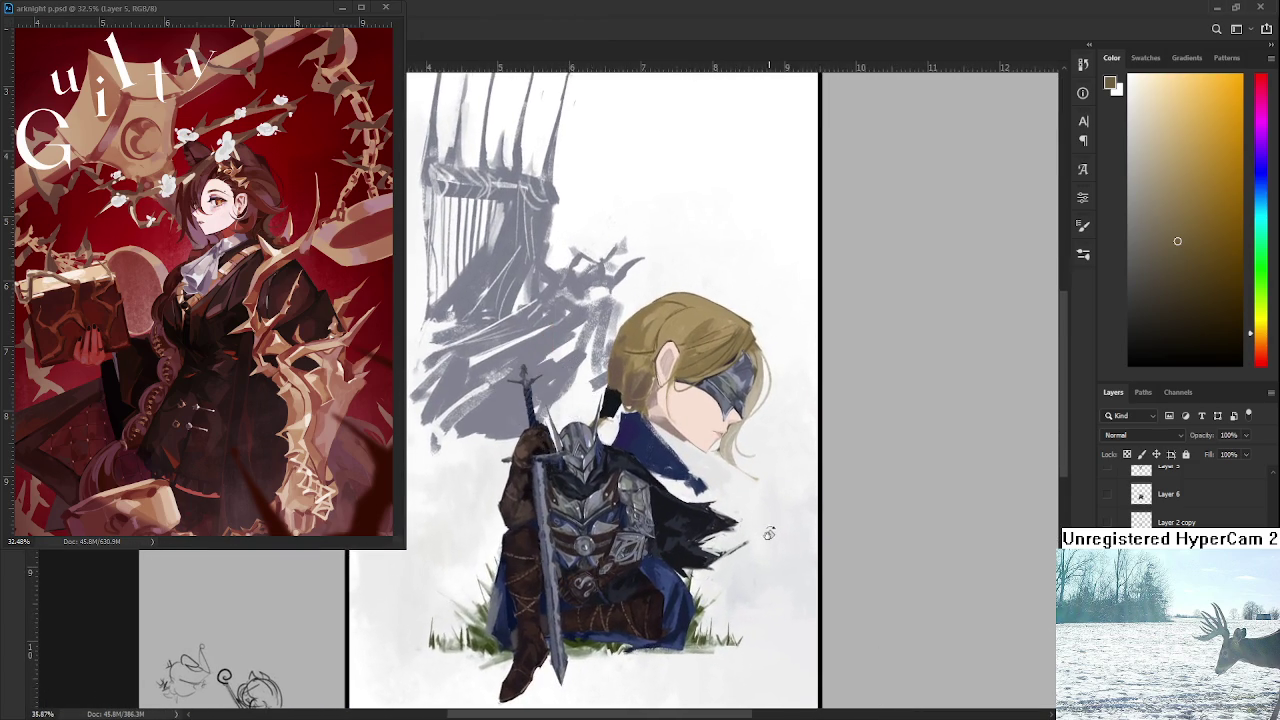
Line the view up with the face and sample skin tones near the ear and face.
scroll(646, 508, up, 2)
scroll(646, 508, up, 2)
scroll(617, 480, up, 1)
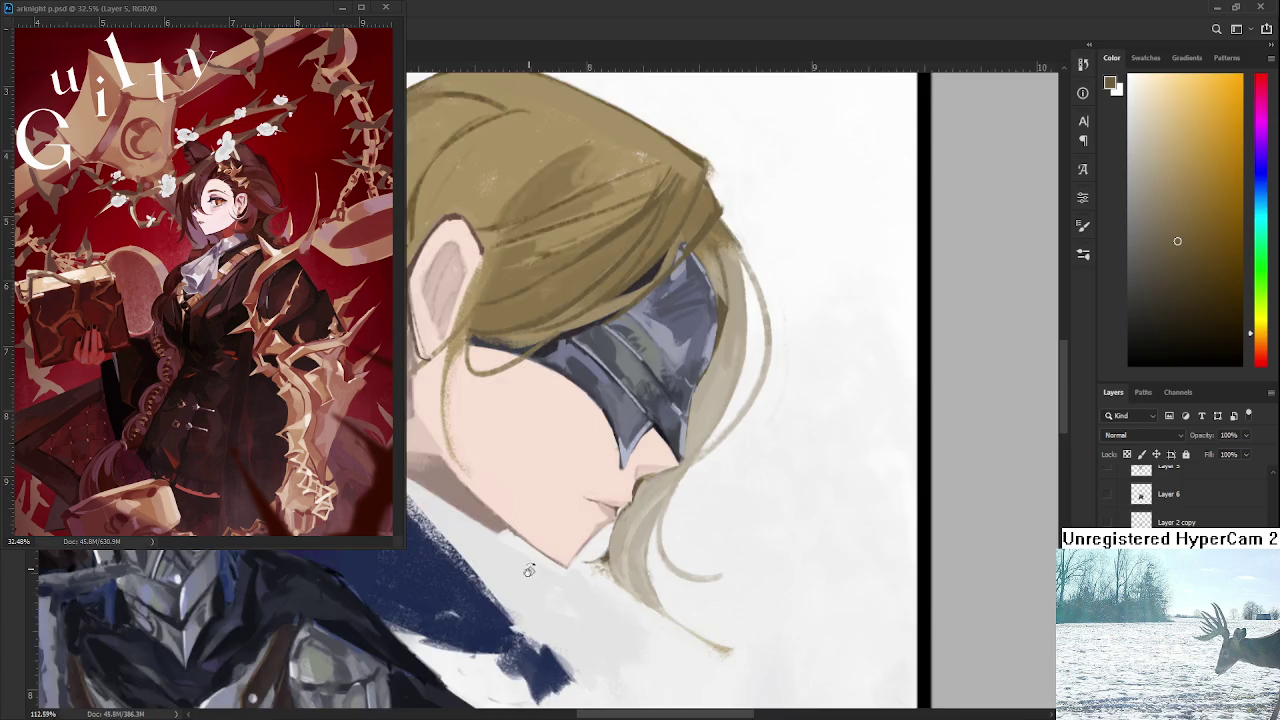
drag(529, 570, 543, 551)
scroll(623, 580, up, 1)
drag(623, 580, 560, 500)
alt+click(516, 458)
drag(516, 458, 615, 556)
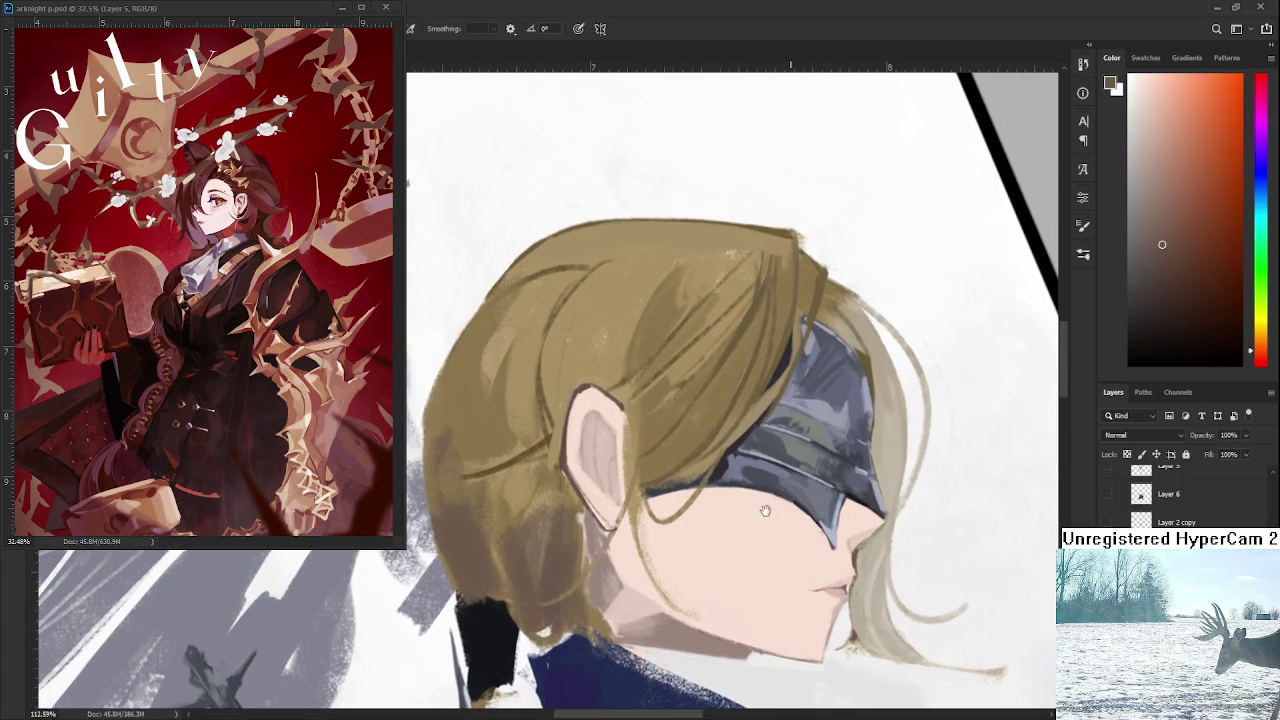
alt+click(618, 542)
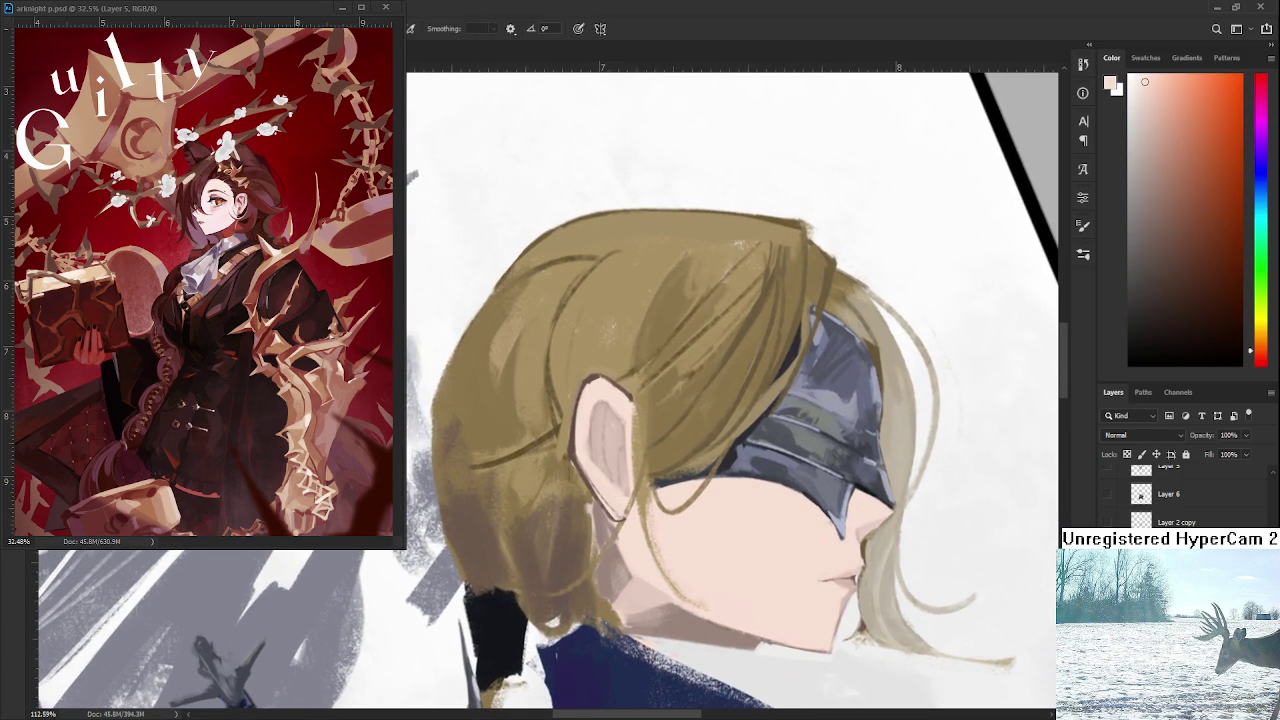
Make Layer 10 active and settle on a light pink skin colour sampled from the neck.
scroll(1141, 496, up, 3)
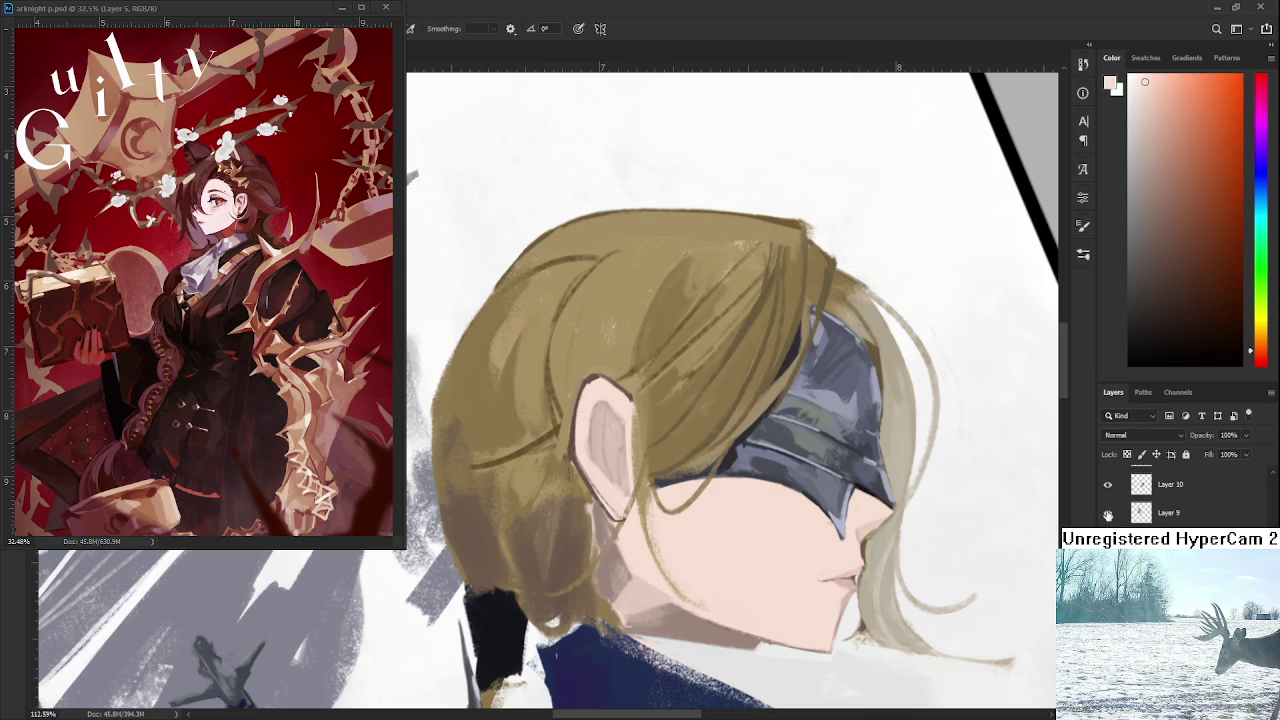
scroll(1146, 518, up, 1)
click(1160, 518)
alt+click(618, 550)
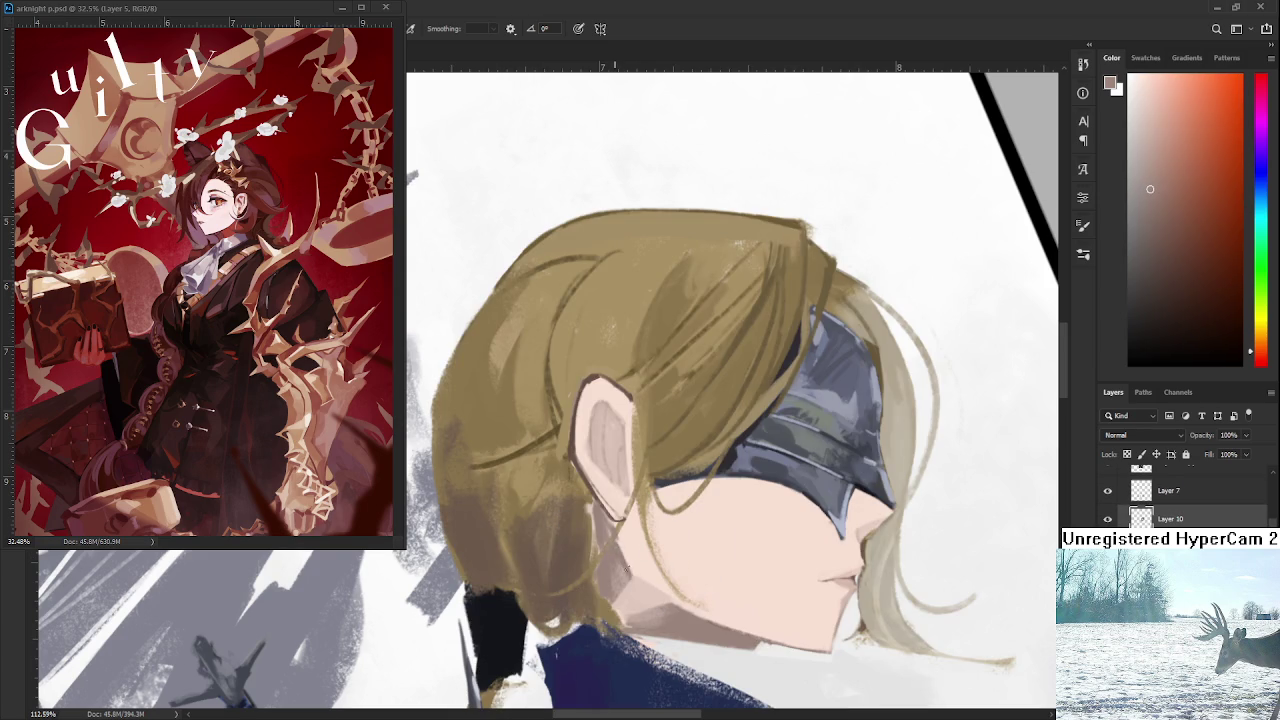
alt+click(618, 548)
alt+click(648, 572)
alt+click(643, 550)
alt+click(648, 567)
alt+click(623, 552)
drag(648, 581, 634, 539)
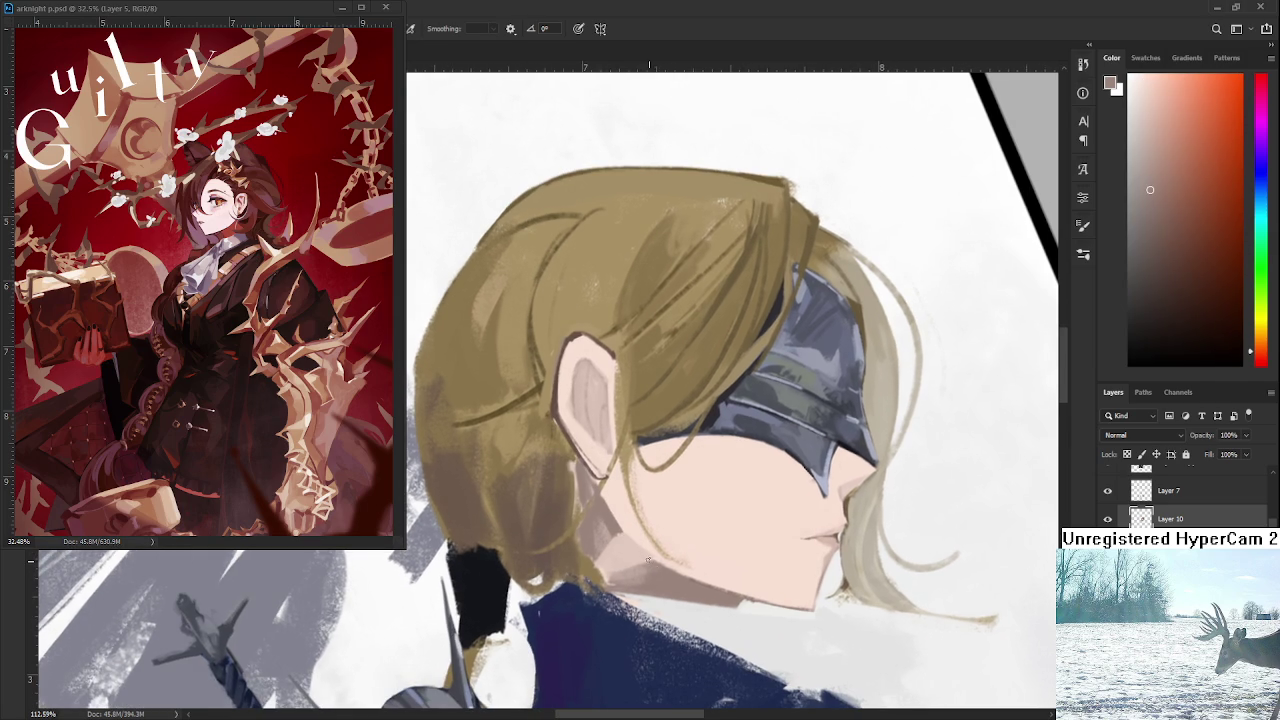
alt+click(676, 562)
alt+scroll(675, 544, down, 5)
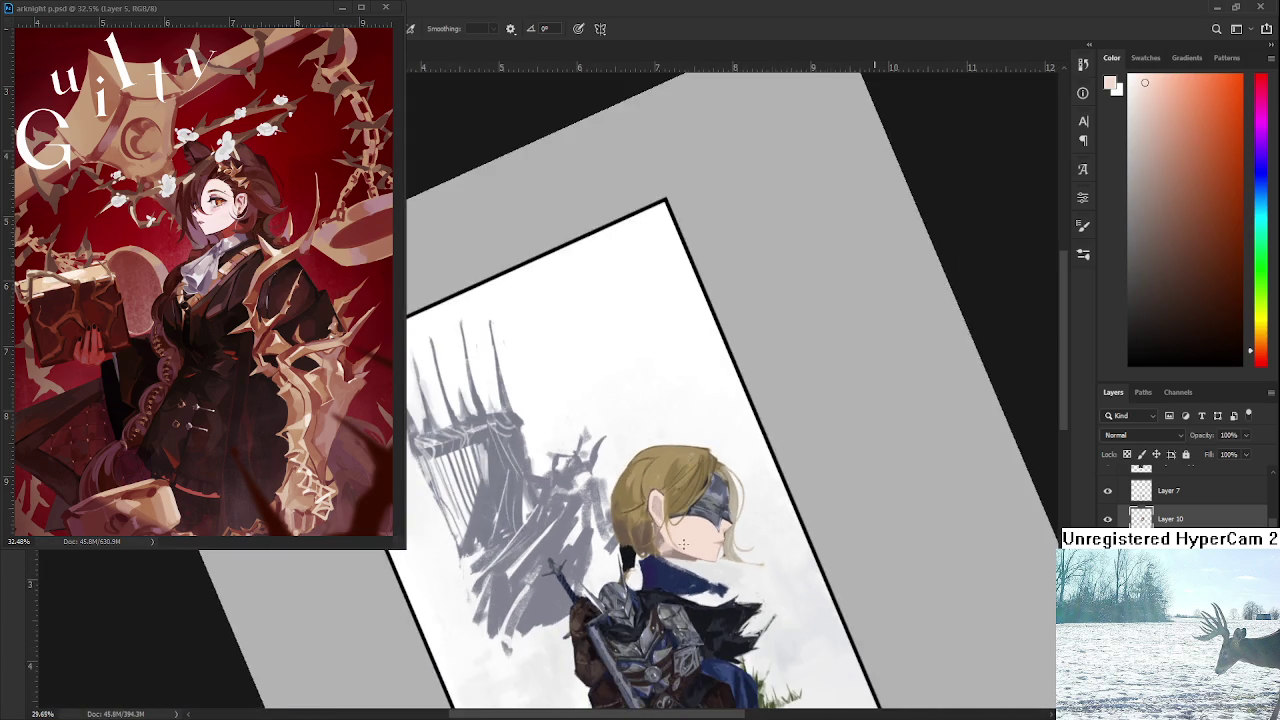
Rotate the view around the hair, sample the brown hair colour and draw a dark curved strand.
key(r)
mouse_move(866, 580)
mouse_down()
mouse_move(829, 665)
mouse_move(757, 620)
mouse_up()
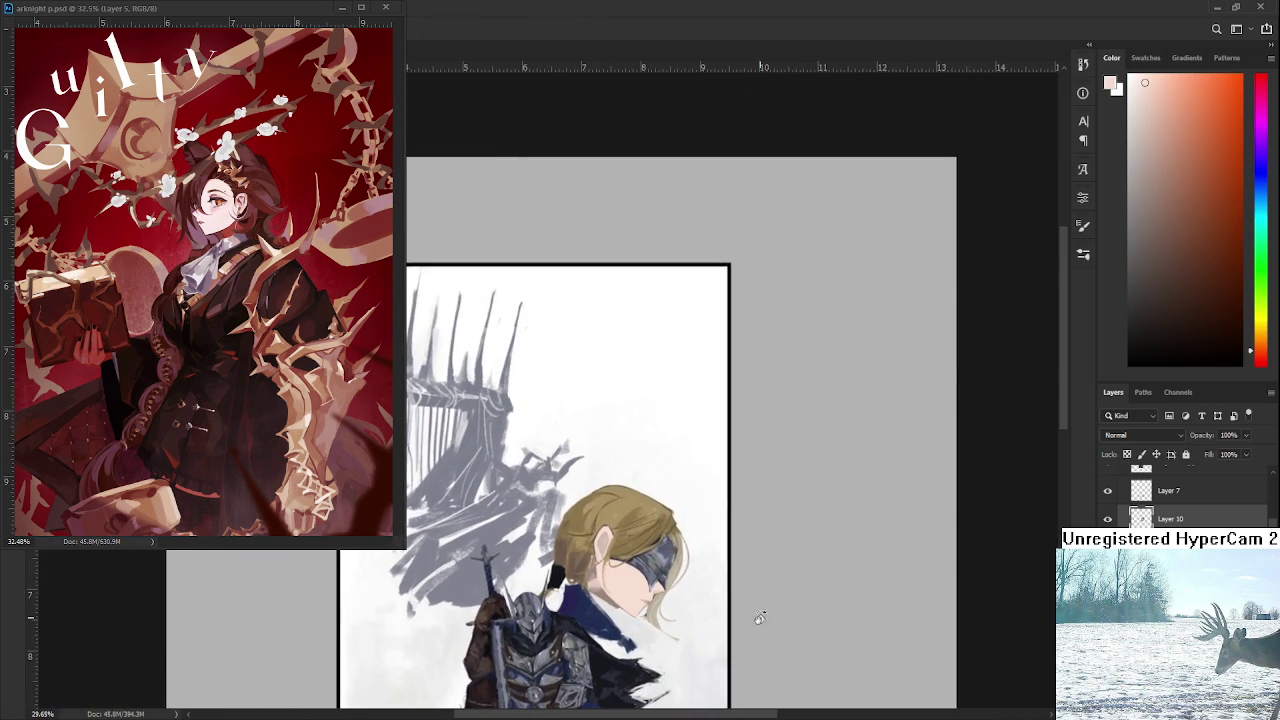
alt+scroll(669, 532, up, 1)
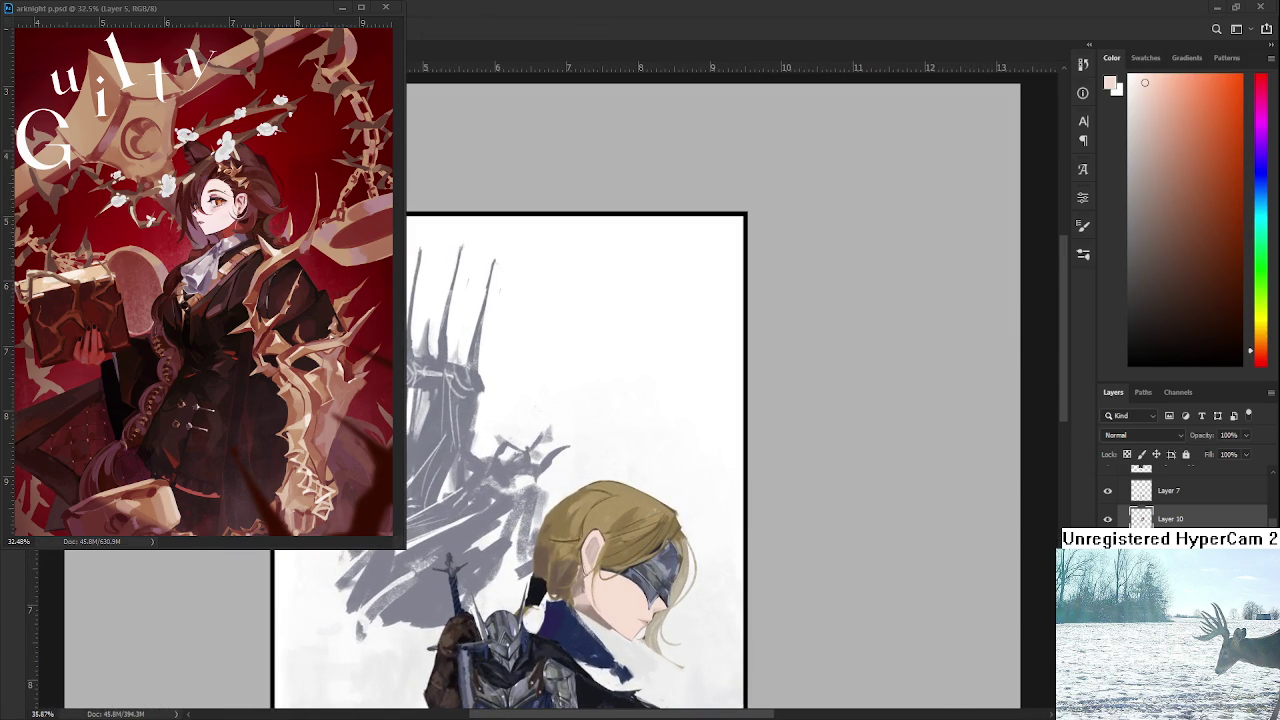
alt+scroll(660, 568, up, 2)
alt+scroll(665, 565, up, 2)
alt+scroll(680, 560, up, 2)
alt+scroll(697, 556, up, 2)
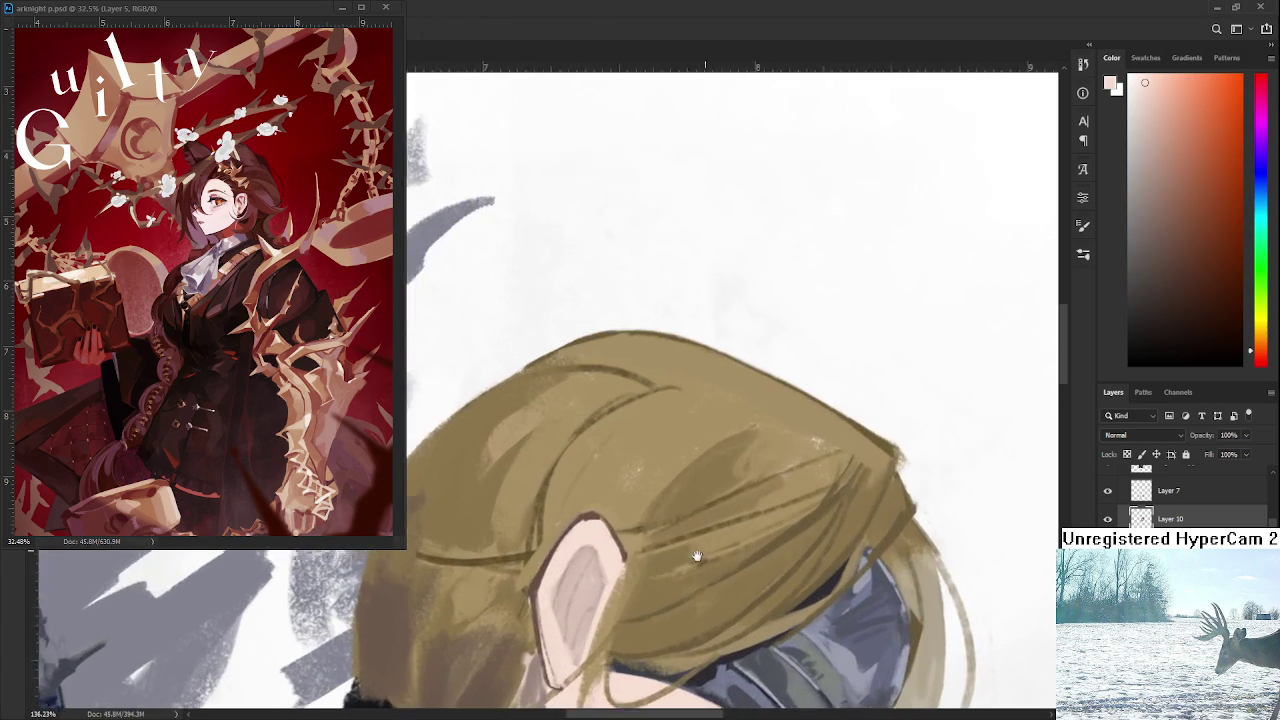
drag(697, 556, 620, 540)
key(b)
alt+click(708, 488)
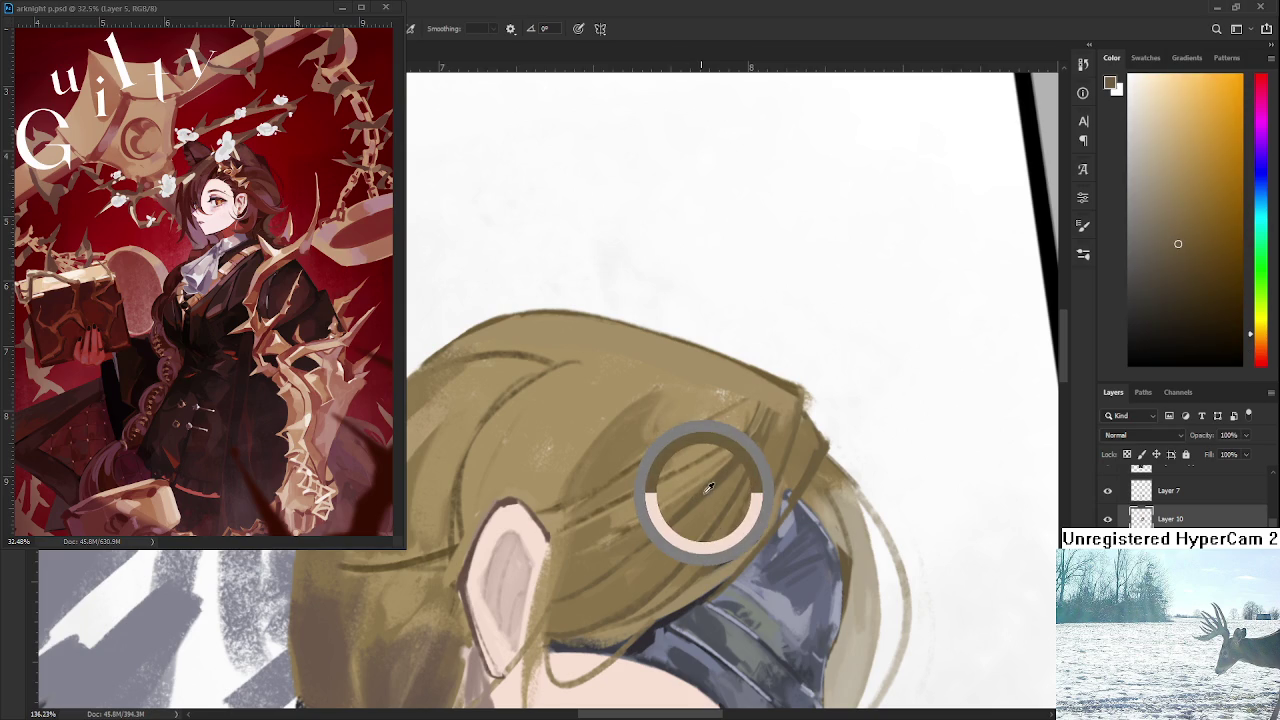
drag(516, 412, 556, 427)
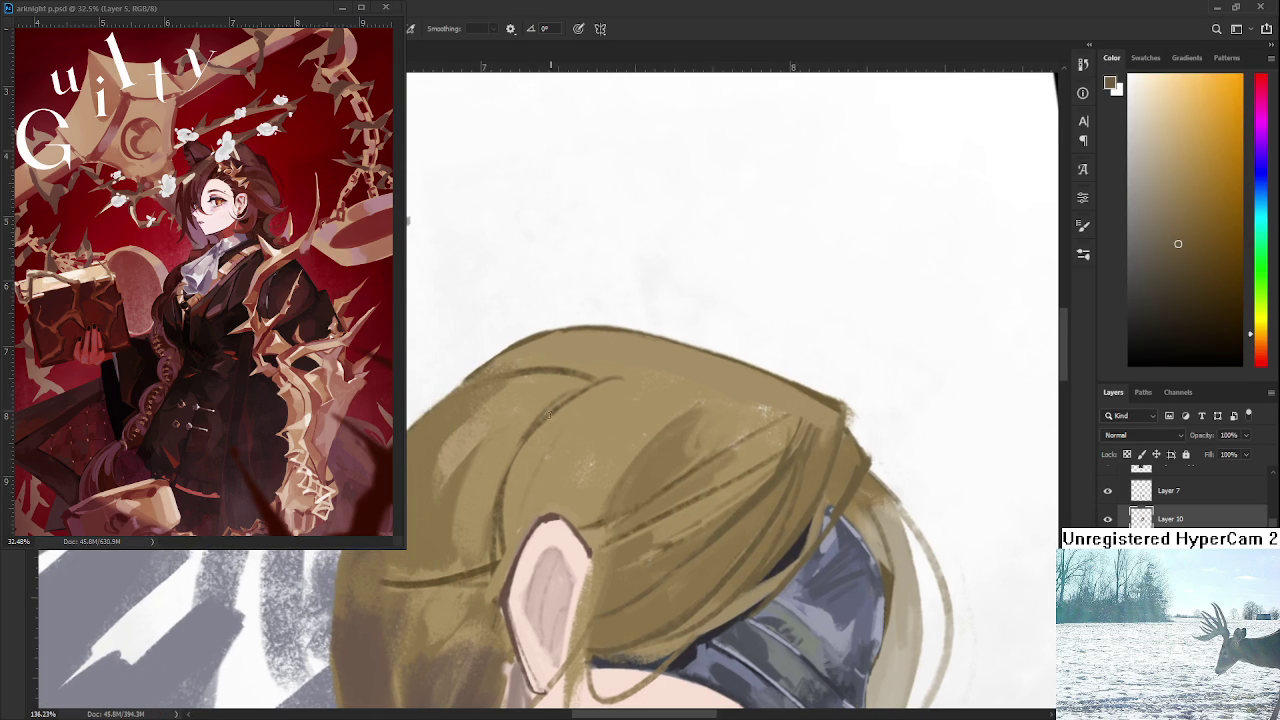
mouse_move(514, 466)
mouse_down()
mouse_move(636, 360)
mouse_move(512, 464)
mouse_up()
Soften the strand with a lighter hair tone and redraw a shorter dark top hair-edge line.
alt+click(592, 403)
drag(625, 362, 506, 488)
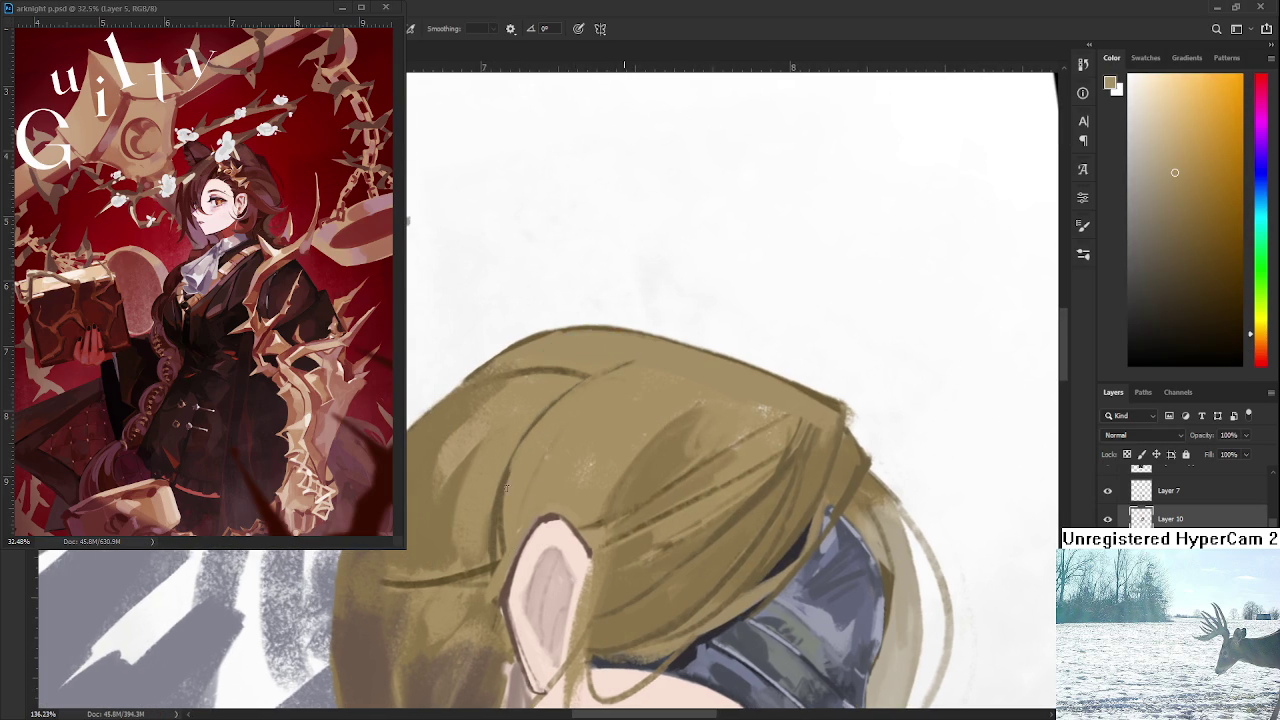
alt+click(497, 509)
drag(614, 368, 706, 350)
key(ctrl+z)
mouse_move(626, 362)
mouse_down()
mouse_move(672, 350)
mouse_move(581, 465)
mouse_up()
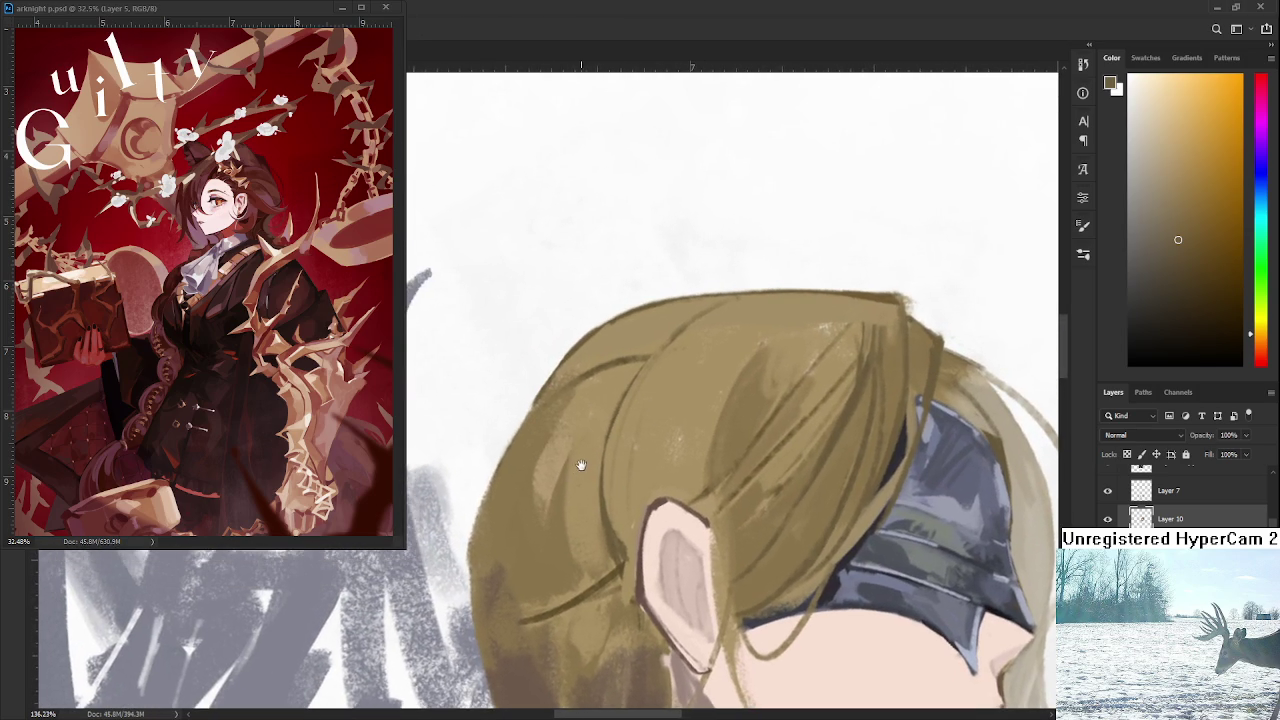
mouse_move(548, 380)
mouse_down()
mouse_move(474, 620)
mouse_move(524, 414)
mouse_up()
key(ctrl+z)
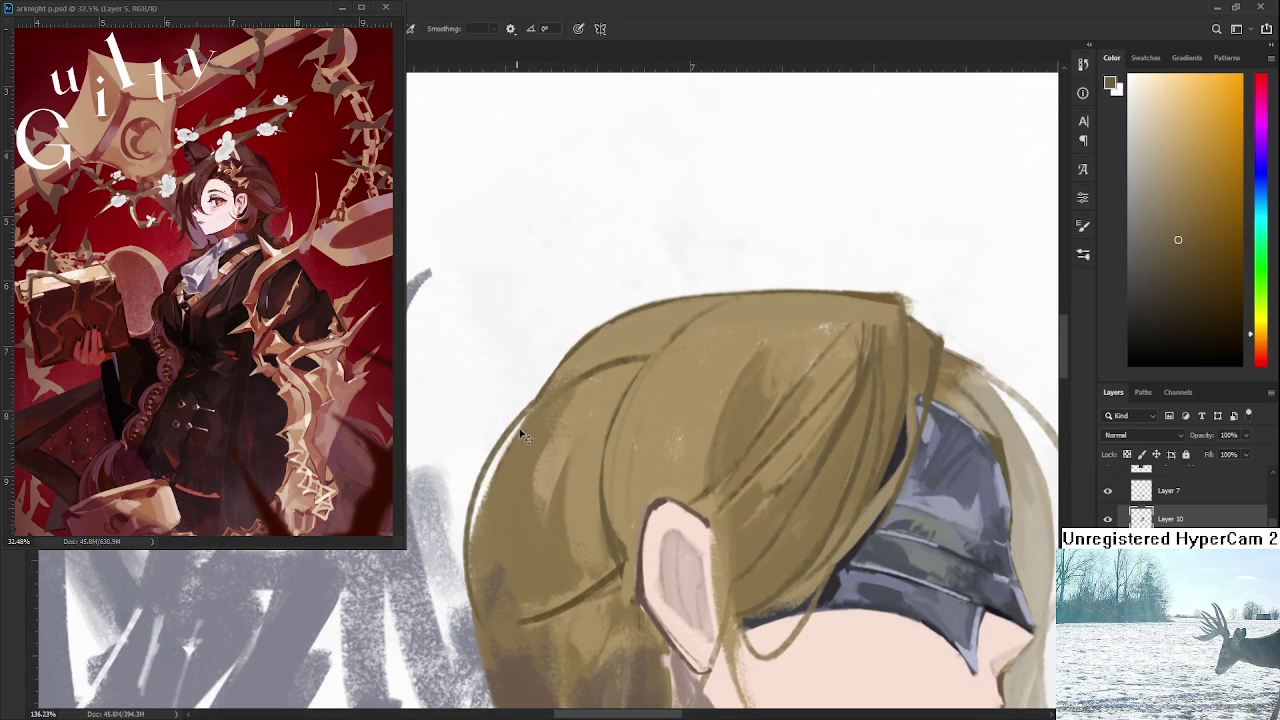
key(ctrl+z)
Draw a dark brown outline along the left side of the hair, retrying it twice.
scroll(500, 440, down, 2)
scroll(470, 453, down, 1)
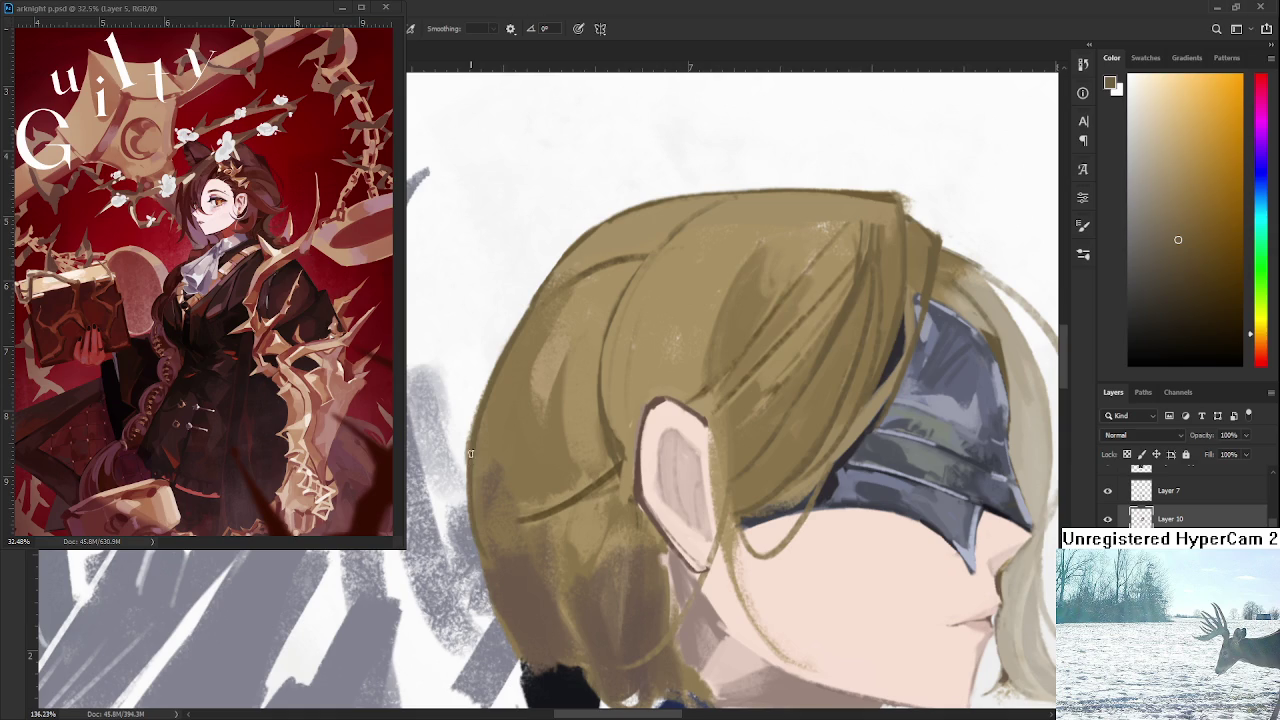
alt+click(518, 604)
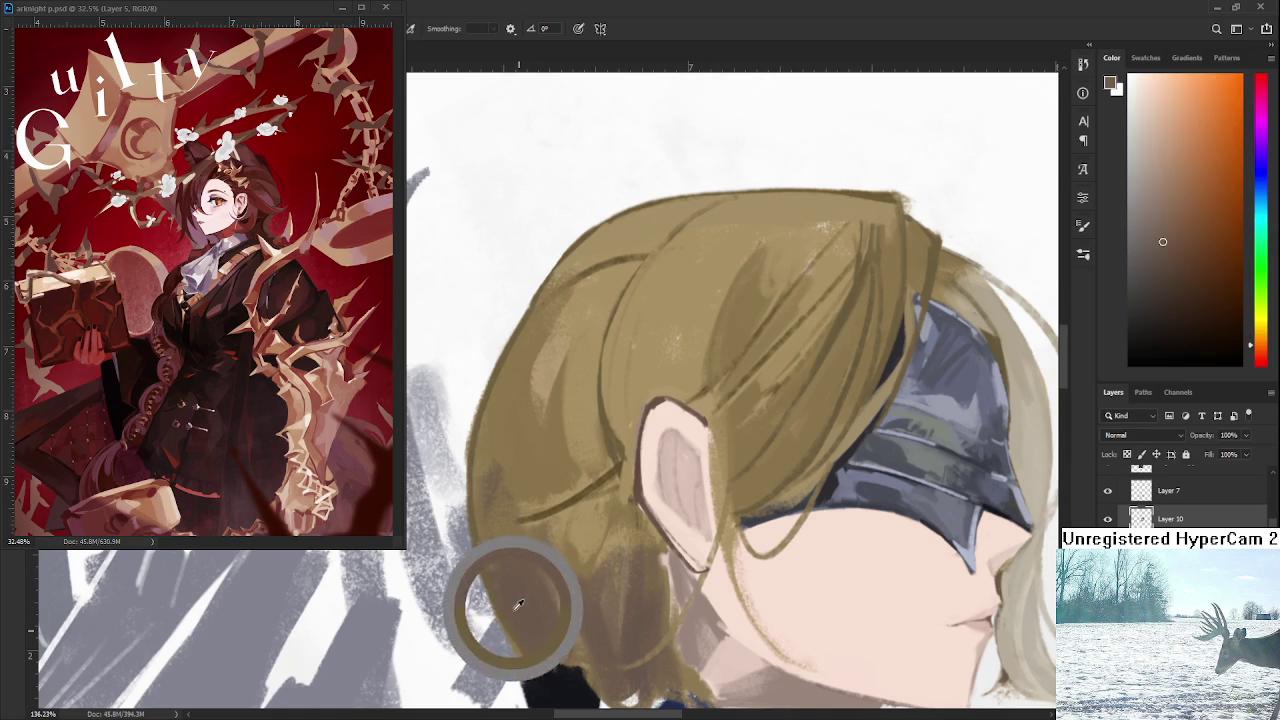
drag(488, 545, 558, 350)
key(ctrl+z)
drag(636, 258, 510, 548)
key(ctrl+z)
drag(636, 272, 506, 552)
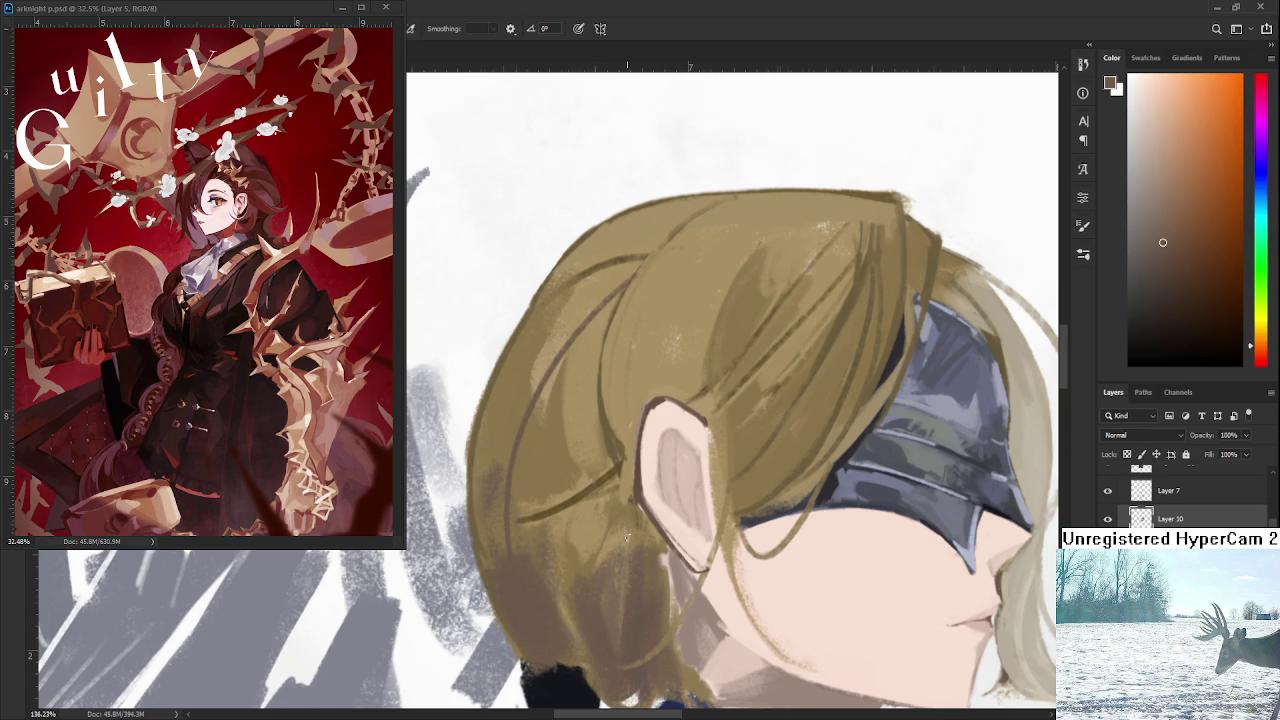
Sample the tan hair colour and try a thin tan line along the left hair edge, then undo it.
scroll(627, 538, down, 3)
scroll(737, 521, up, 1)
scroll(760, 530, up, 1)
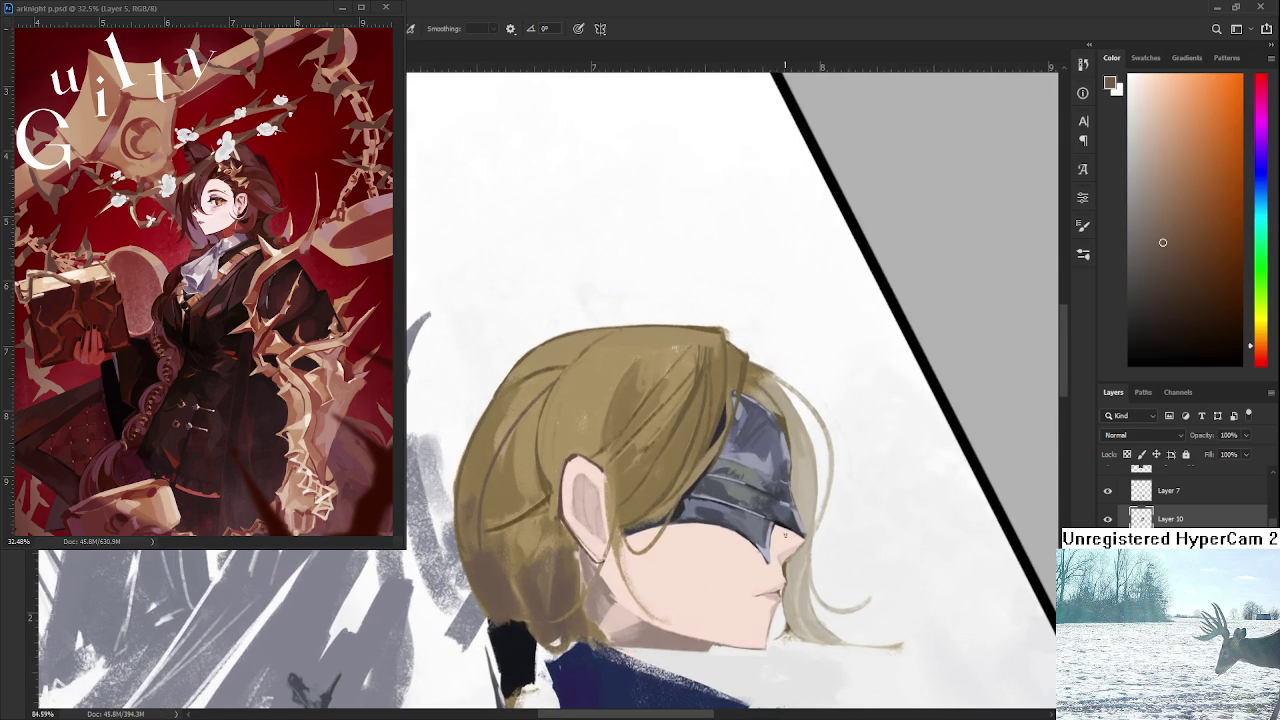
scroll(785, 537, down, 1)
scroll(785, 537, down, 2)
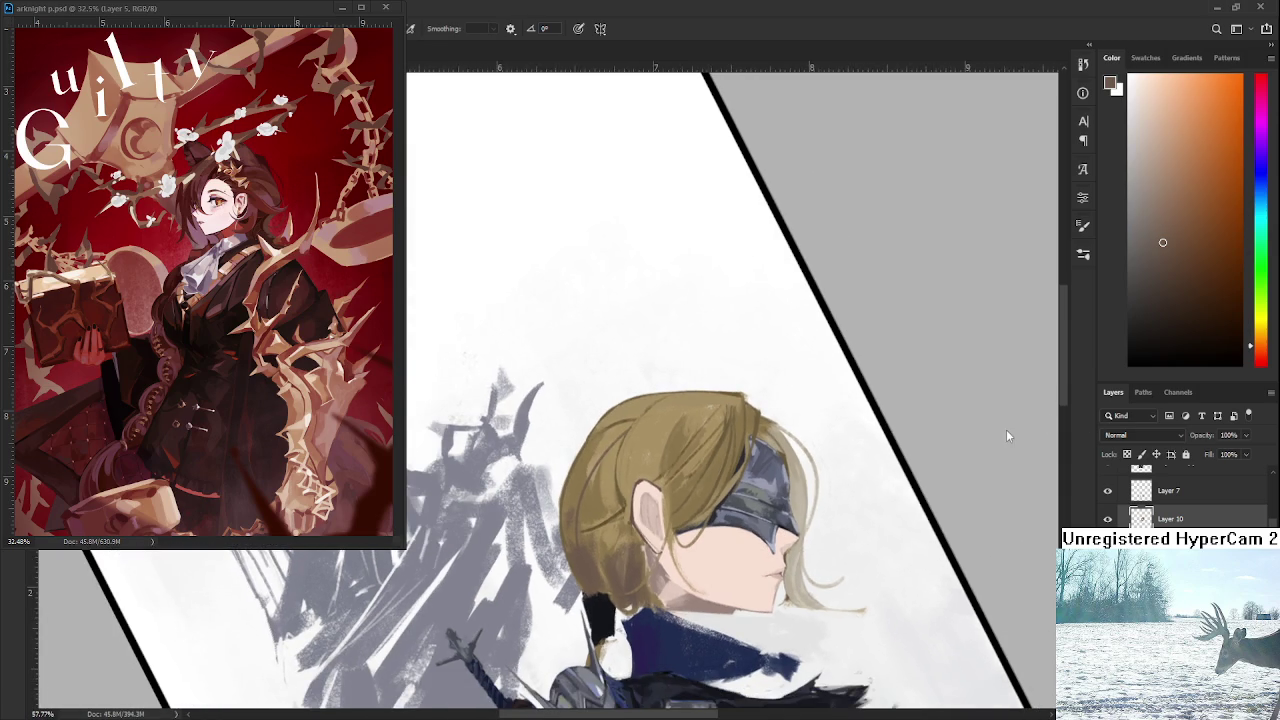
scroll(1010, 437, up, 1)
scroll(576, 418, up, 1)
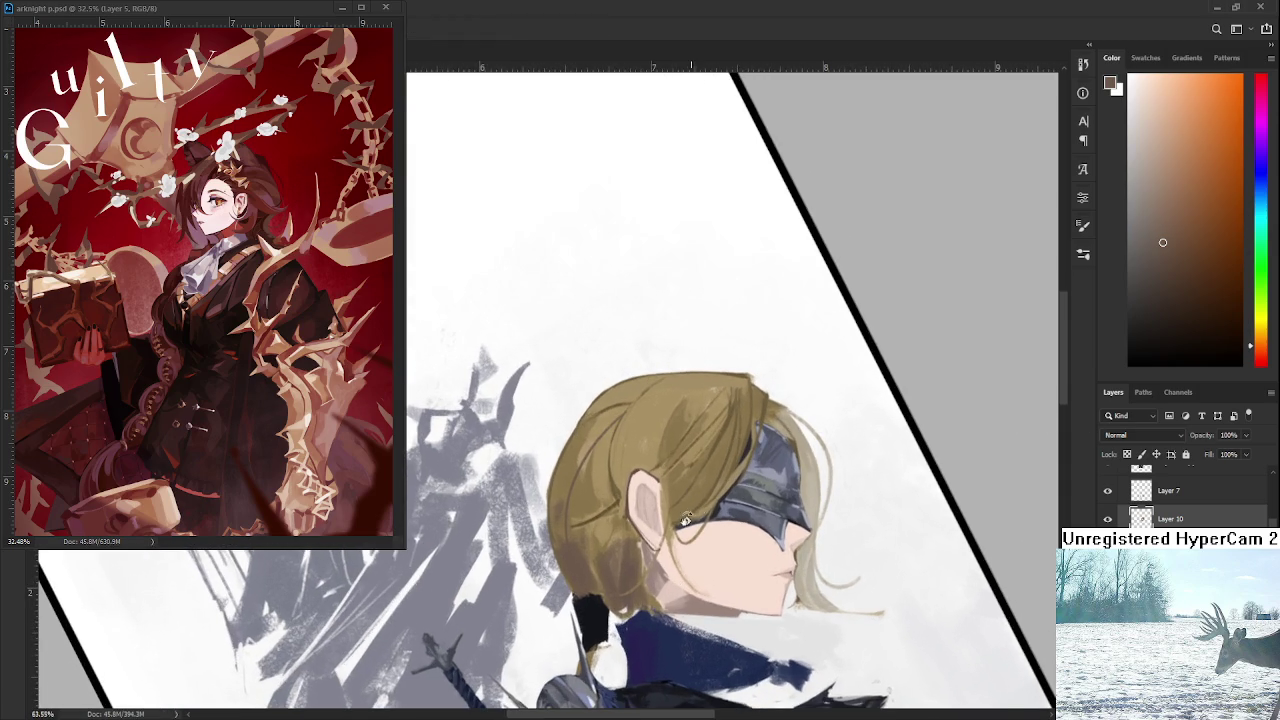
scroll(576, 418, up, 1)
alt+click(576, 418)
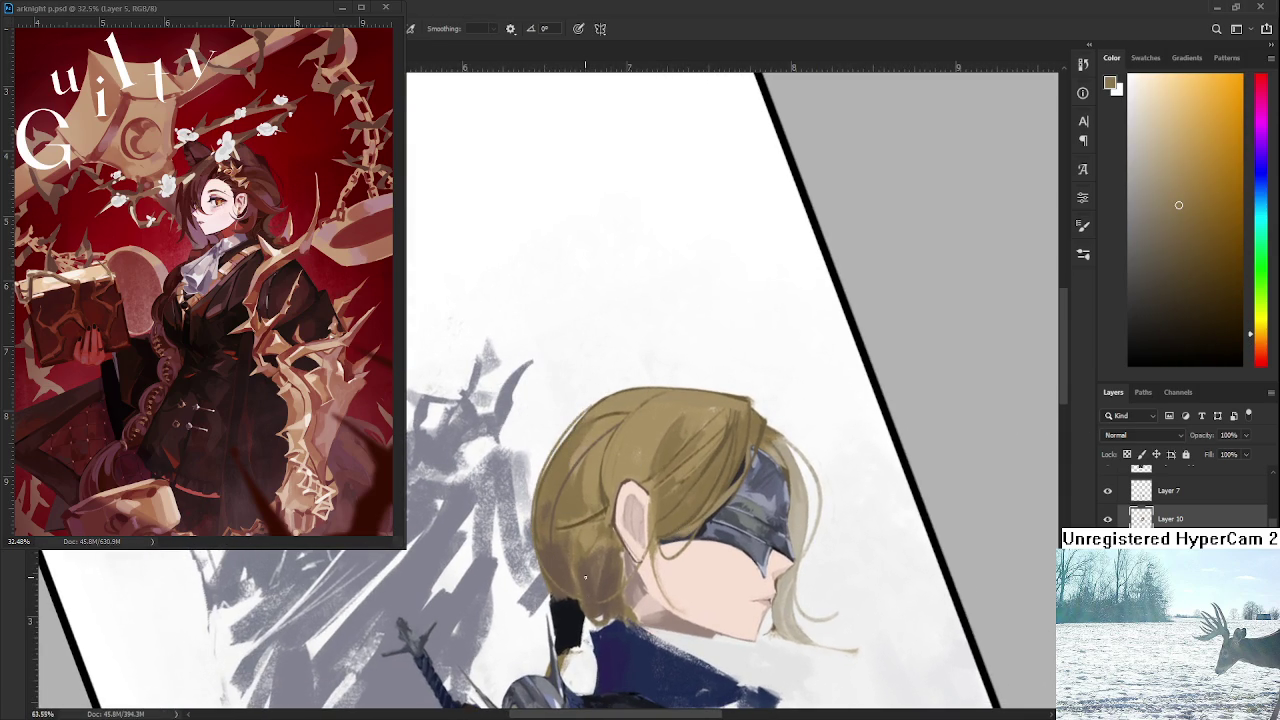
mouse_move(590, 404)
mouse_down()
mouse_move(525, 550)
mouse_move(589, 406)
mouse_up()
key(ctrl+z)
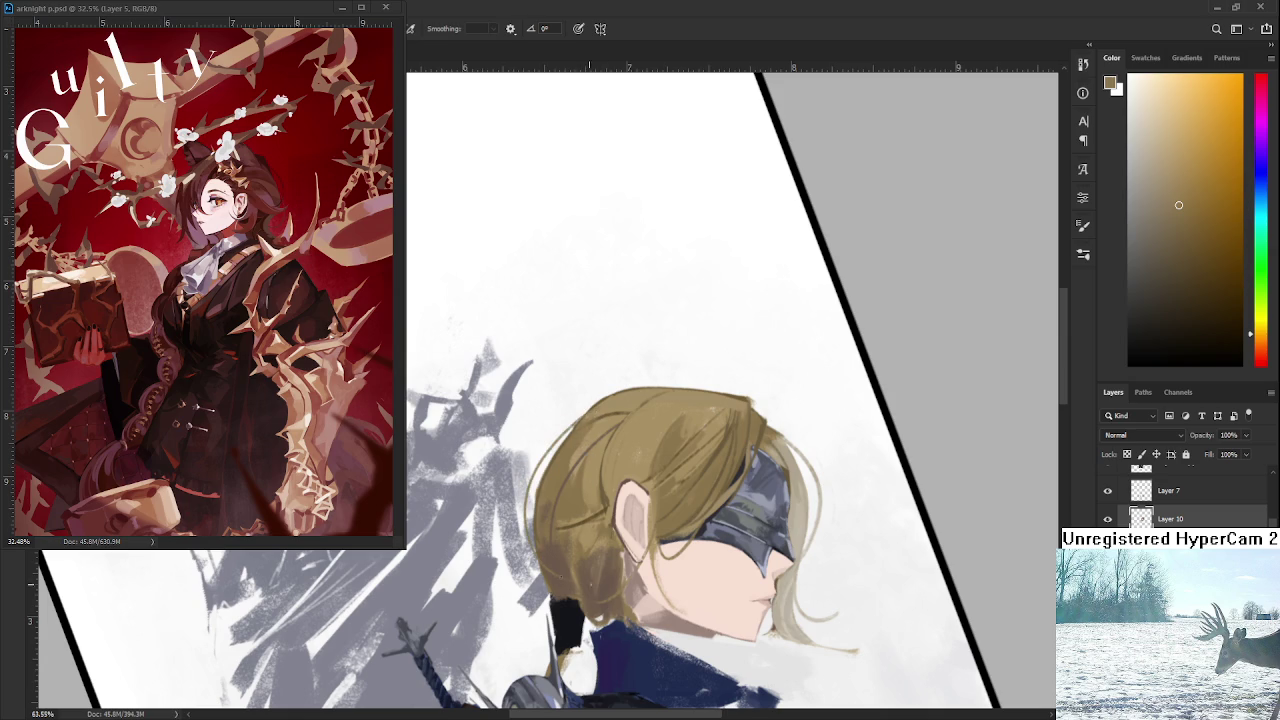
scroll(684, 548, down, 5)
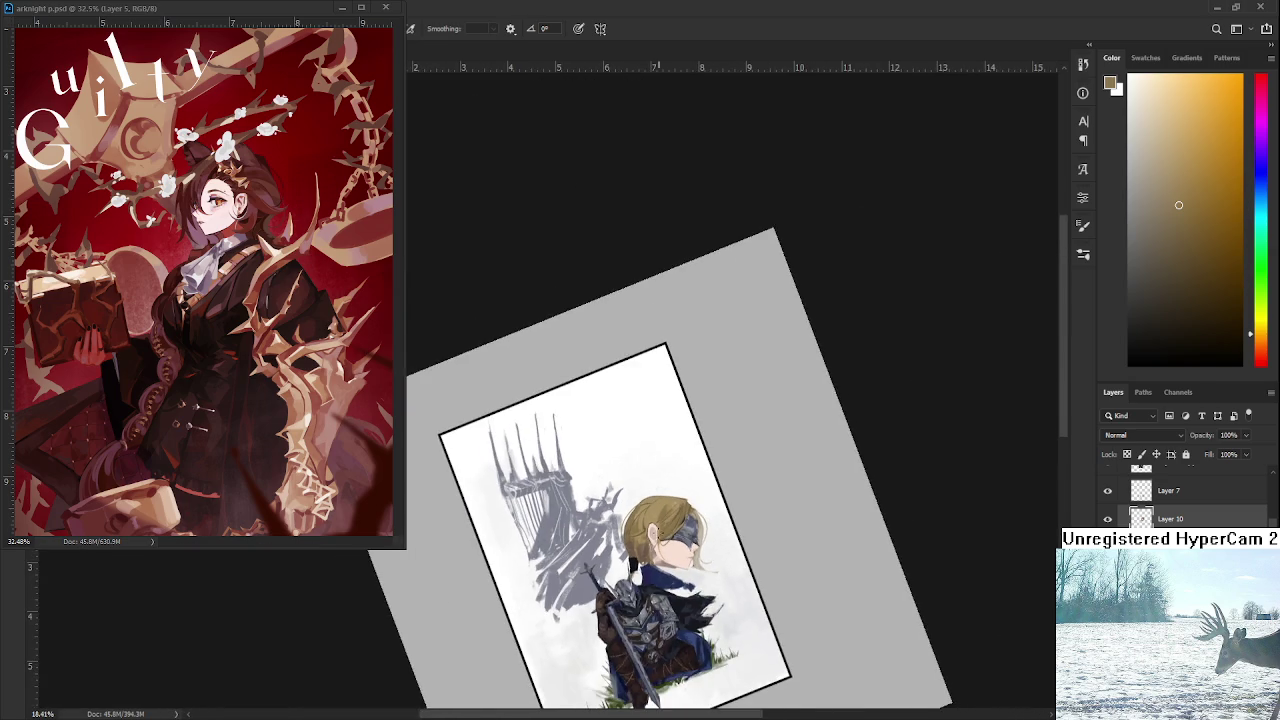
Tilt and zoom the view onto the face and sample a lighter hair tone.
drag(786, 623, 705, 690)
scroll(593, 368, up, 2)
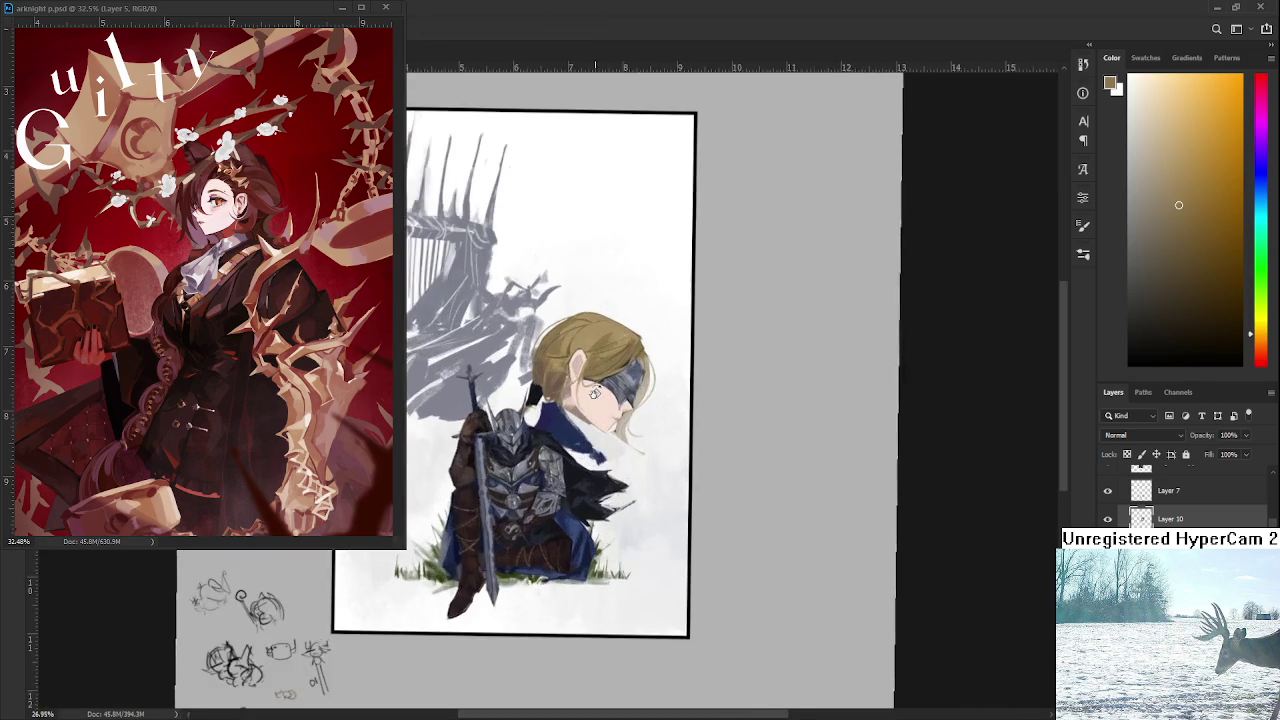
scroll(593, 368, up, 2)
scroll(593, 368, up, 2)
scroll(593, 368, up, 1)
drag(593, 368, 617, 531)
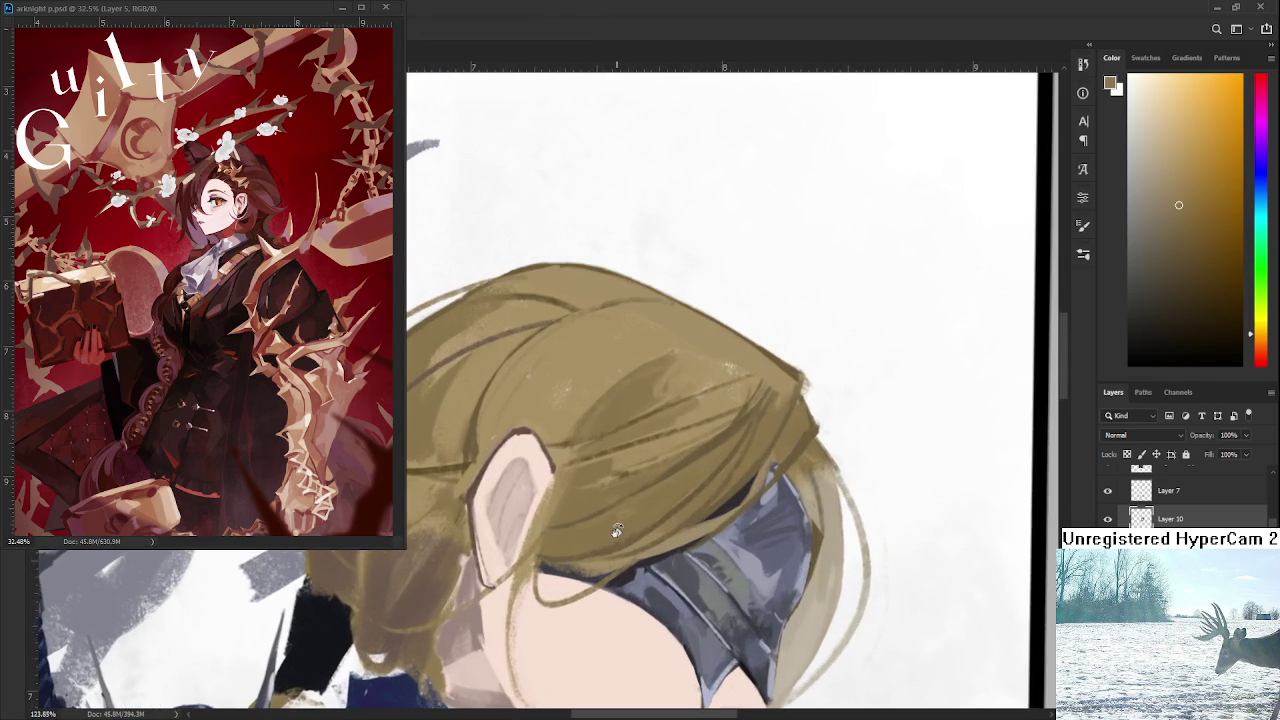
alt+click(634, 528)
Paint light hatched highlight strokes across the top of the hair.
scroll(665, 470, up, 2)
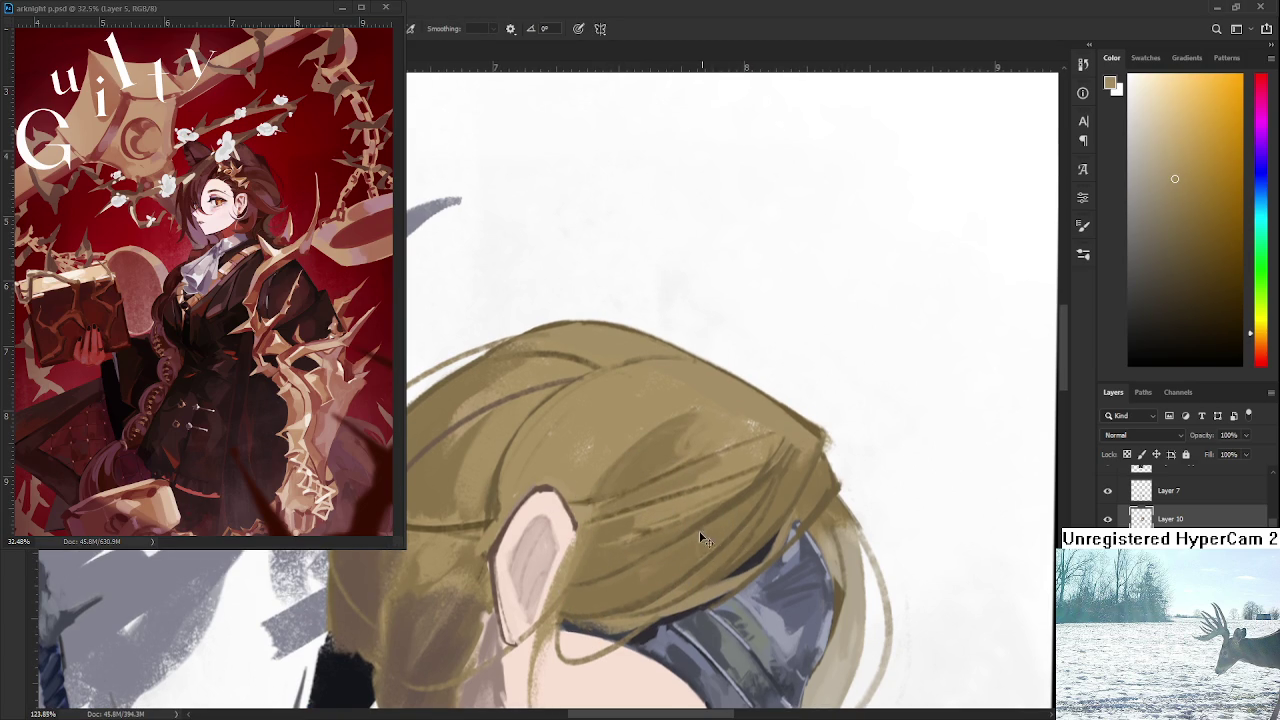
alt+click(736, 465)
mouse_move(703, 540)
mouse_down()
mouse_move(708, 560)
mouse_move(744, 517)
mouse_move(748, 535)
mouse_up()
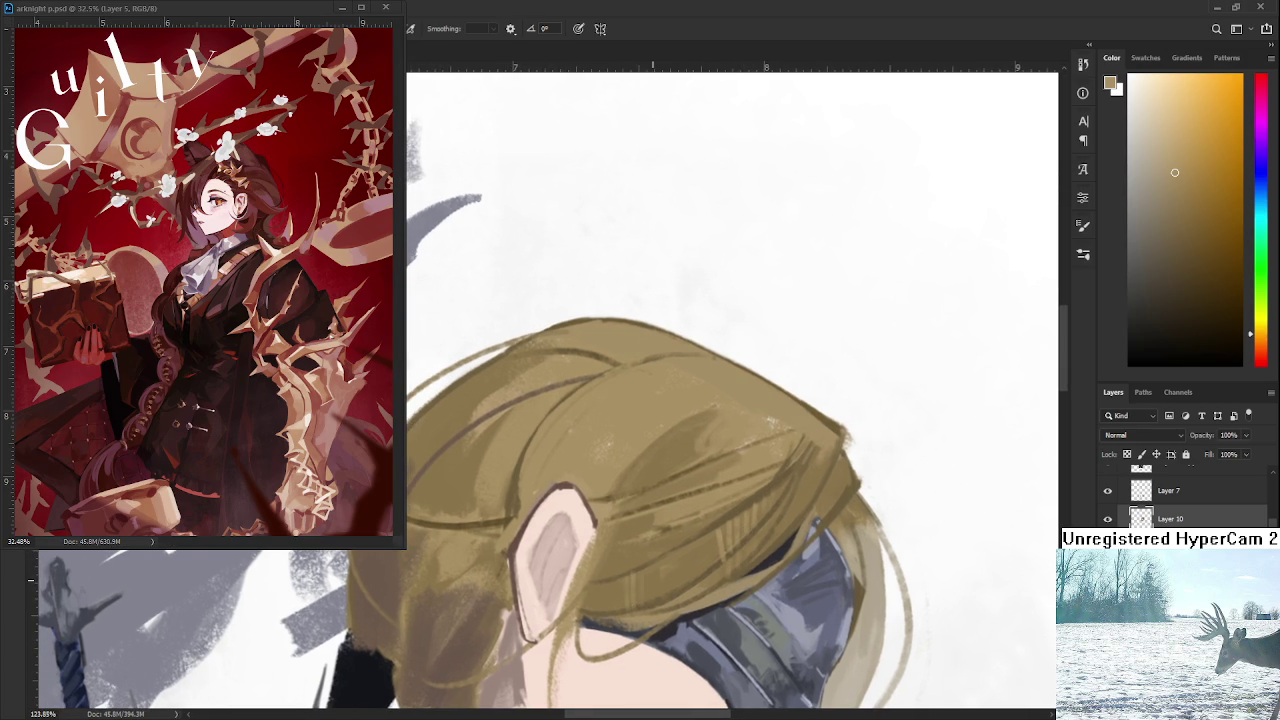
scroll(654, 569, down, 2)
scroll(654, 575, down, 2)
scroll(653, 590, down, 1)
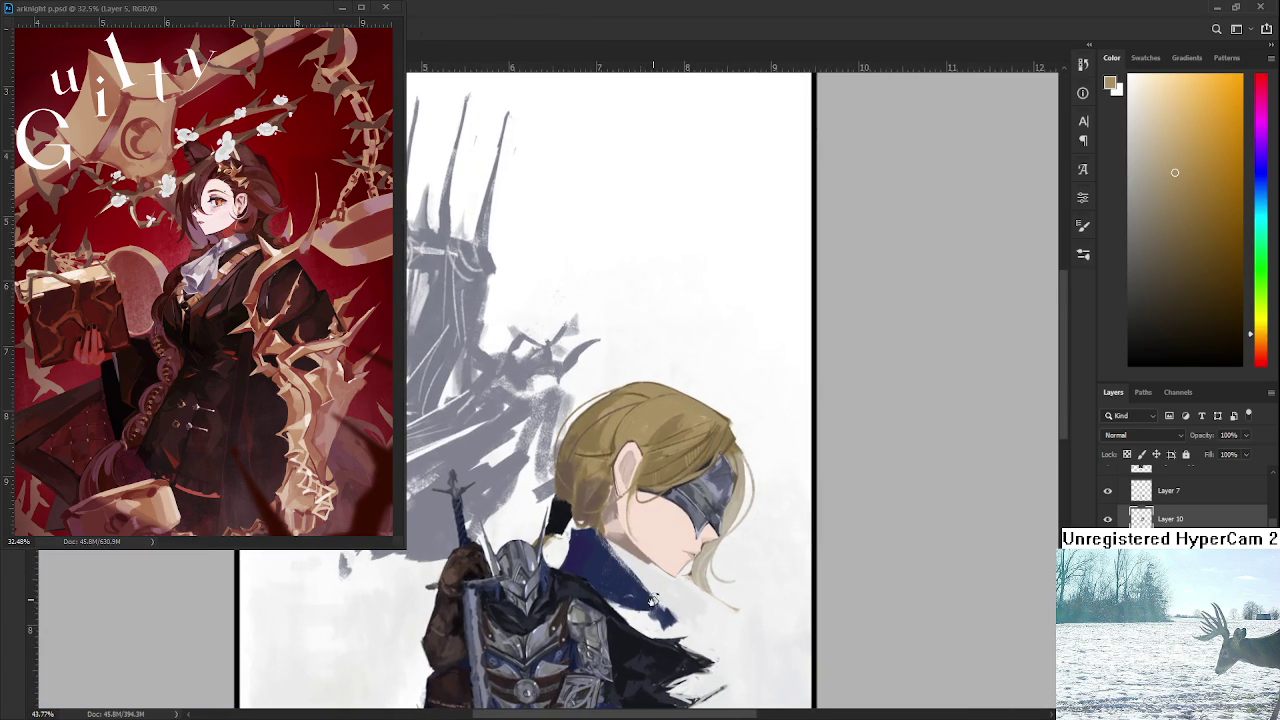